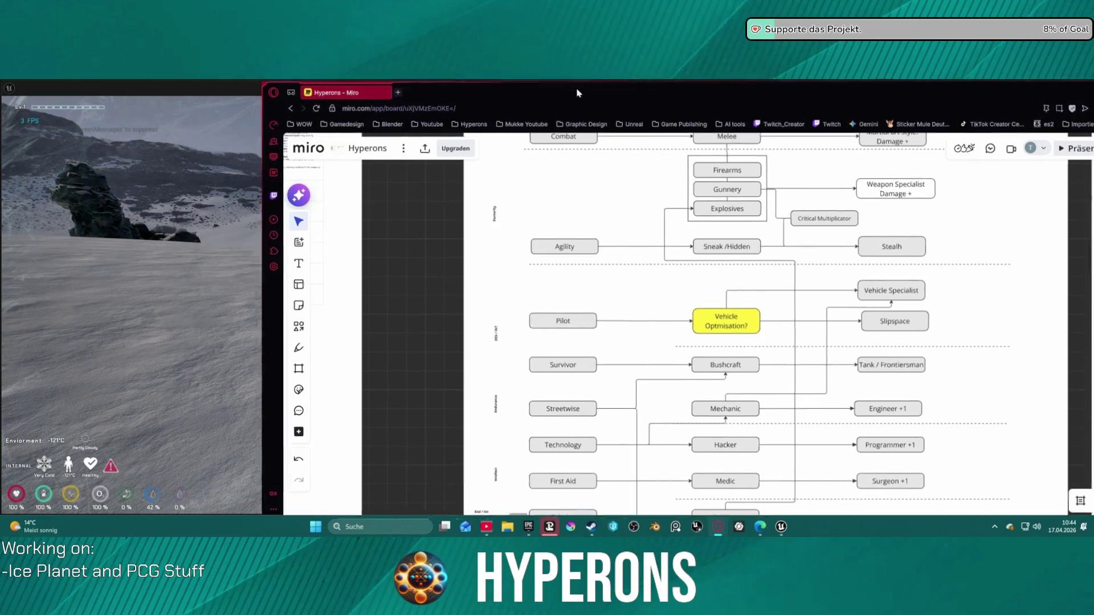
- Close the Google Sheets window, confirming 'Fenster schließen', and bring up the Hyperons preview window
left_click_drag(481, 83, 485, 34)
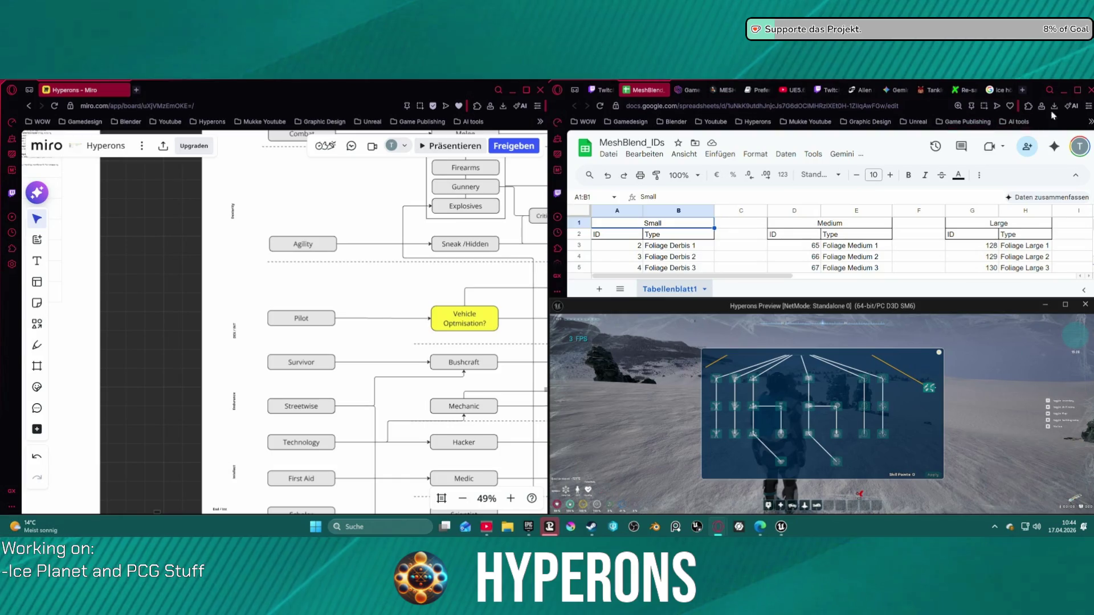
left_click(1090, 90)
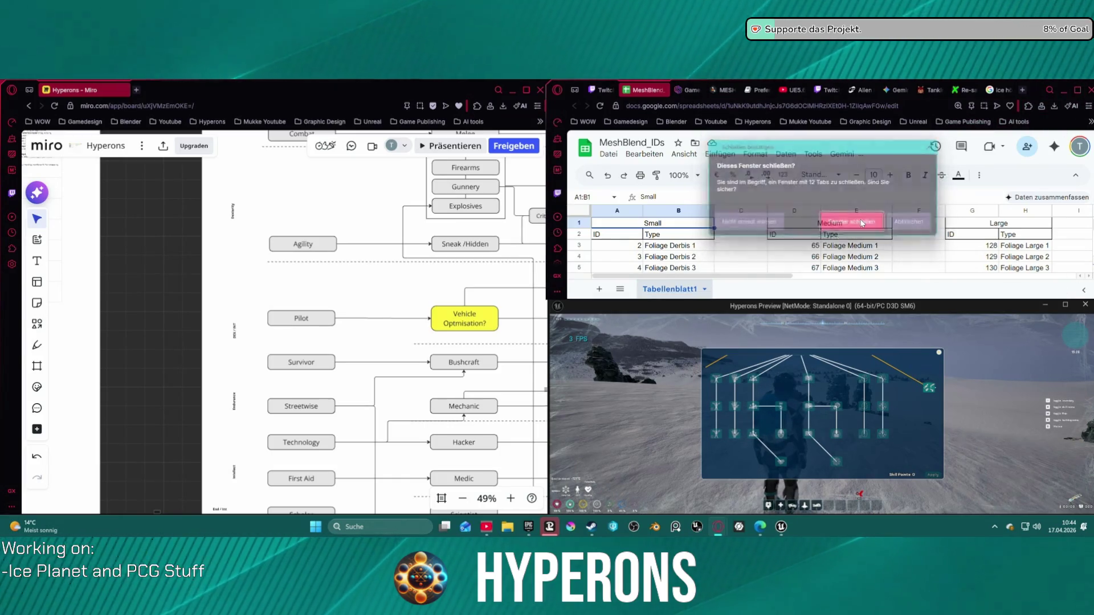
left_click(862, 223)
left_click(1064, 306)
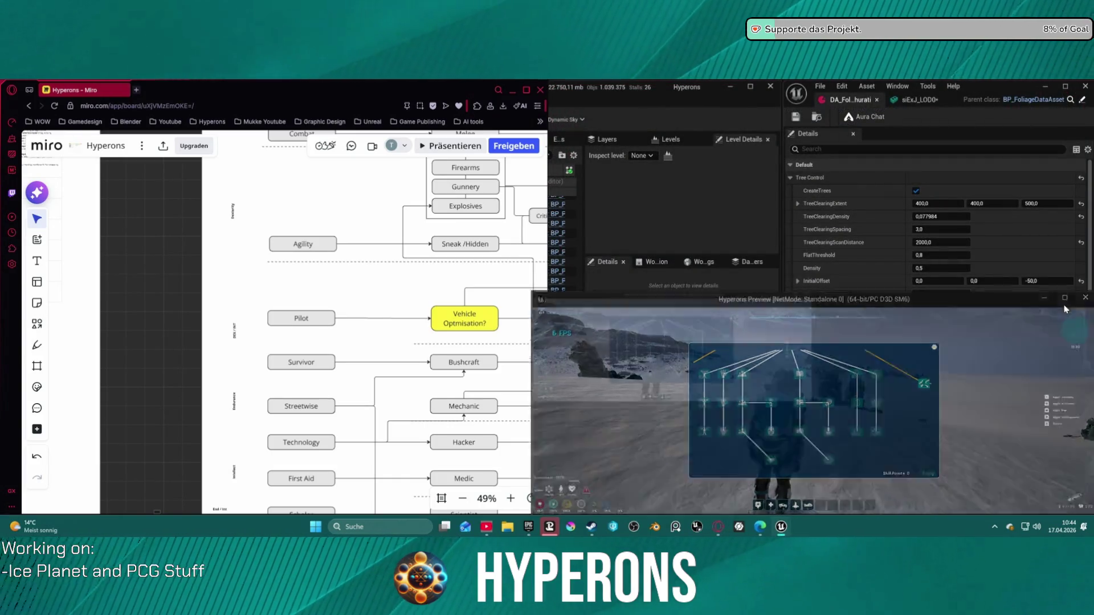
left_click(1066, 88)
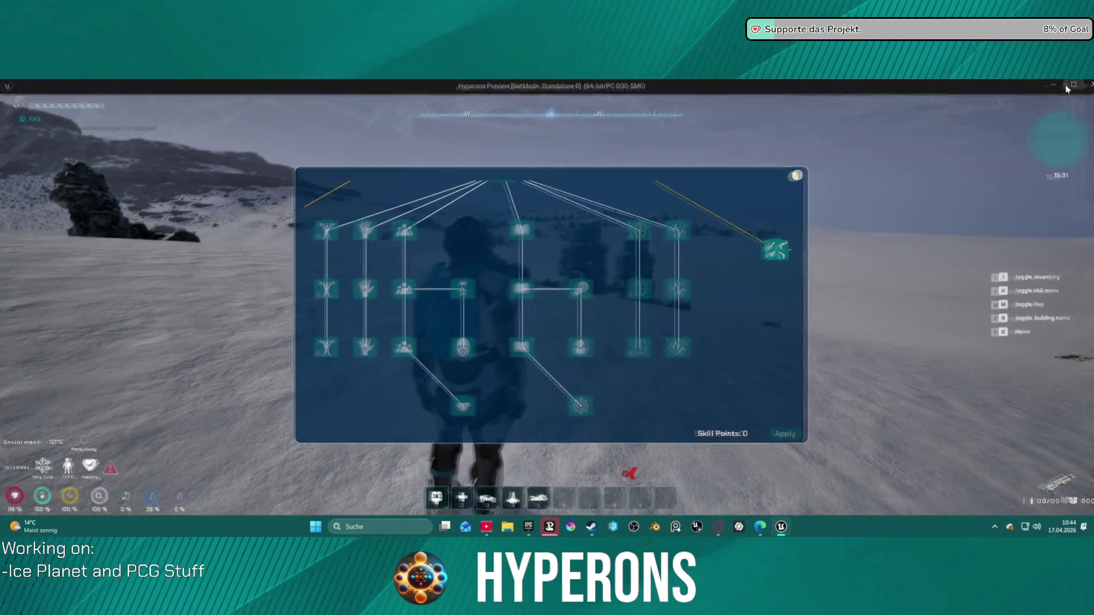
- Snap the game preview to the right half and minimize the editor windows in front of it
left_click(1065, 87)
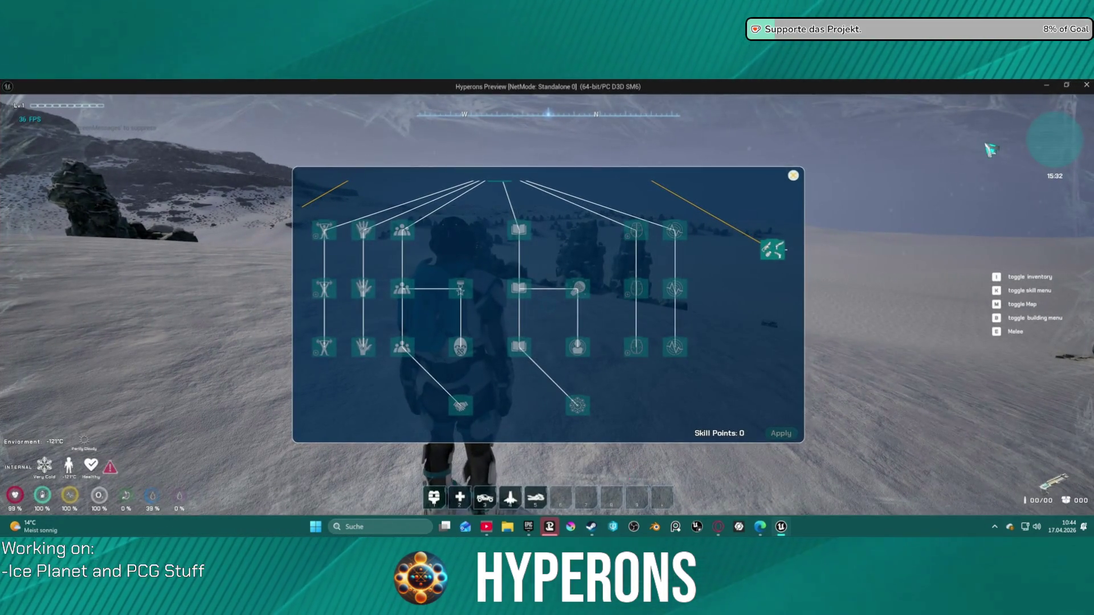
key("super+Right")
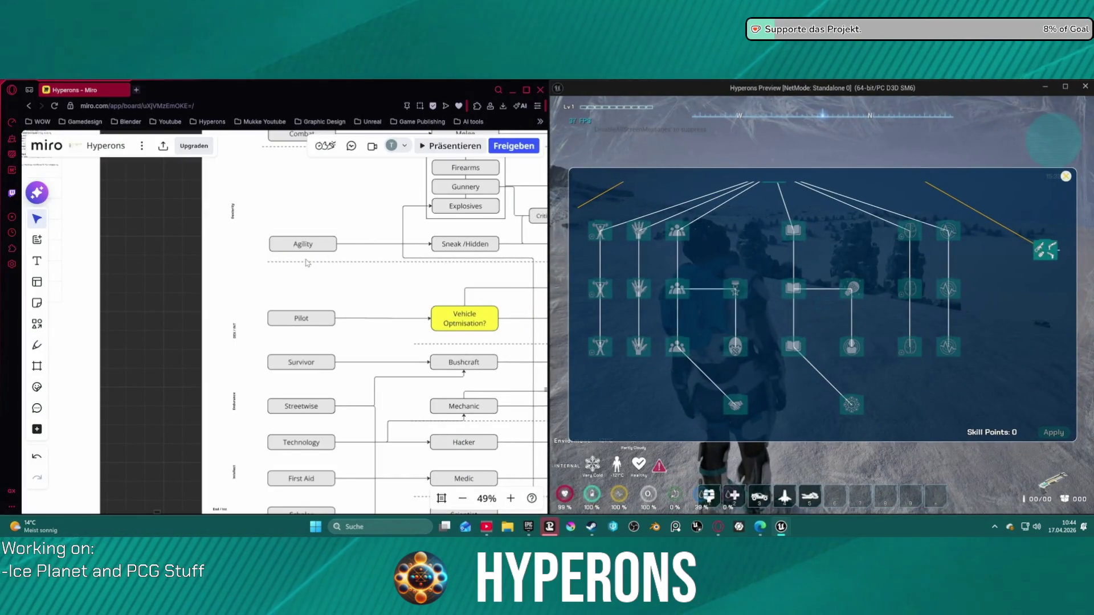
key("alt+Tab")
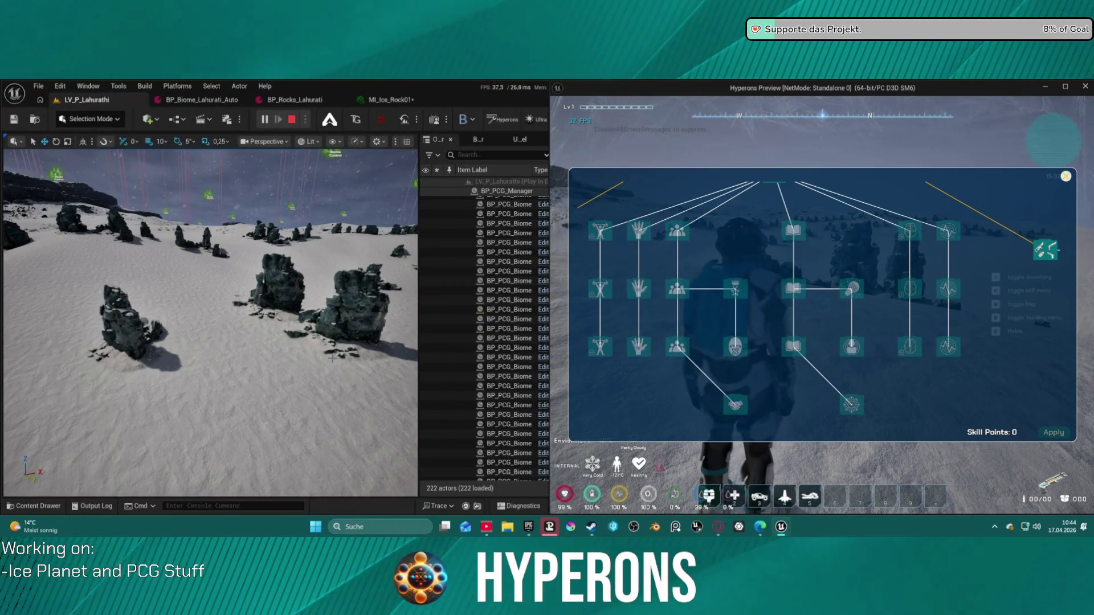
left_click(329, 362)
key("super+Down")
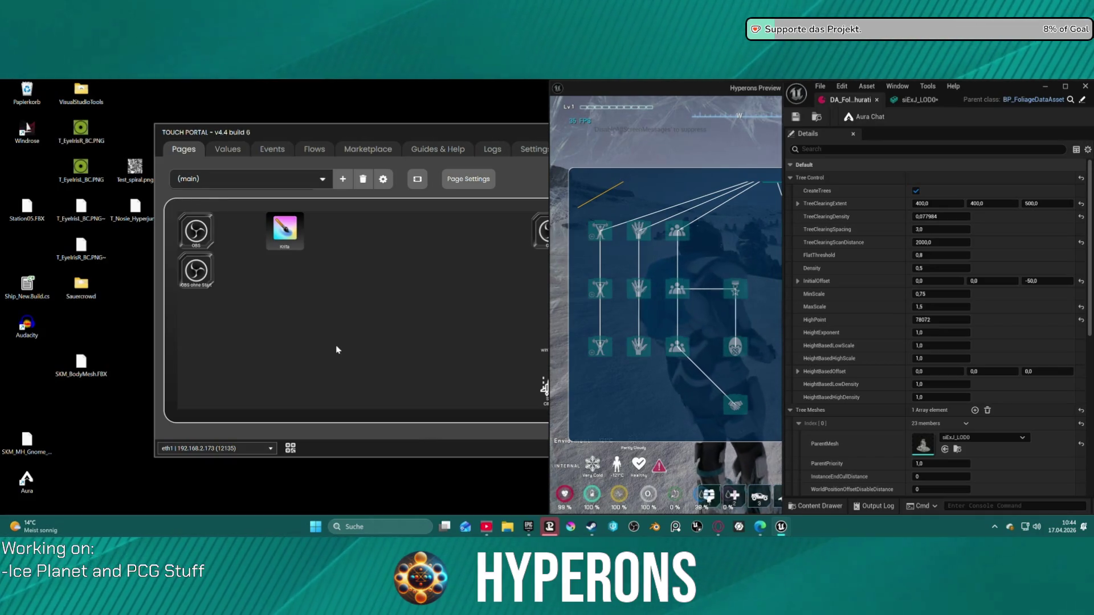
key("super+Down")
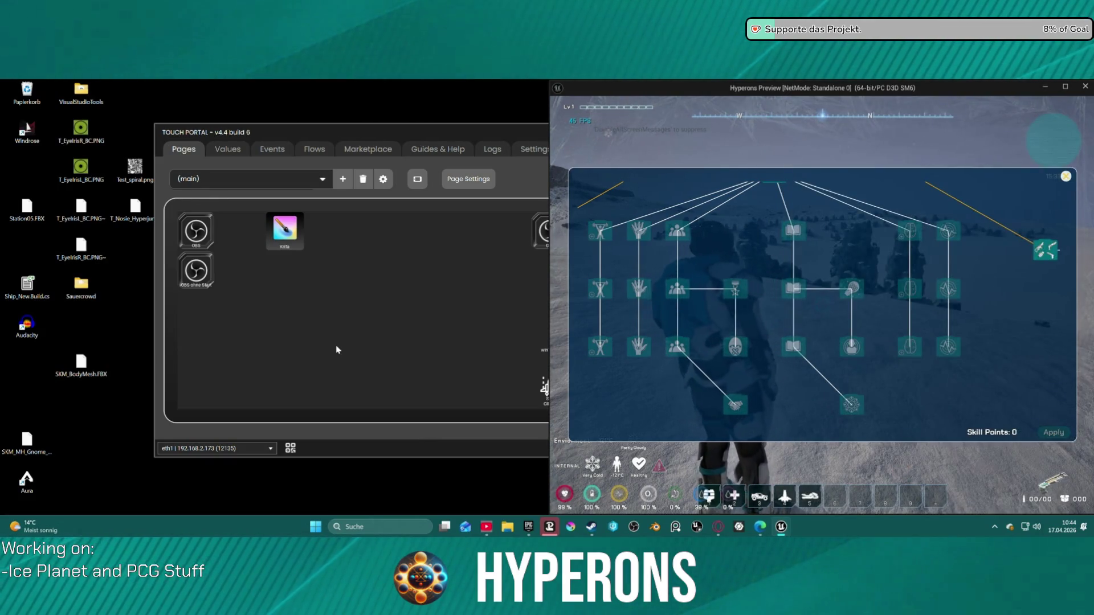
key("alt+Tab")
key("alt+Tab")
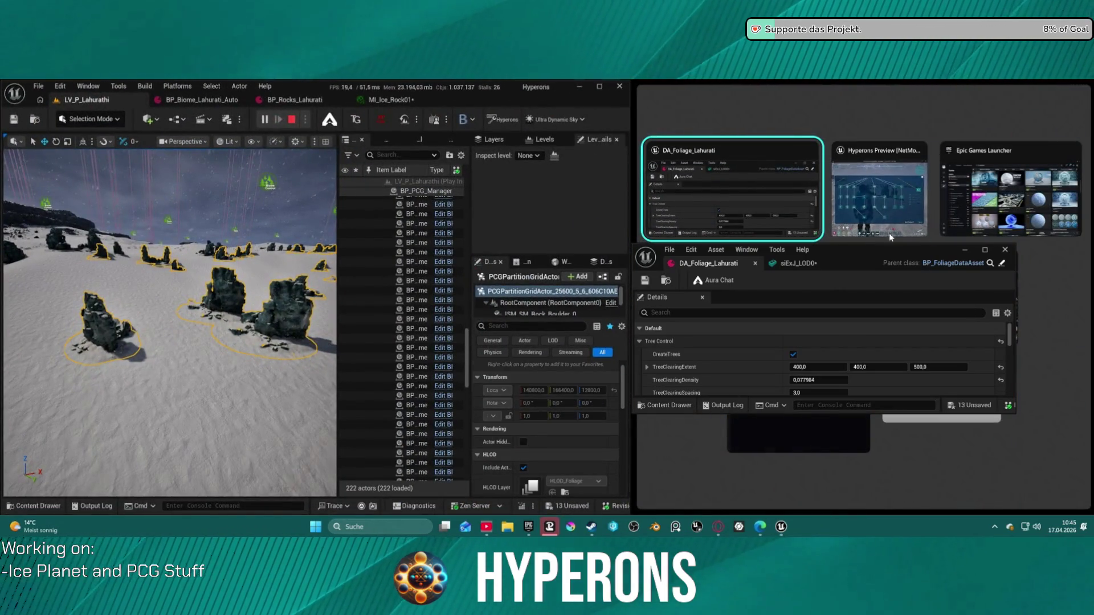
key("Tab")
- Browse the skill tree branches, then press Esc to end the play session
scroll(834, 344, "down", 3)
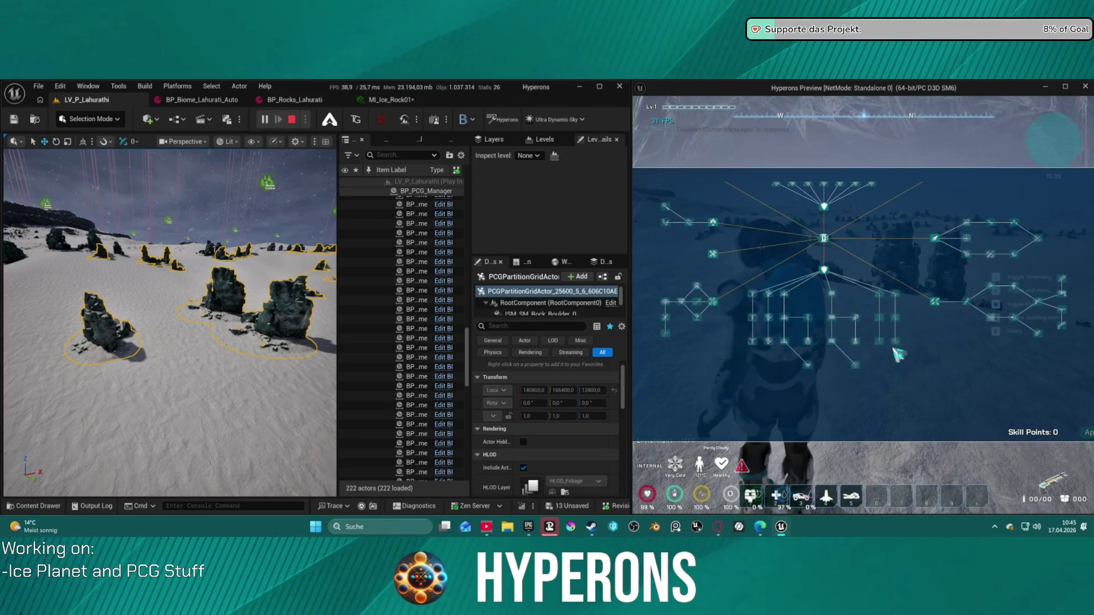
scroll(820, 308, "up", 5)
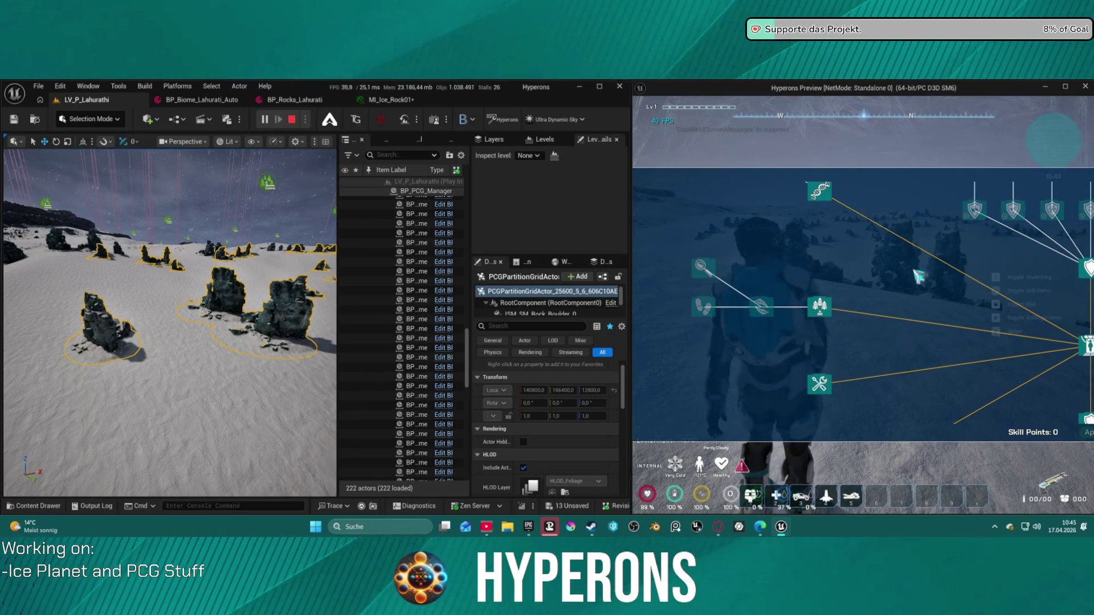
left_click(805, 311)
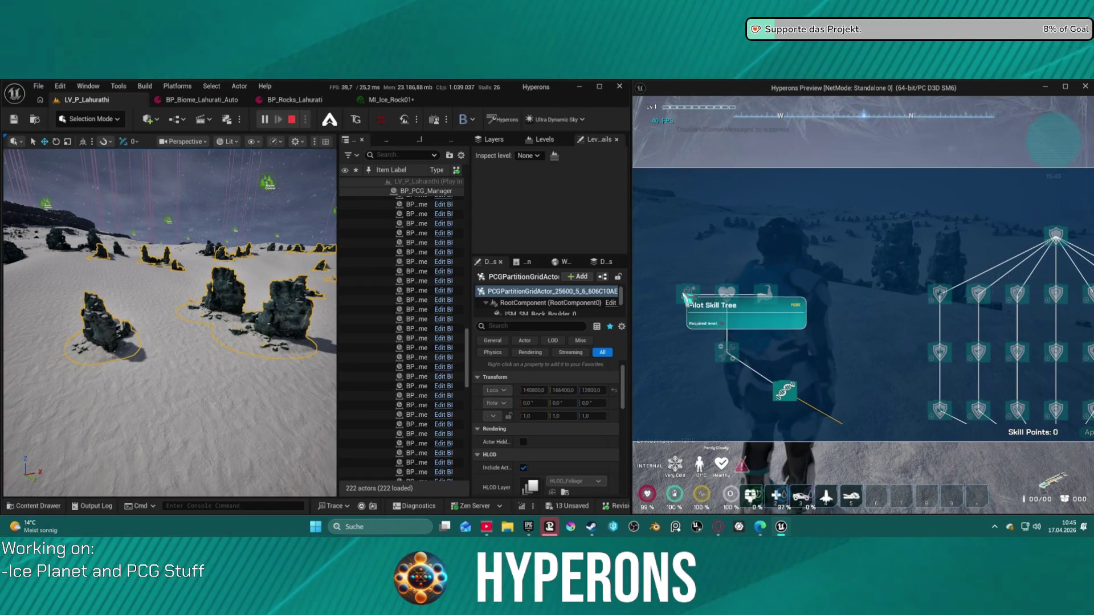
scroll(905, 366, "down", 3)
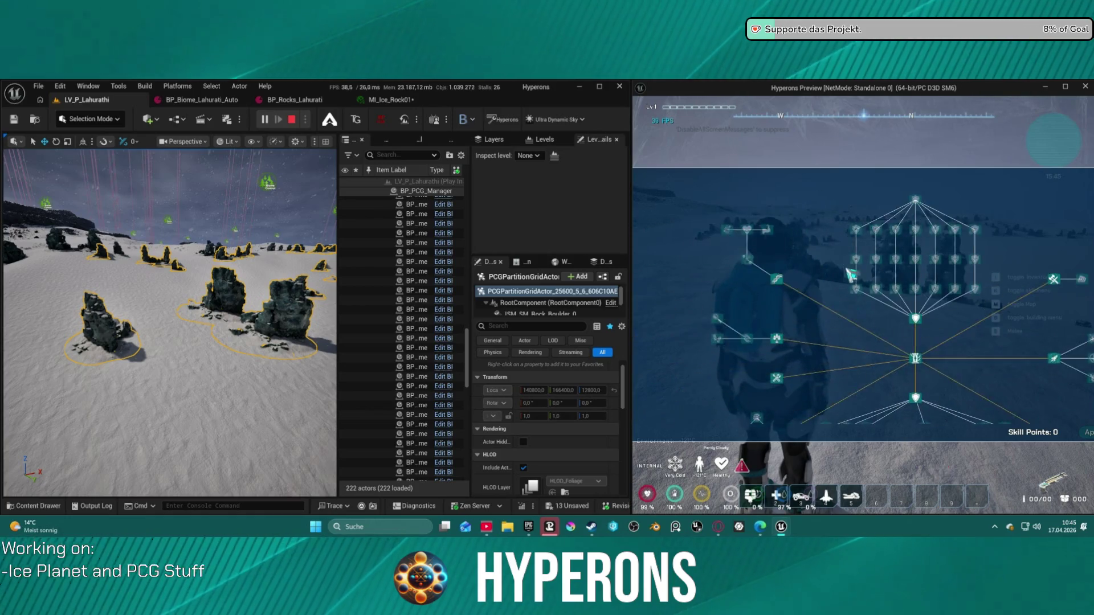
scroll(937, 355, "up", 3)
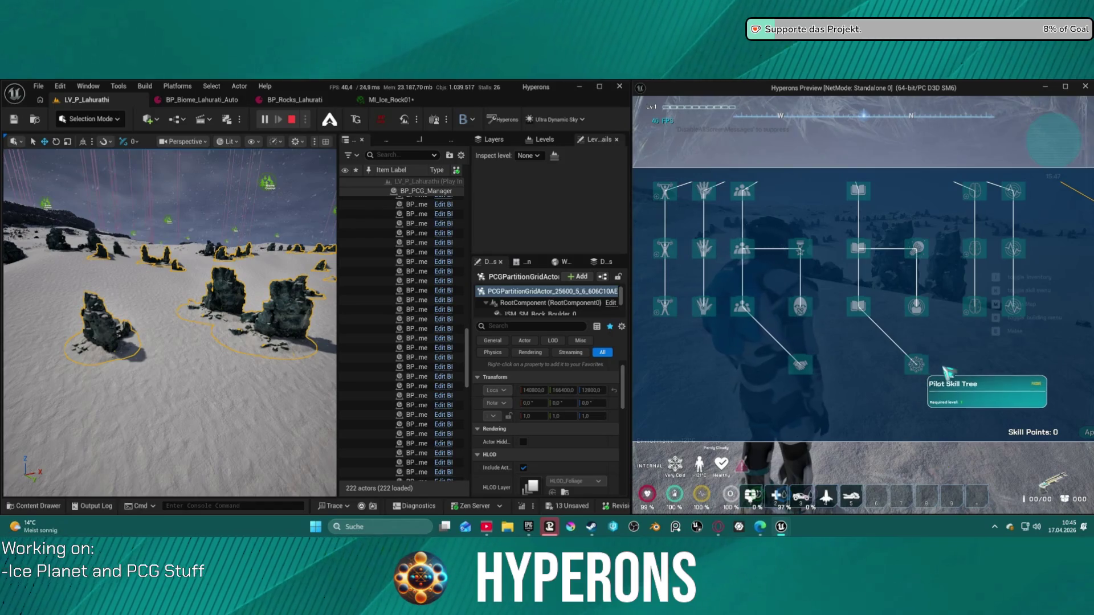
key("Escape")
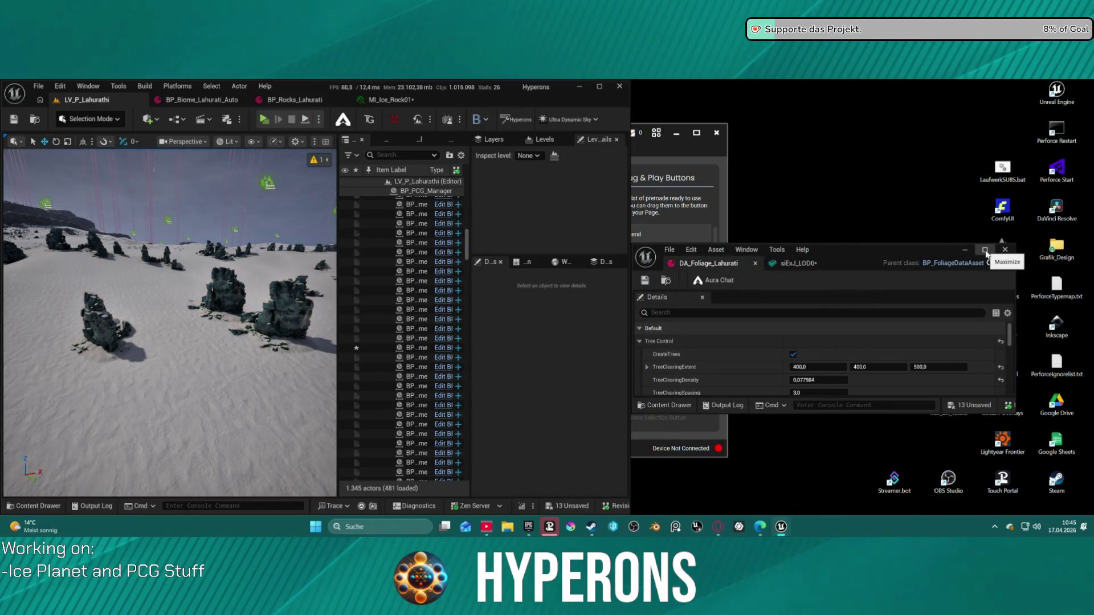
- Snap the level editor left and DA_Foliage_Lahurati right, widening the level editor
key("super+Left")
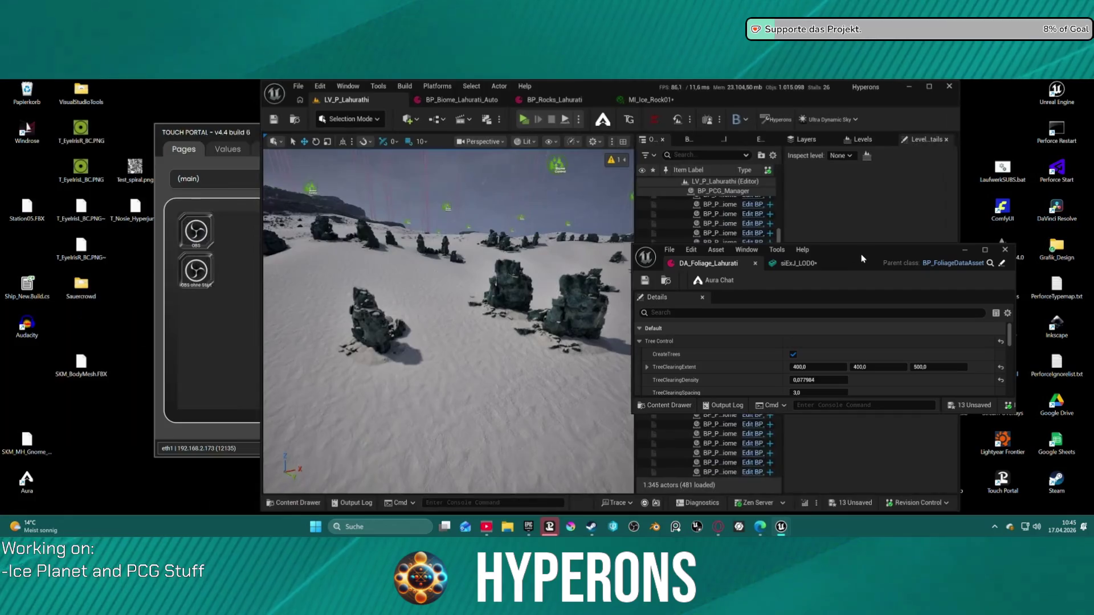
key("Escape")
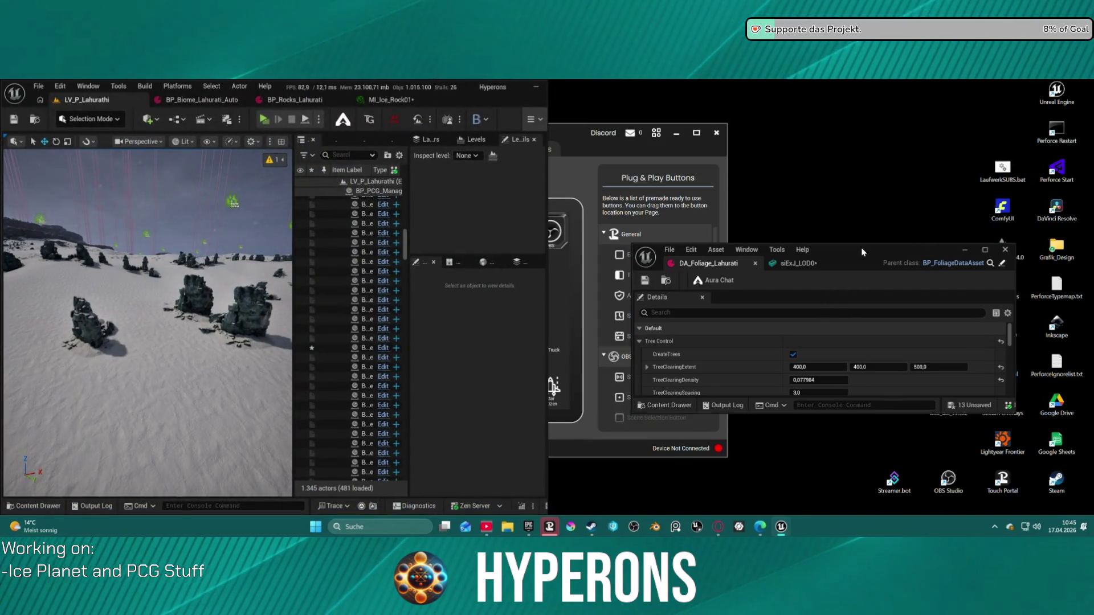
key("super+Right")
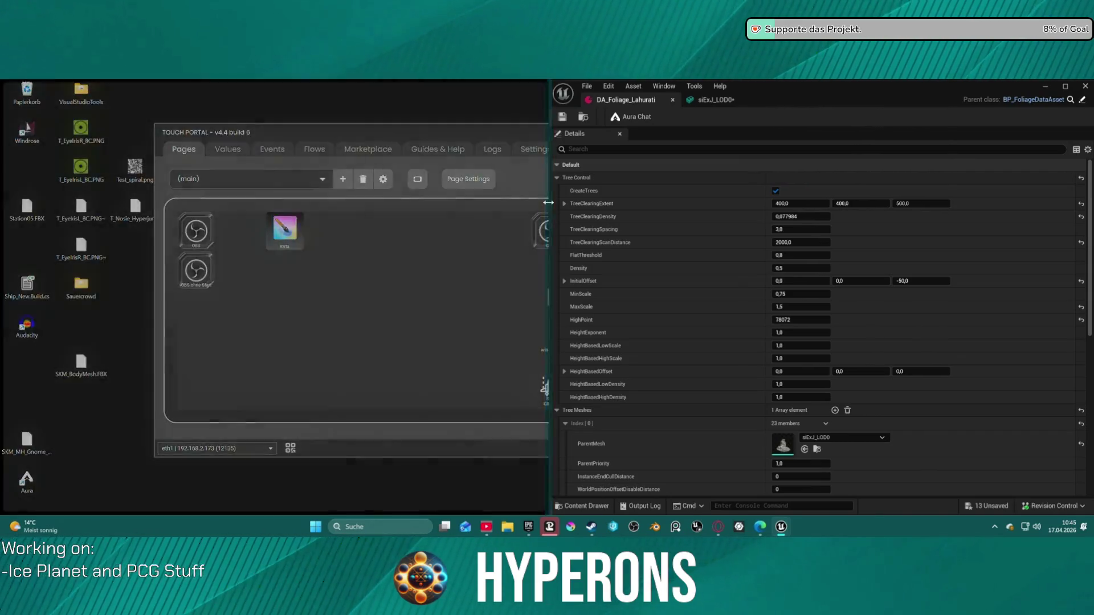
left_click_drag(548, 203, 715, 202)
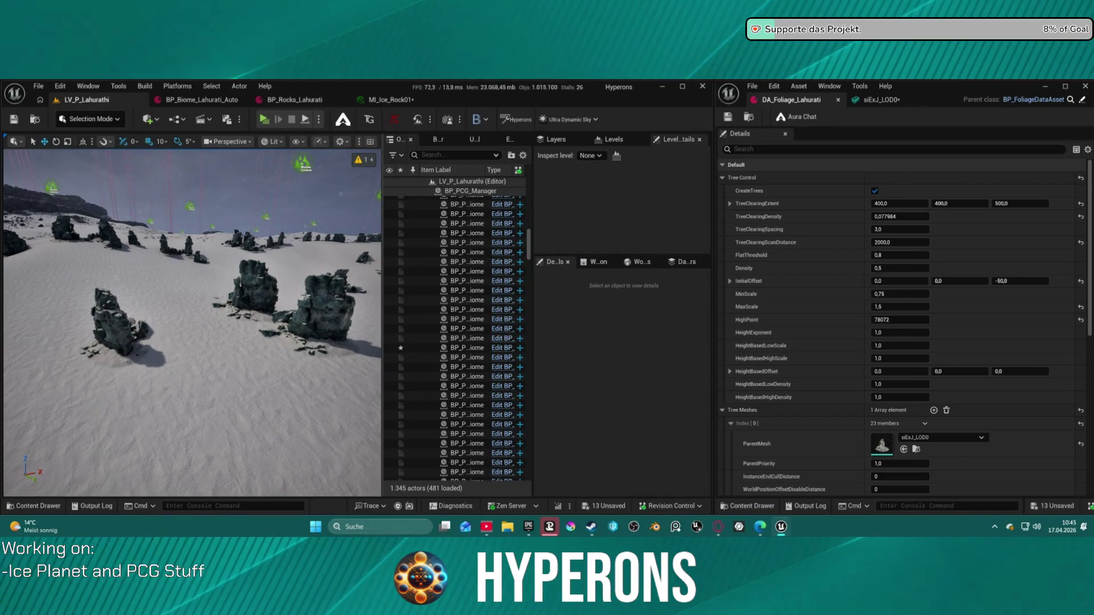
- Select the Biome Control actor in the viewport
left_click_drag(260, 272, 260, 171)
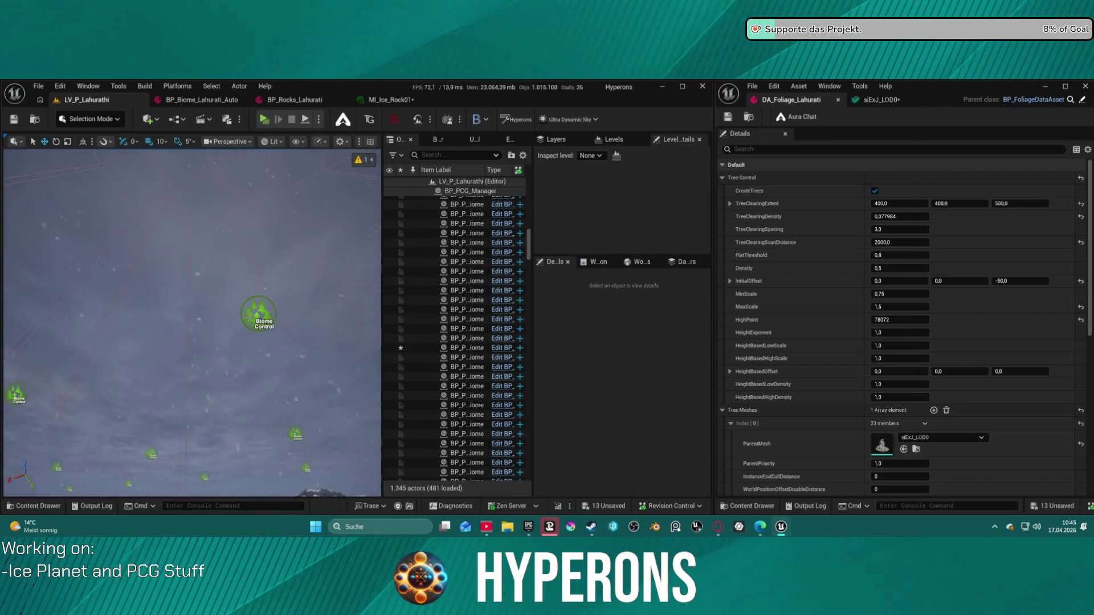
left_click(258, 314)
left_click_drag(258, 313, 245, 444)
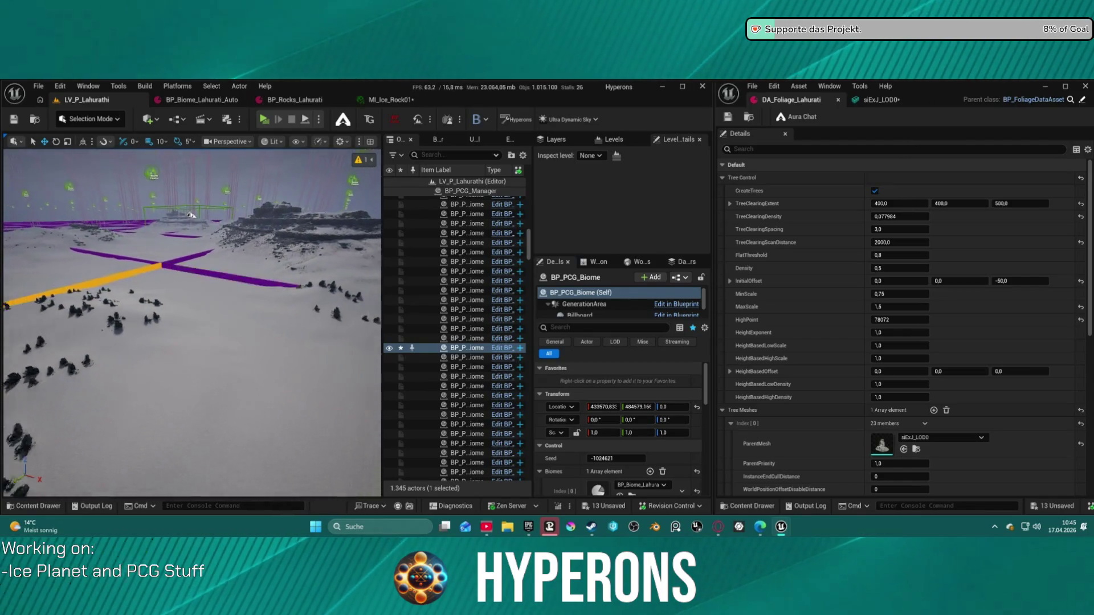
- Set DA_Foliage_Lahurati's FlatThreshold to 0,9 and run UpdateGrass on BP_PCG_Biome
mouse_move(189, 200)
left_mouse_down()
mouse_move(189, 68)
mouse_move(190, 119)
mouse_move(205, 40)
left_mouse_up()
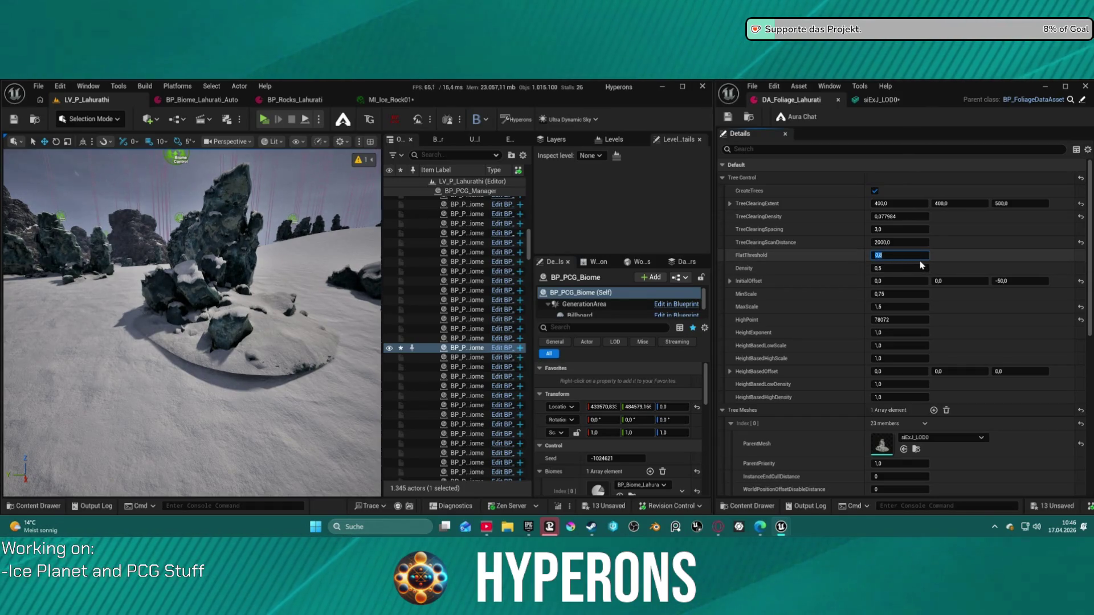
type("0,")
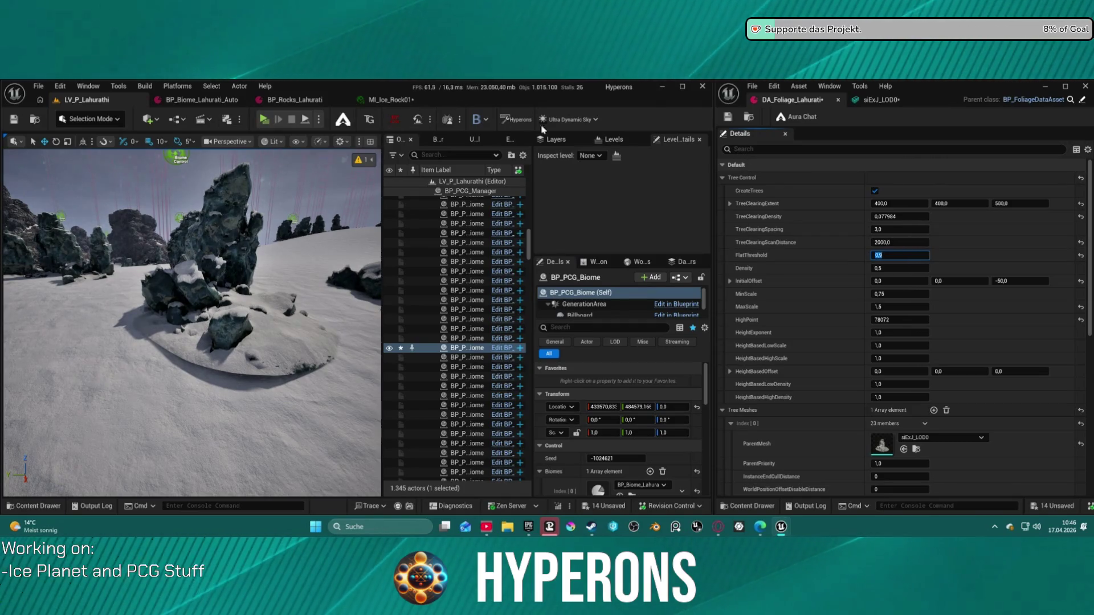
scroll(601, 447, "down", 2)
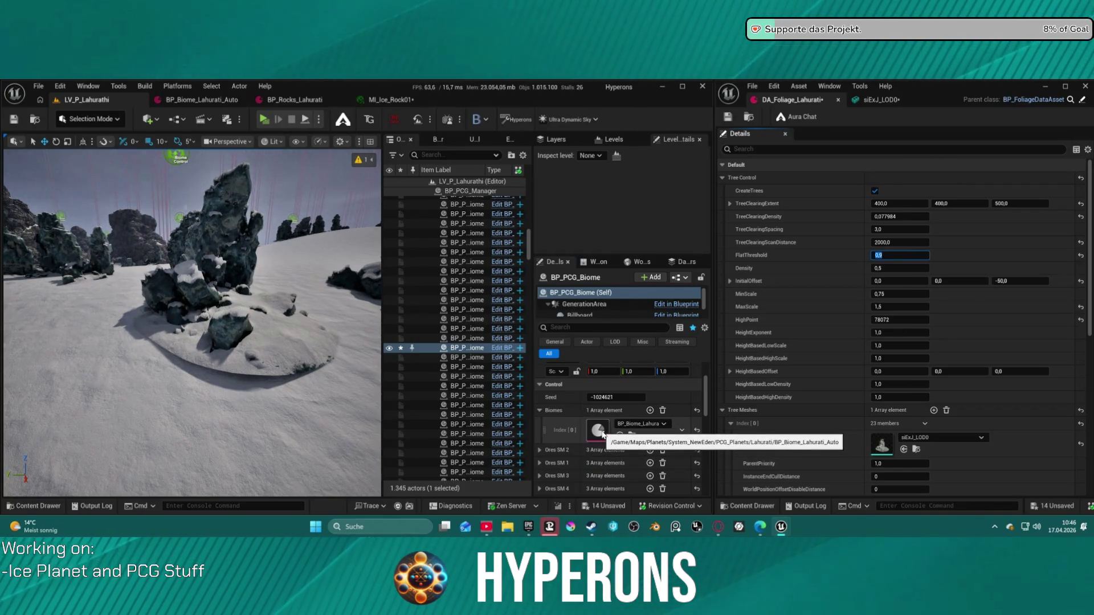
scroll(603, 434, "down", 3)
scroll(591, 414, "down", 5)
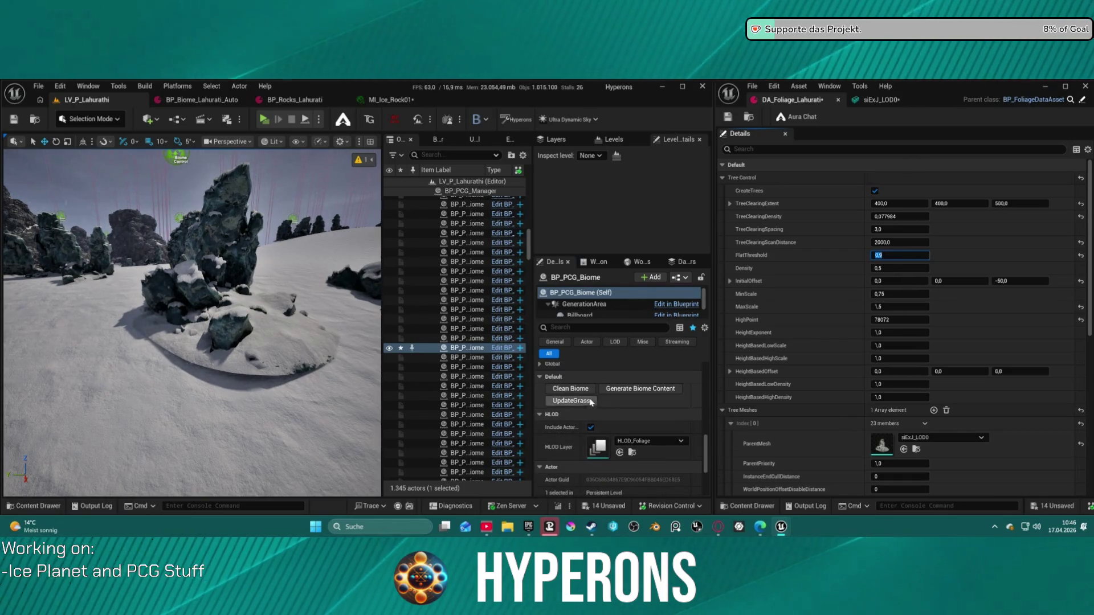
left_click(589, 404)
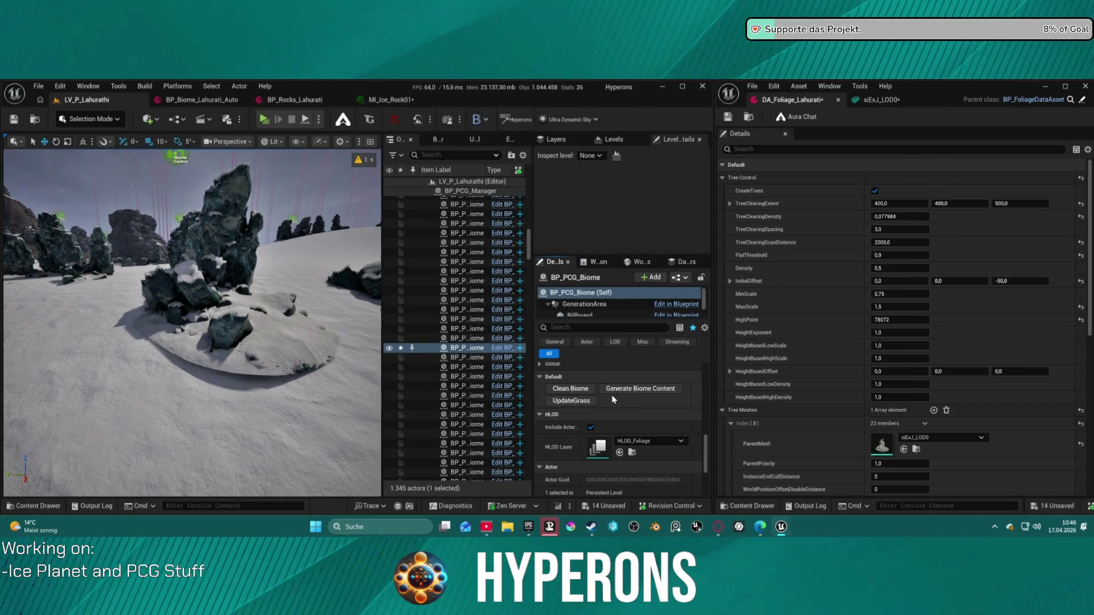
- Clean and regenerate the biome's rocks, then fly the camera close to a generated spire
left_click(582, 390)
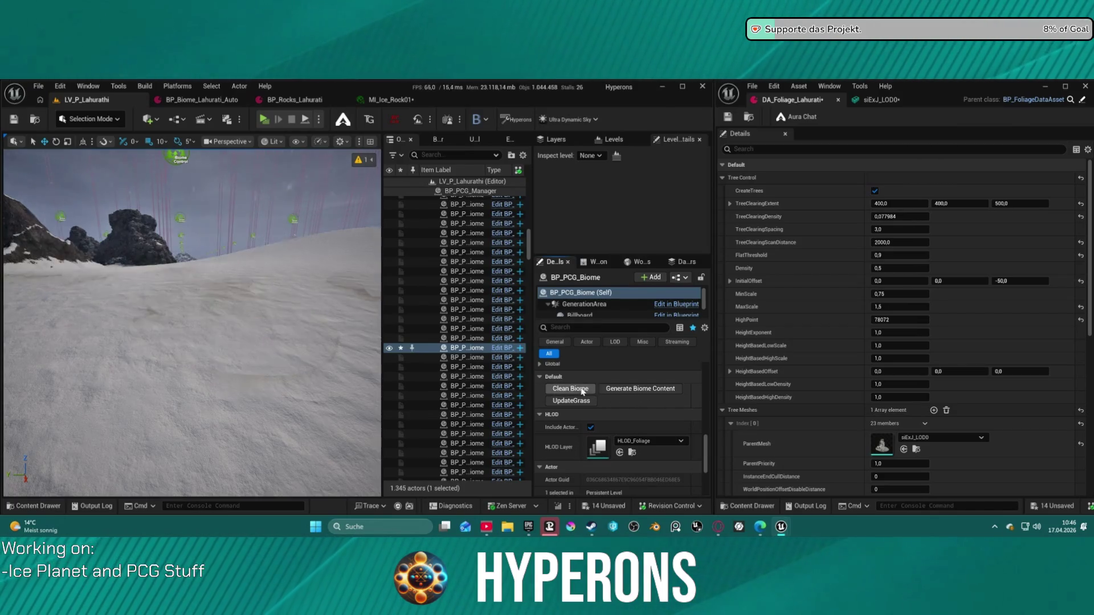
left_click(634, 390)
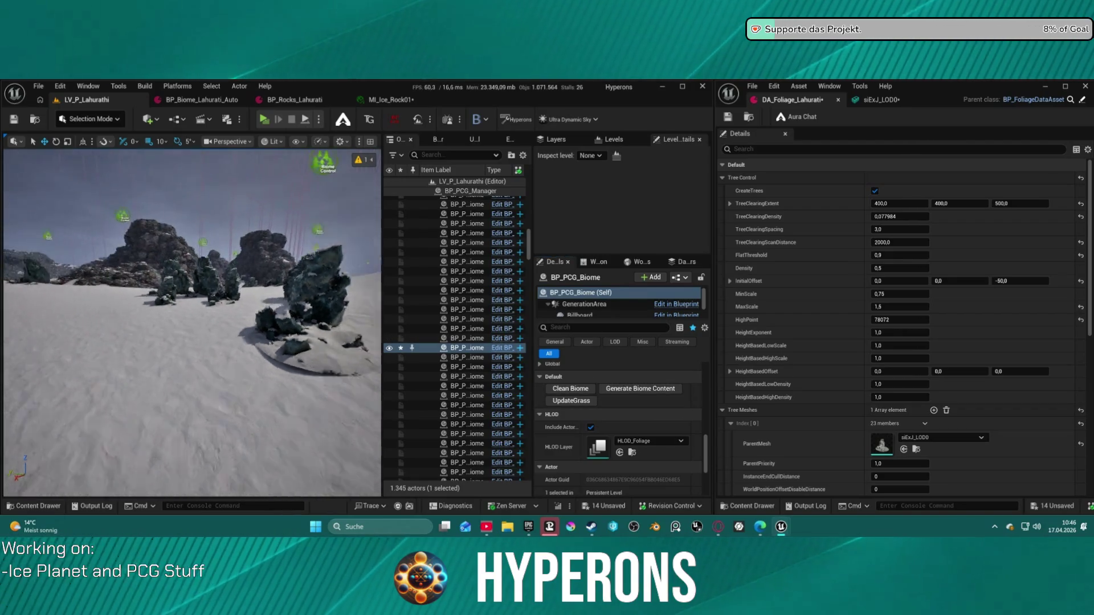
key("Down")
key("Down")
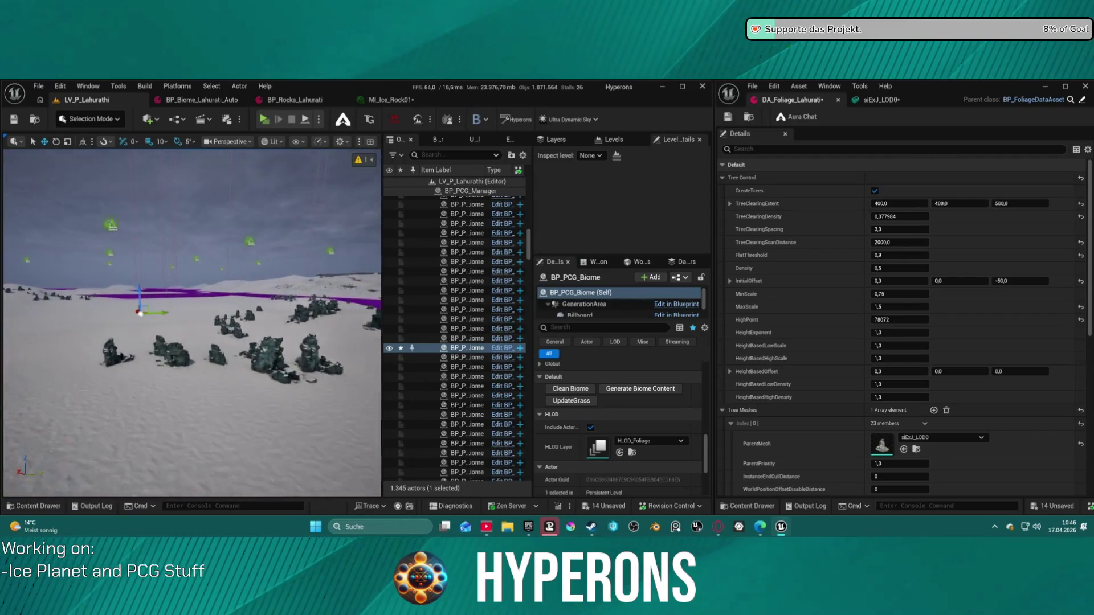
key("Up")
key("Up")
scroll(621, 302, "down", 1)
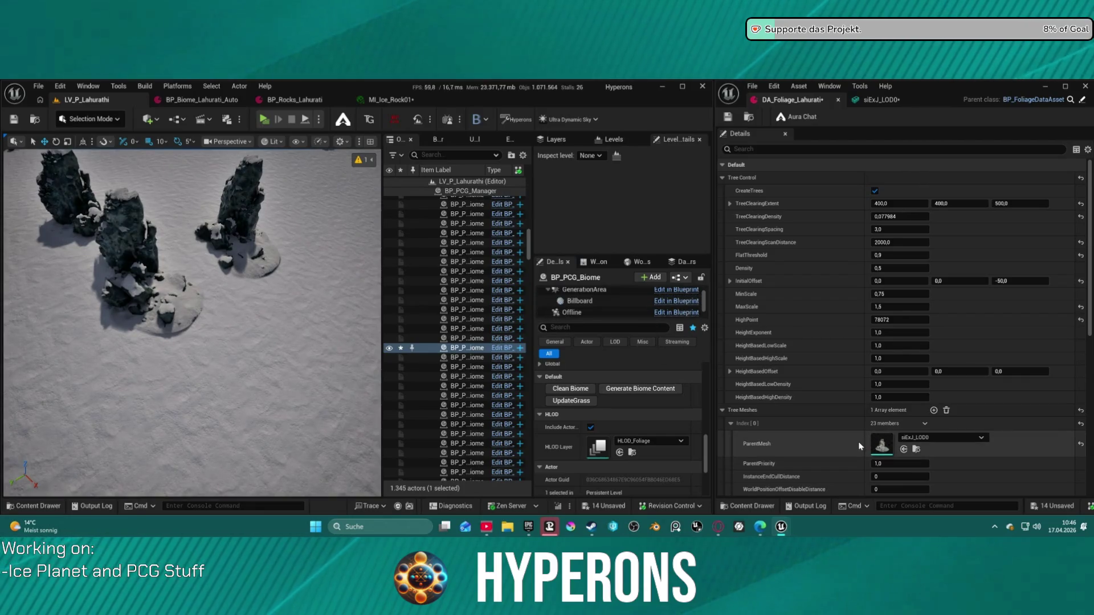
scroll(858, 442, "down", 3)
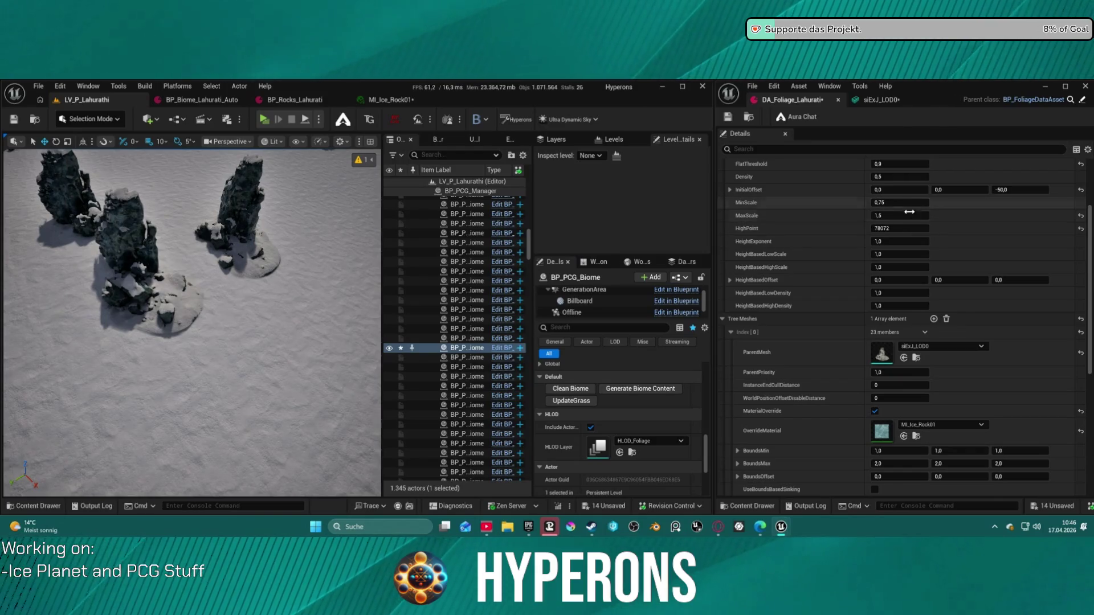
scroll(910, 216, "up", 2)
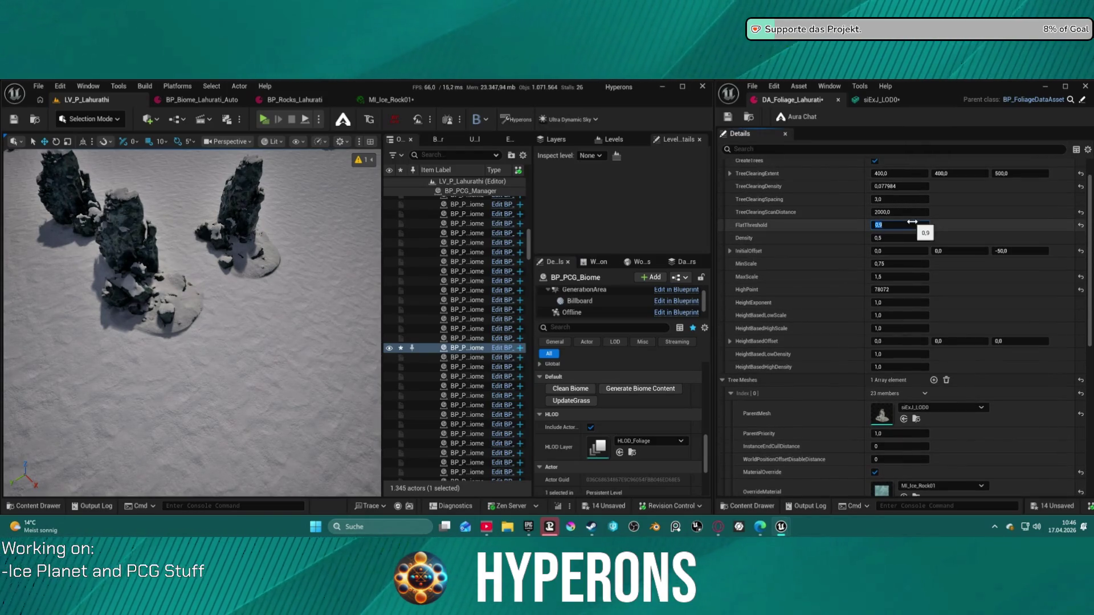
- Save DA_Foliage_Lahurati with FlatThreshold 0,5 and regenerate the biome content
left_click(726, 121)
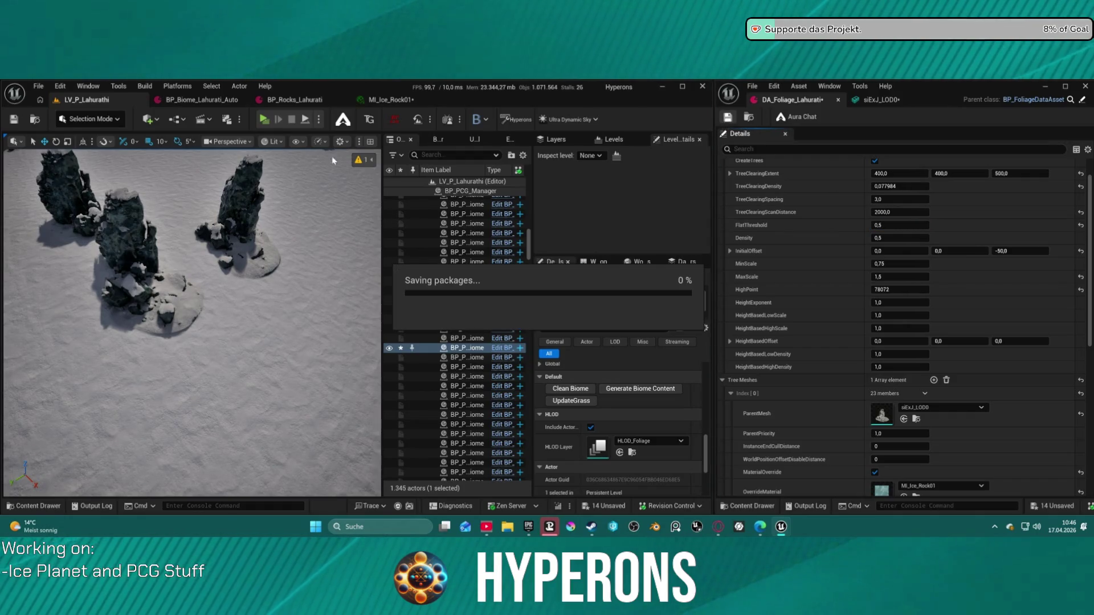
left_click(613, 391)
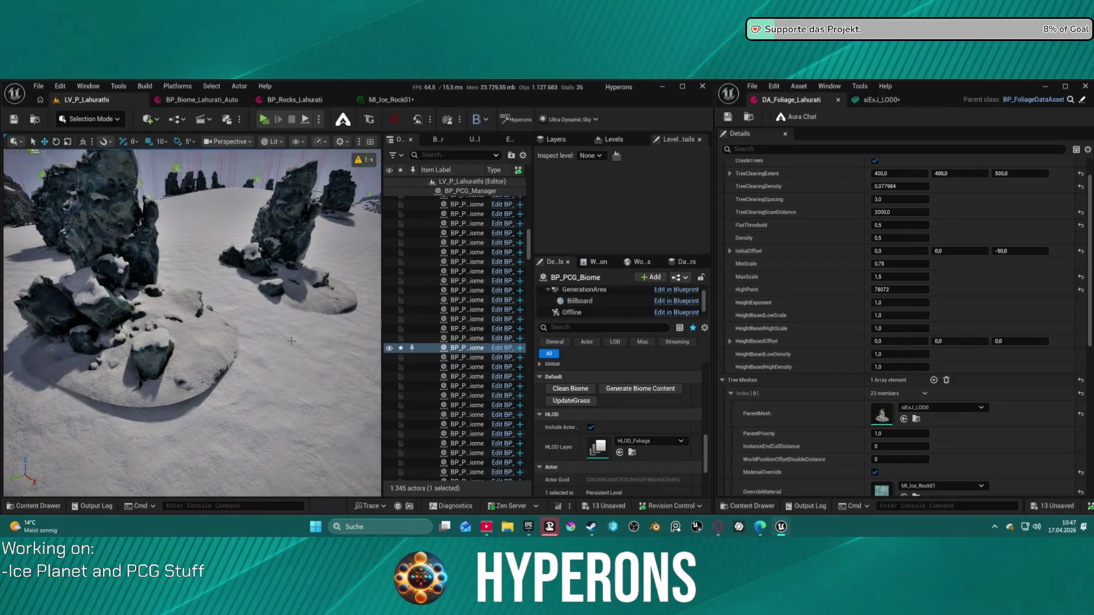
- Save the foliage asset and regenerate the biome content
scroll(915, 407, "down", 3)
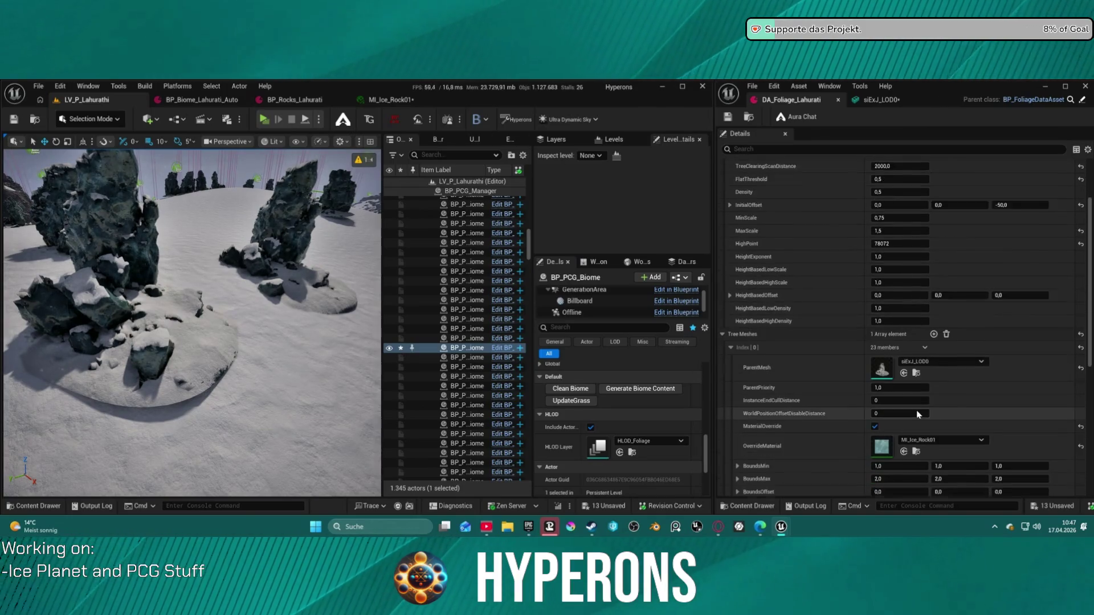
scroll(924, 403, "down", 4)
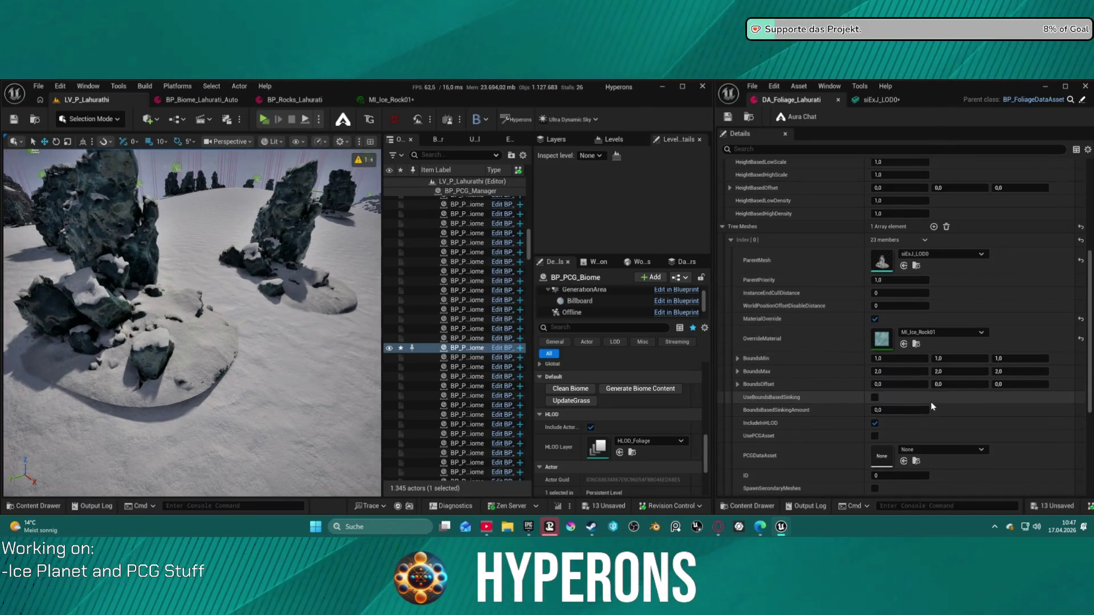
scroll(931, 402, "down", 5)
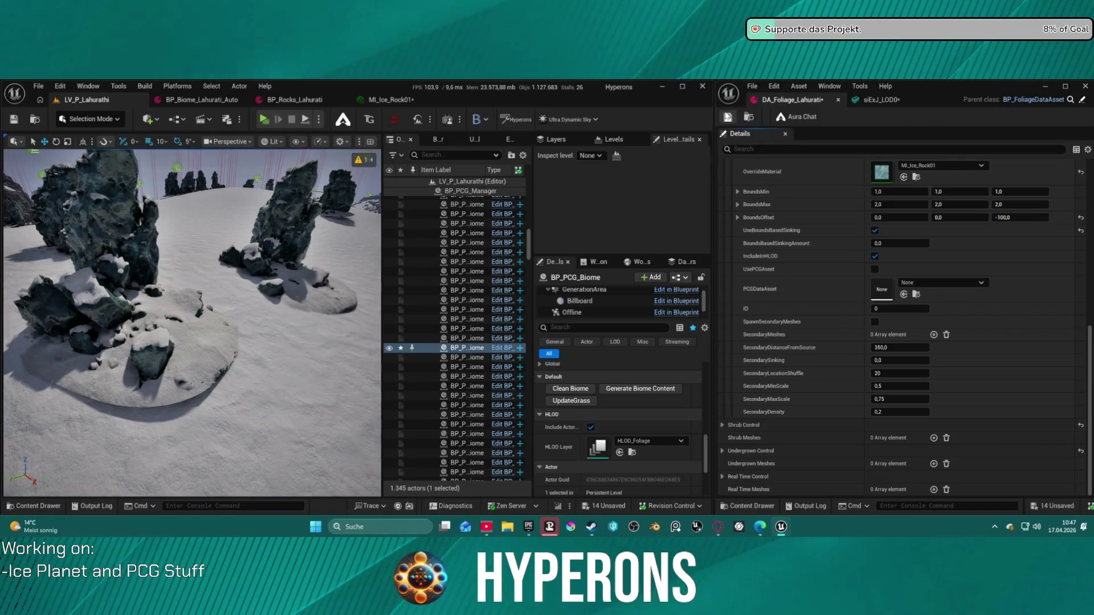
key("ctrl+s")
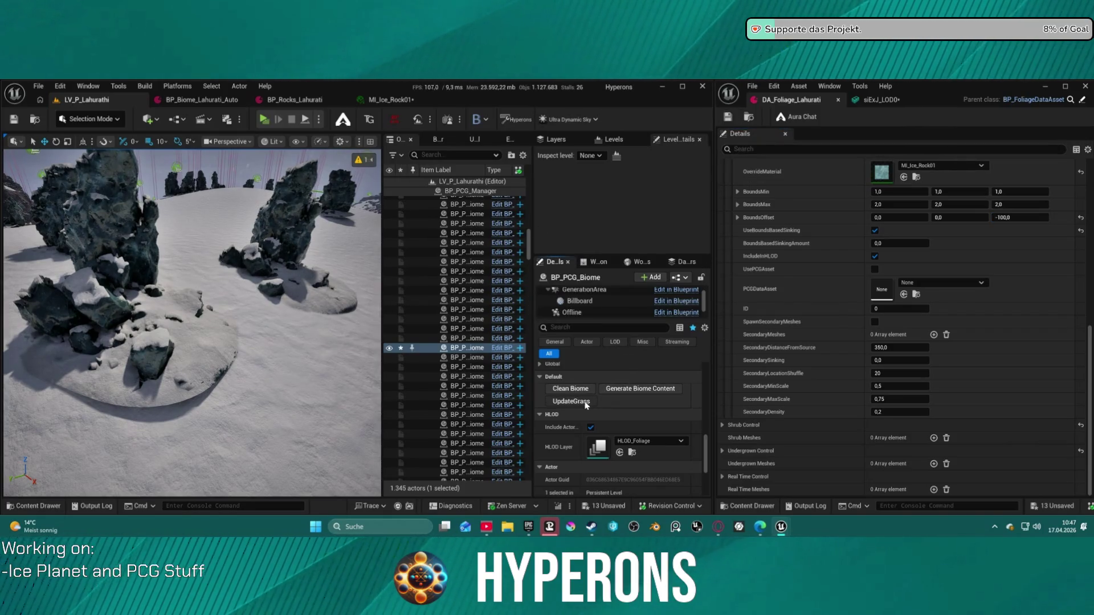
left_click(620, 389)
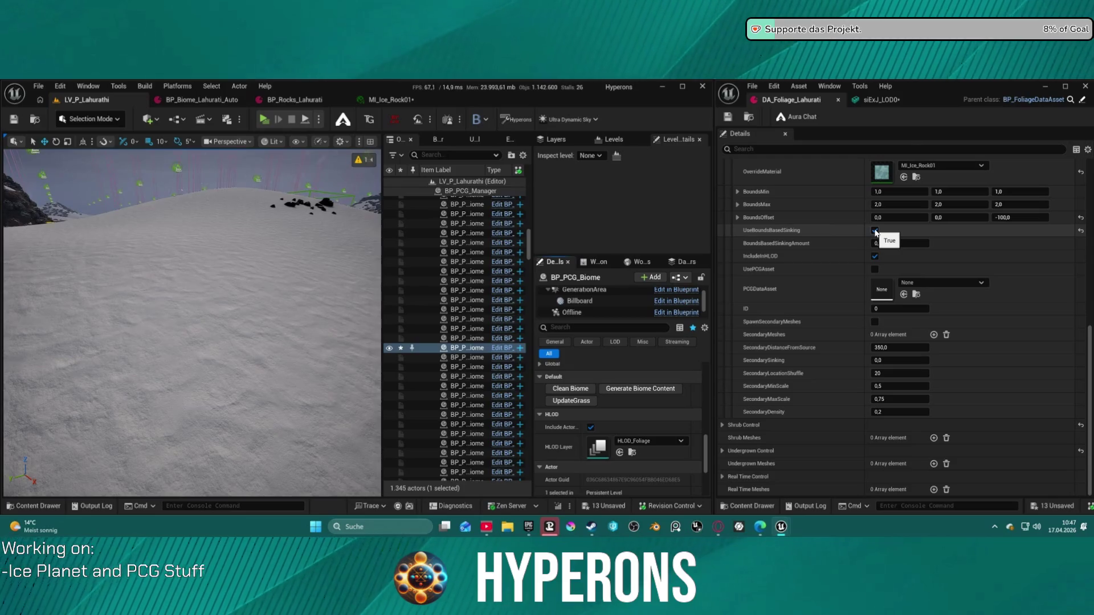
- Reset BoundsOffset Z to 0, set BoundsBasedSinkingAmount to -50,0 and disable UseBoundsBasedSinking
left_click(1081, 219)
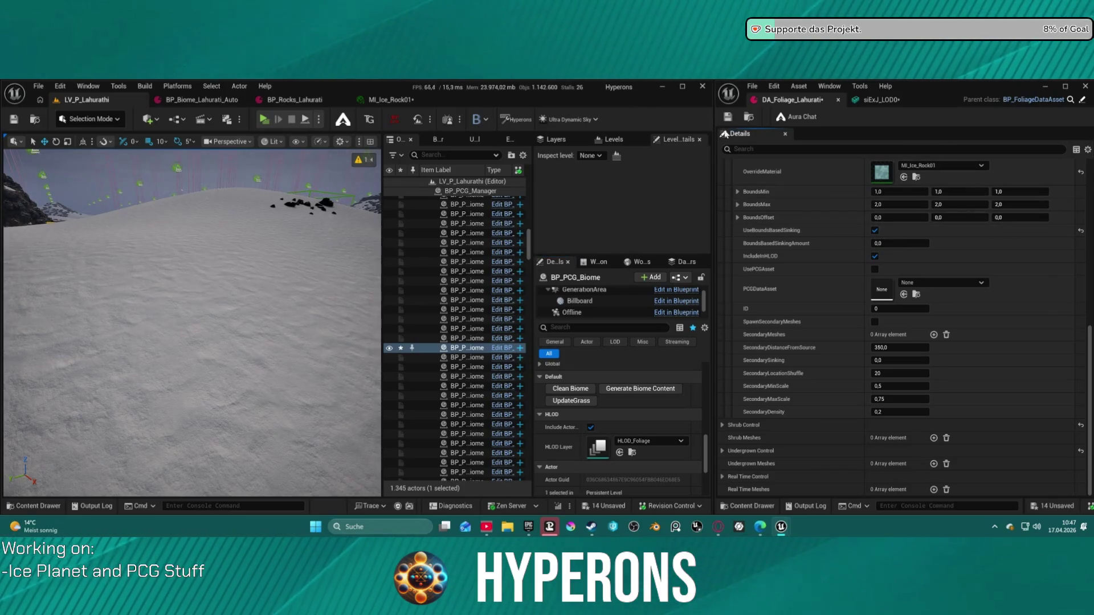
left_click(734, 118)
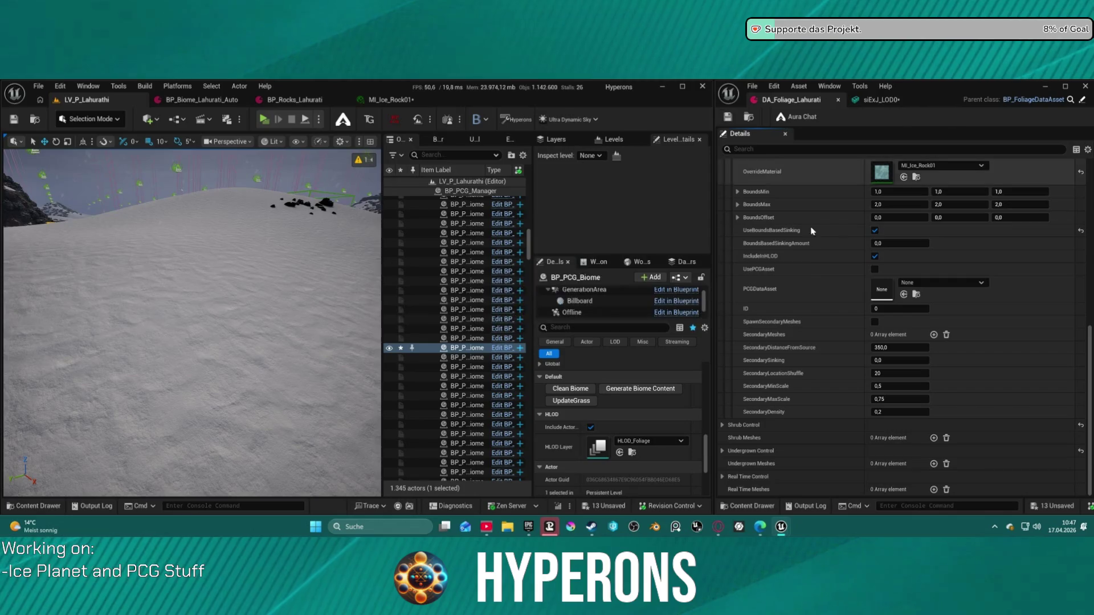
left_click(890, 243)
type("-5")
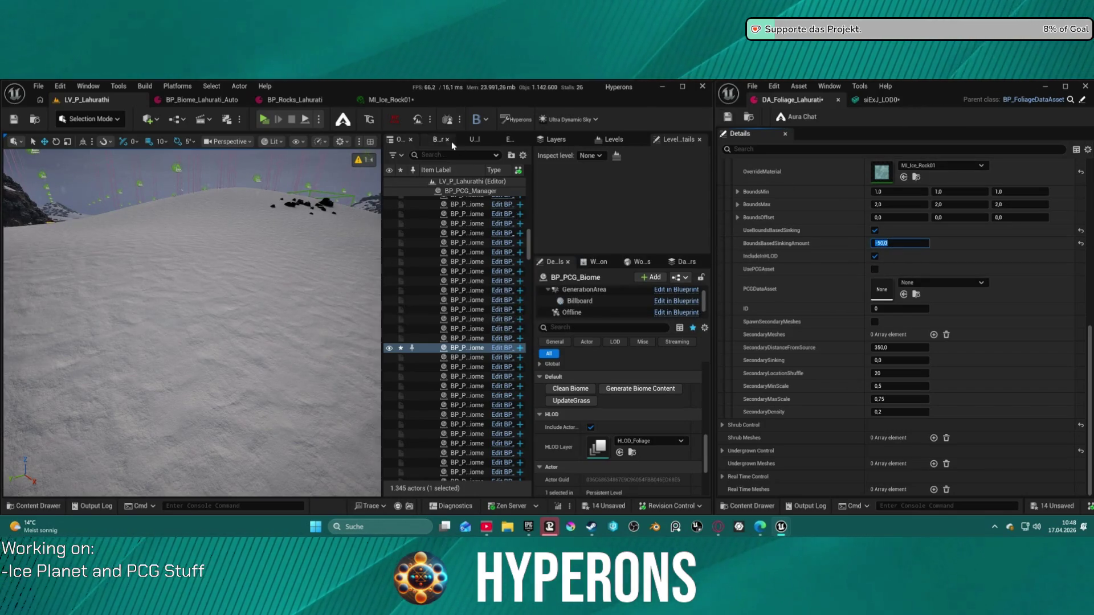
left_click(627, 394)
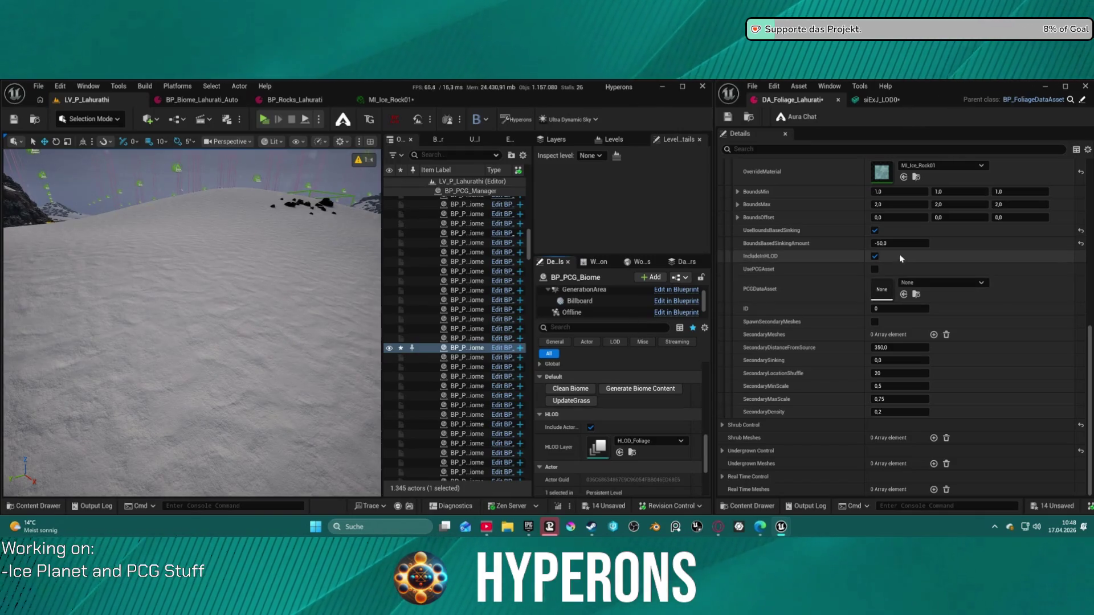
left_click(874, 230)
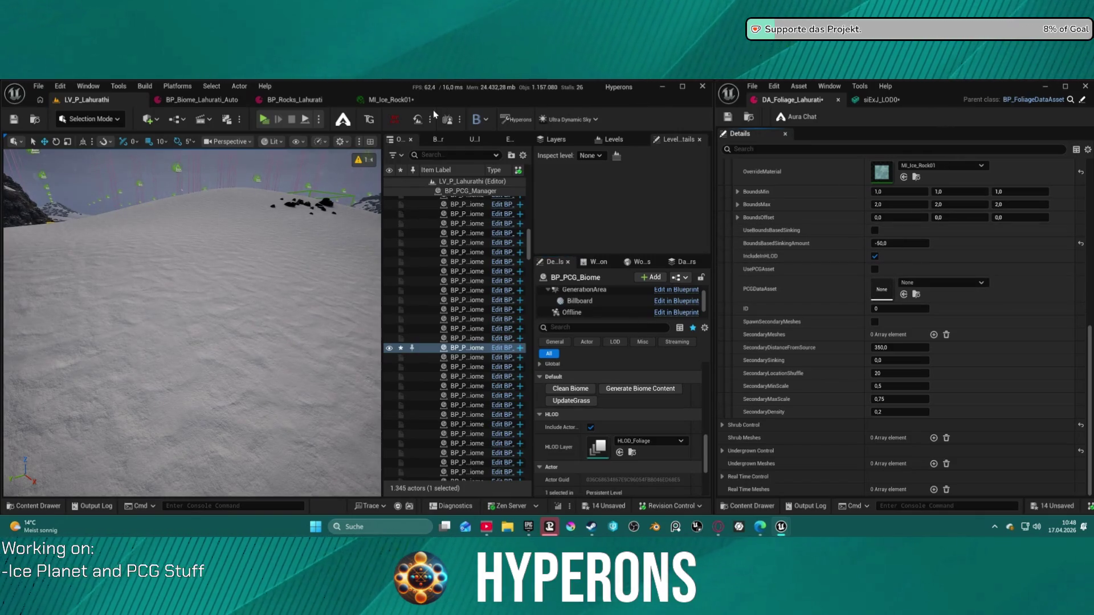
- Regenerate the biome and fly down to inspect the rock spires among the cliffs
left_click(632, 393)
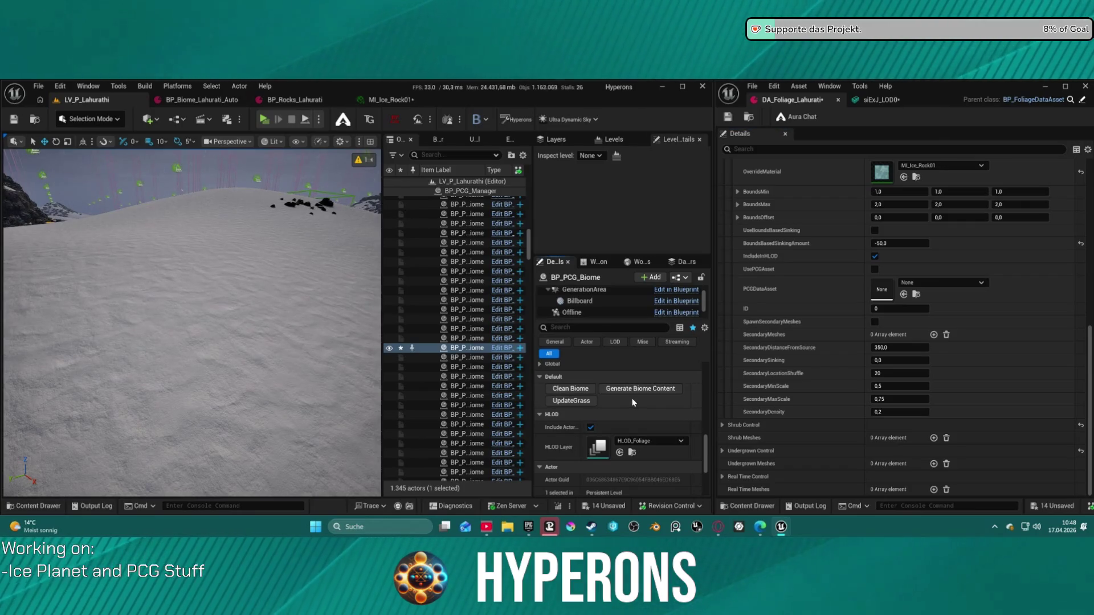
mouse_move(287, 337)
left_mouse_down()
mouse_move(278, 398)
mouse_move(258, 399)
mouse_move(257, 365)
mouse_move(218, 304)
left_mouse_up()
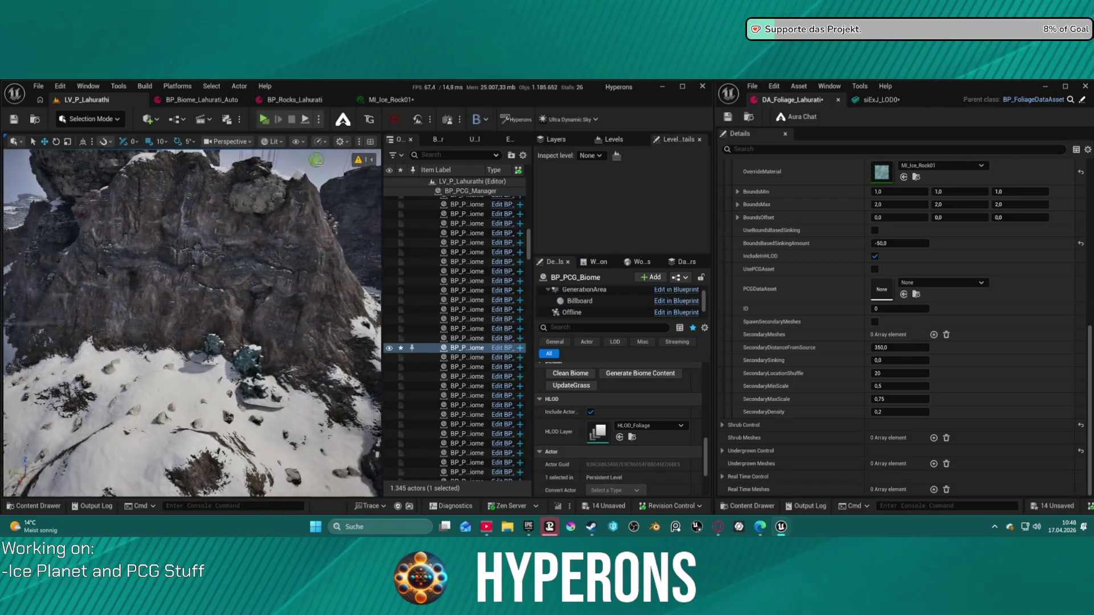
left_click_drag(219, 304, 207, 287)
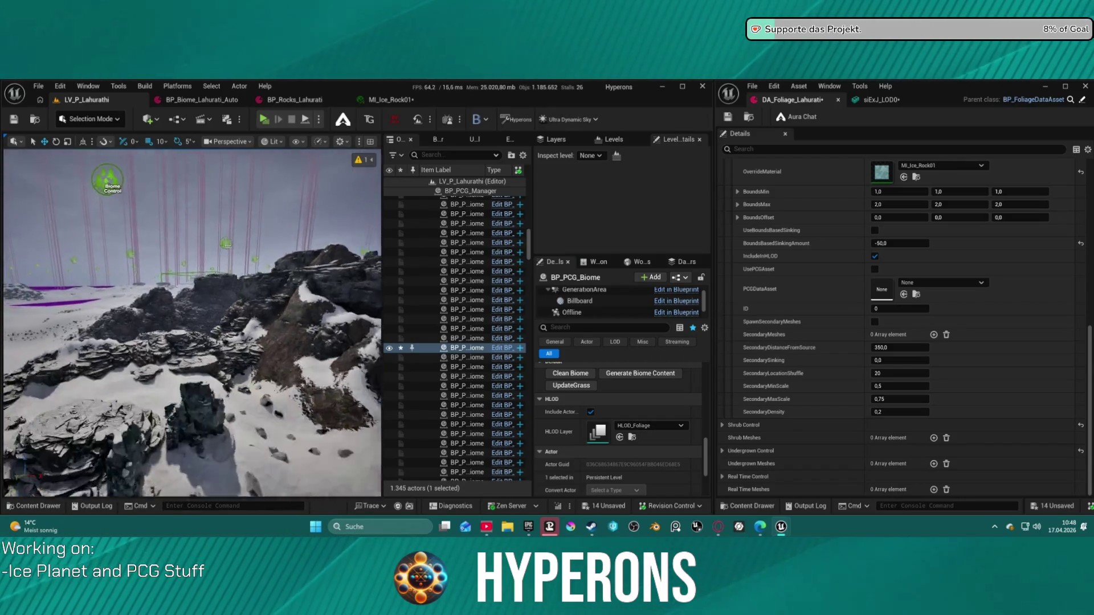
scroll(191, 322, "up", 10)
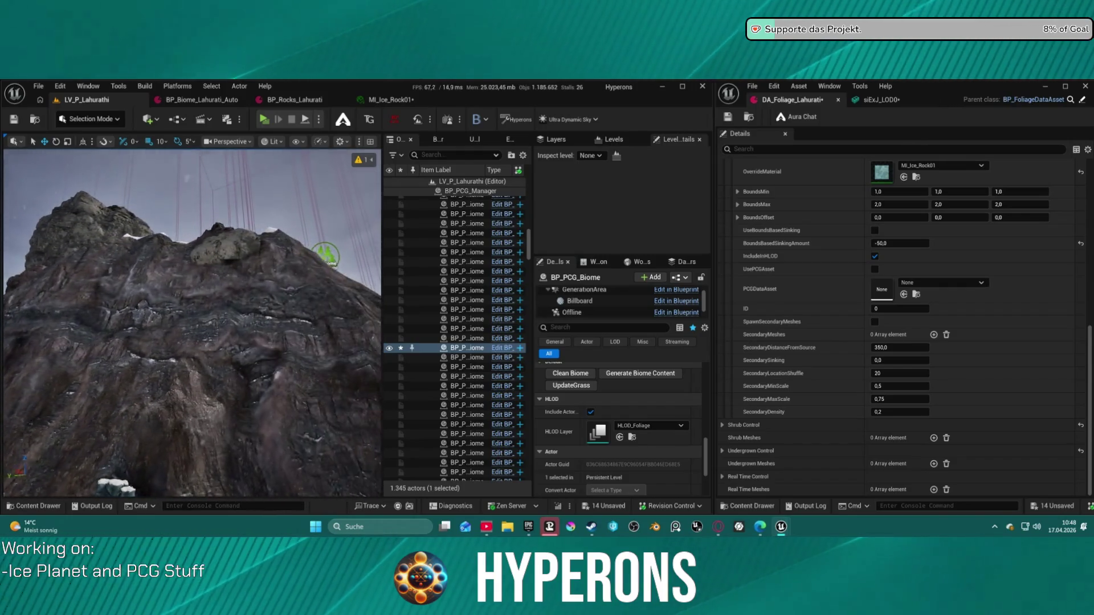
scroll(192, 322, "down", 10)
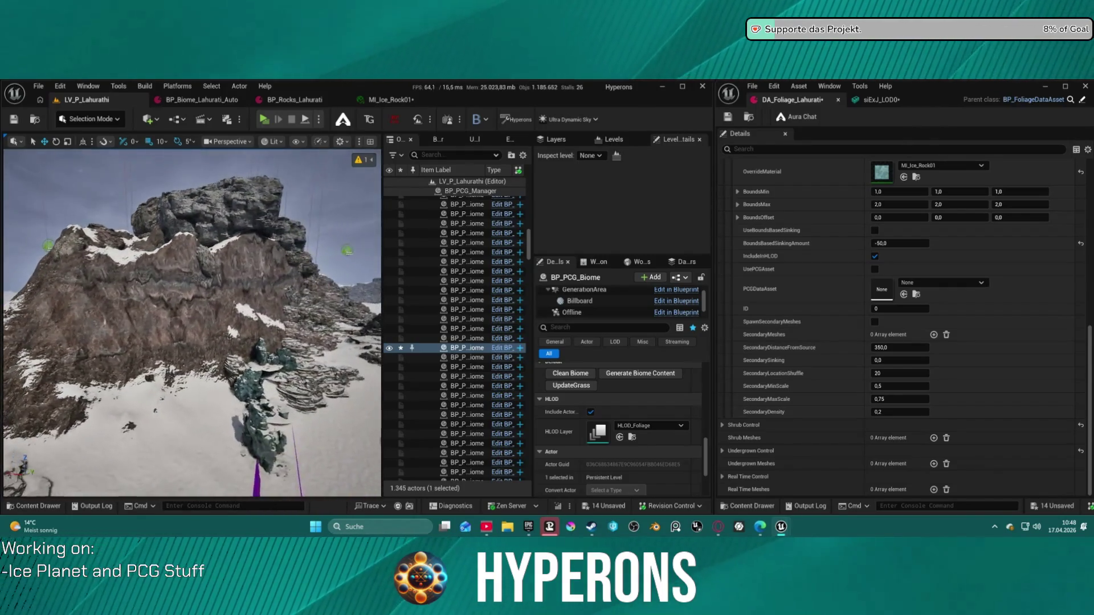
scroll(192, 322, "up", 10)
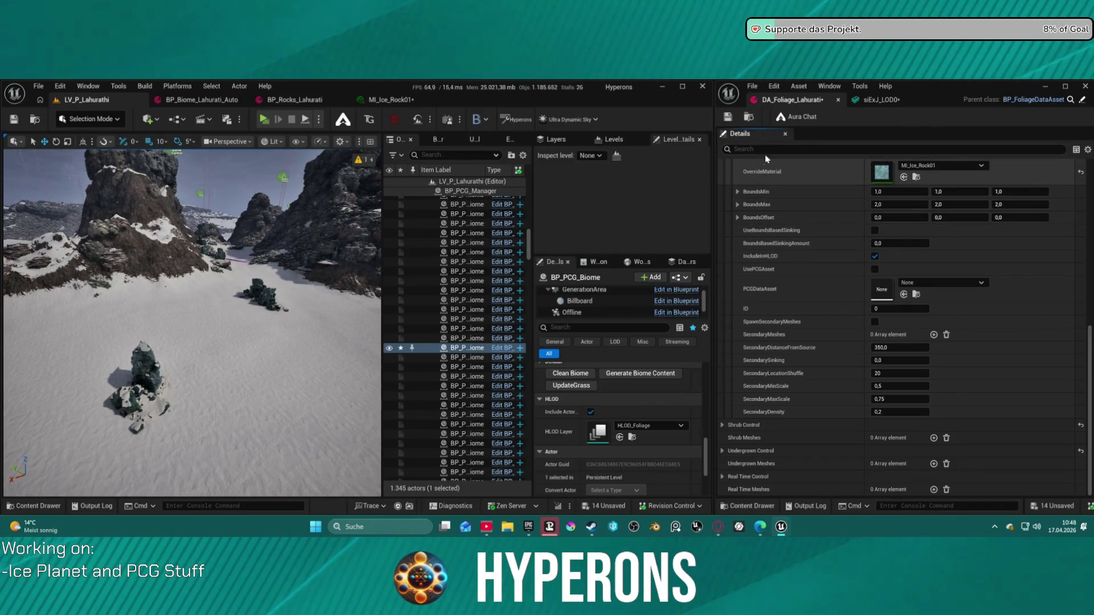
- Save the asset, clean the biome and regenerate it twice, then fly toward the large rocks
key("ctrl+s")
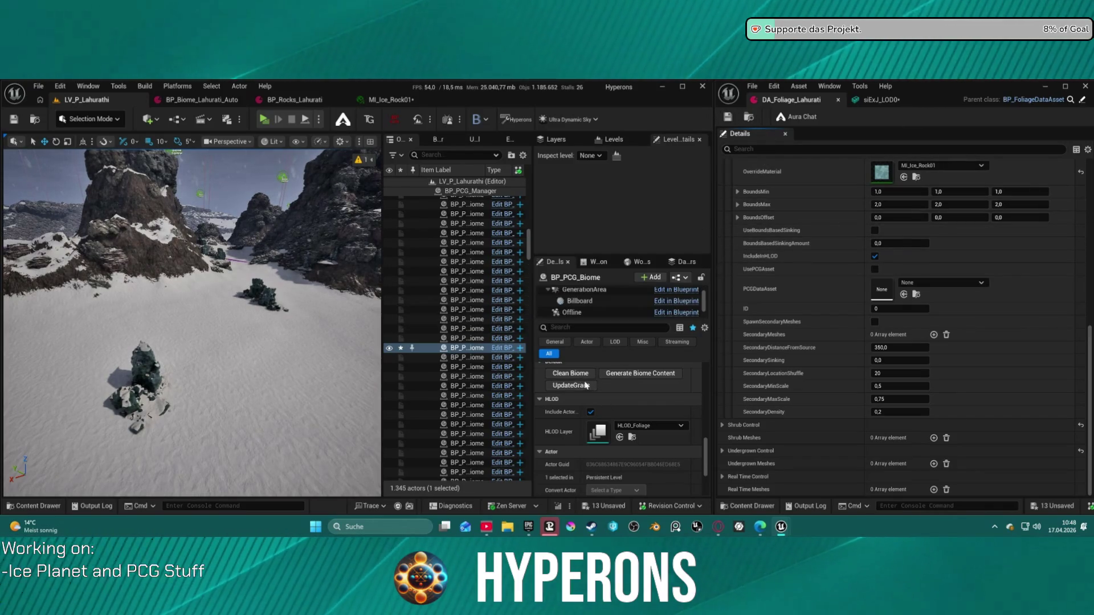
left_click(579, 379)
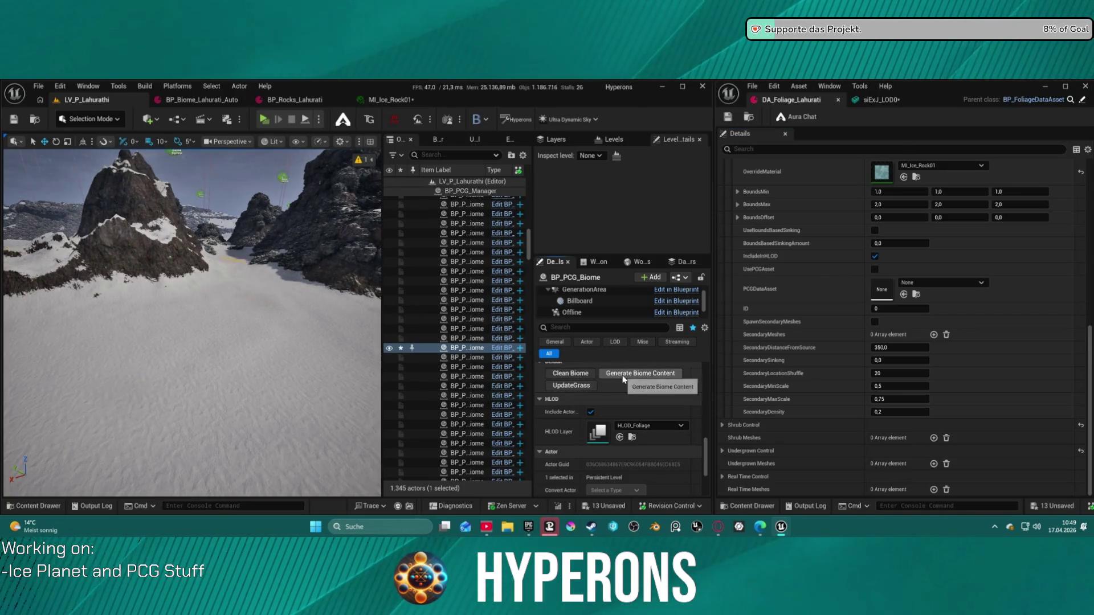
left_click_drag(193, 268, 274, 282)
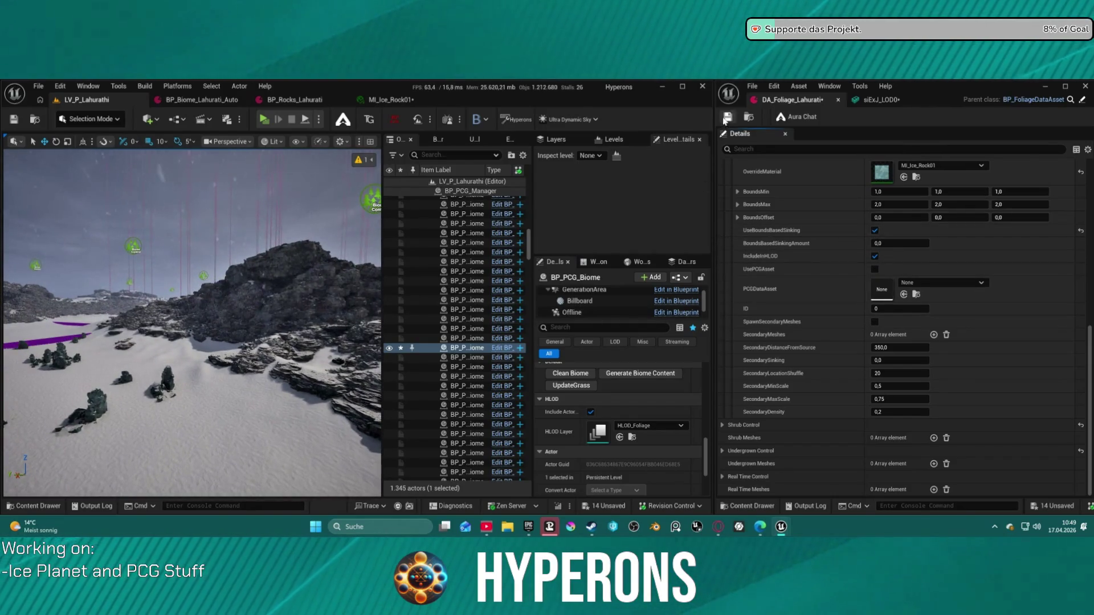
left_click(615, 380)
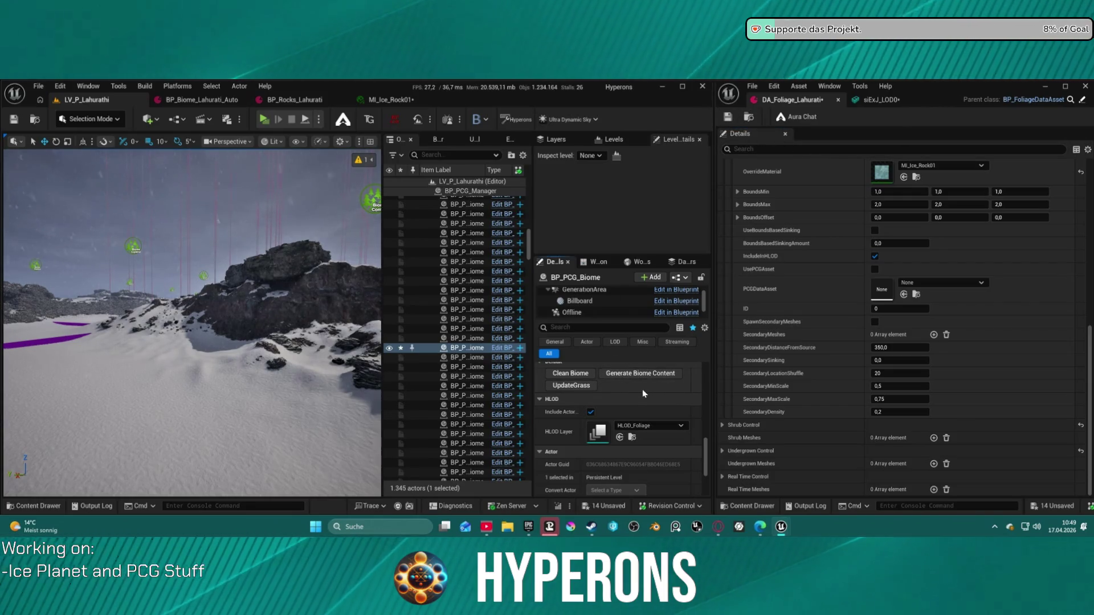
left_click(640, 374)
mouse_move(194, 319)
left_mouse_down()
mouse_move(194, 250)
mouse_move(171, 217)
mouse_move(176, 194)
left_mouse_up()
- Enter -1 for FlatThreshold, save the foliage asset and regenerate the biome
scroll(896, 278, "up", 5)
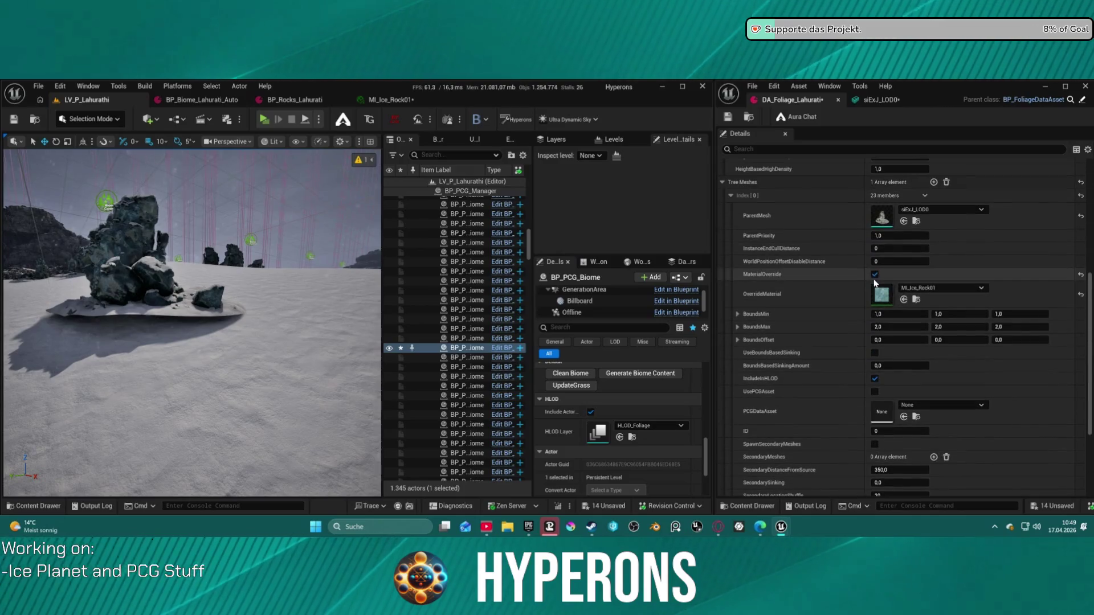
scroll(815, 259, "up", 2)
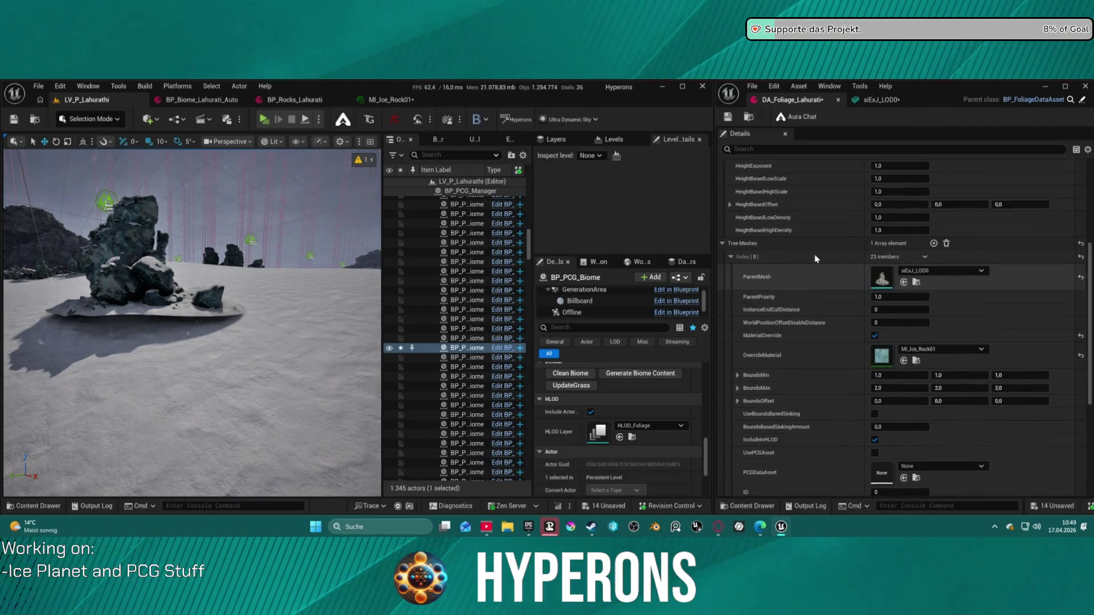
scroll(815, 259, "up", 4)
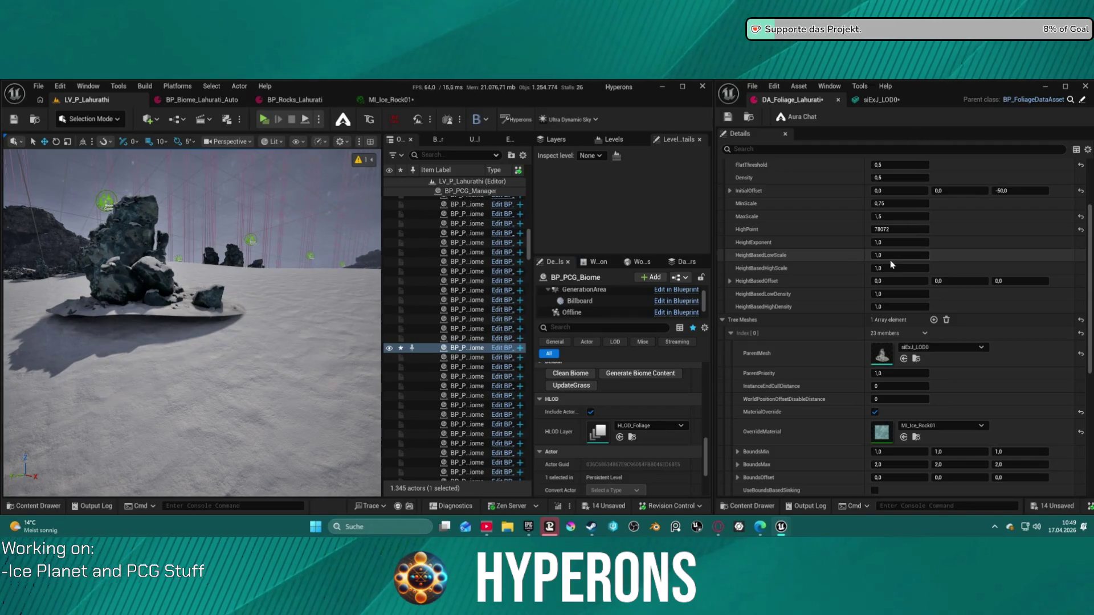
scroll(894, 262, "up", 3)
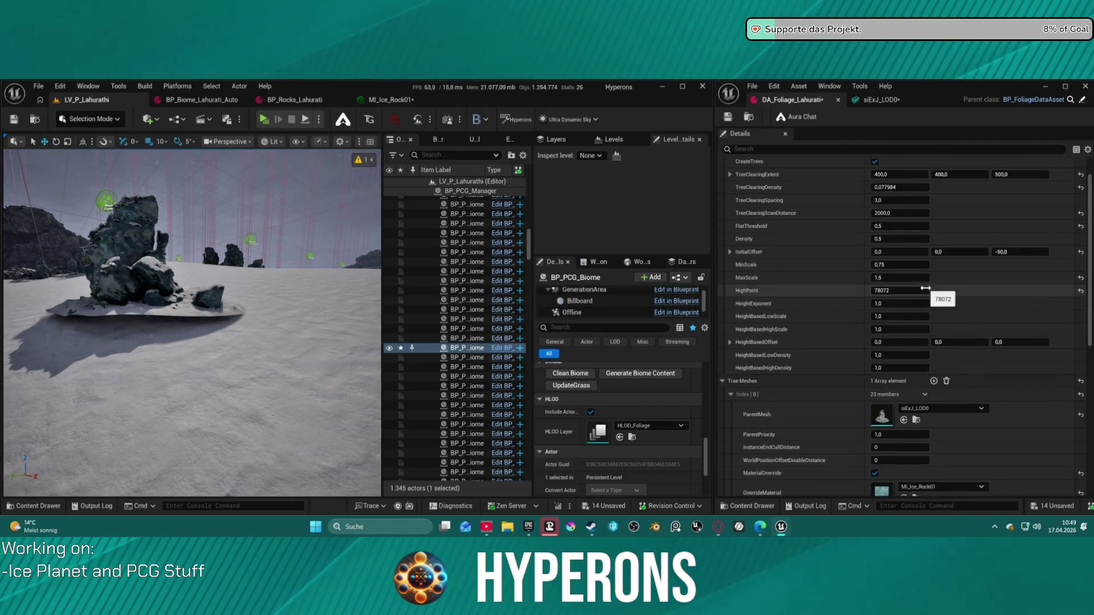
left_click(914, 226)
type("-1")
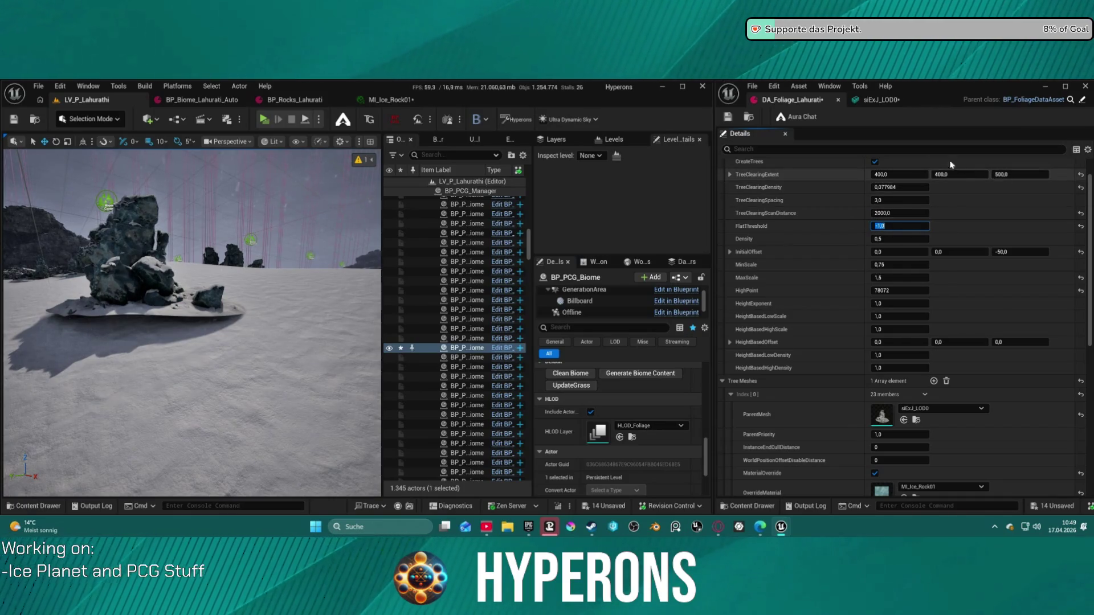
left_click(731, 117)
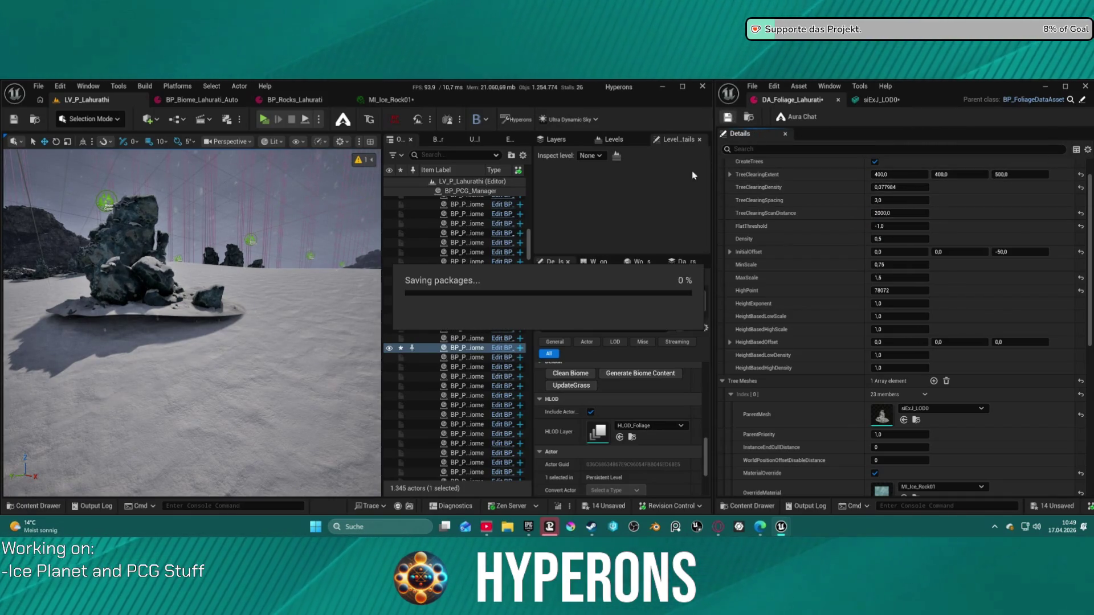
left_click(632, 381)
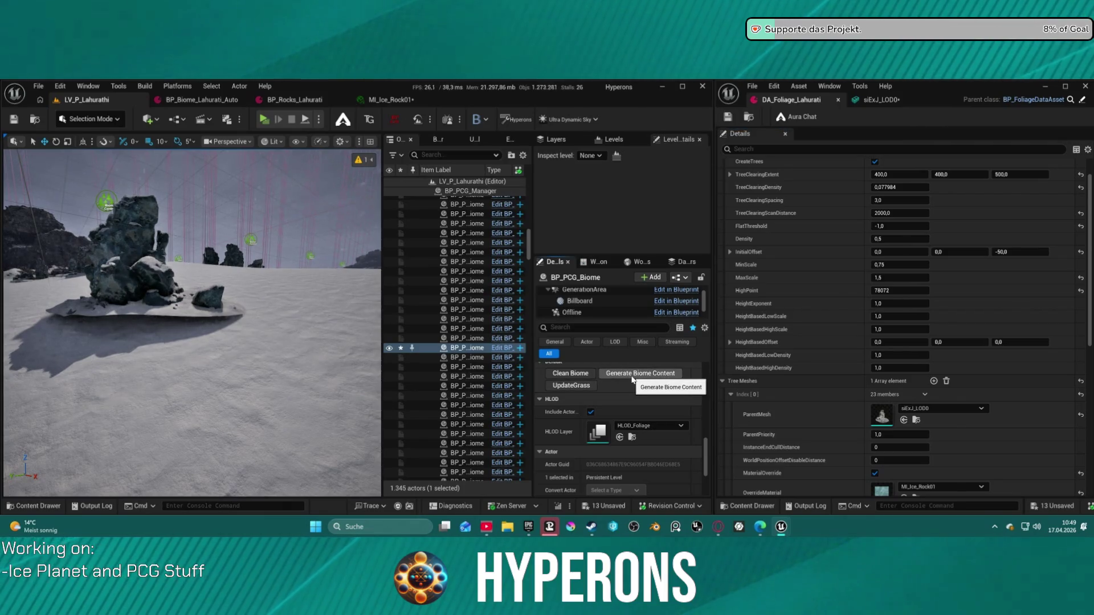
- Set FlatThreshold to 50 and launch a play test with Alt+P
left_click(901, 228)
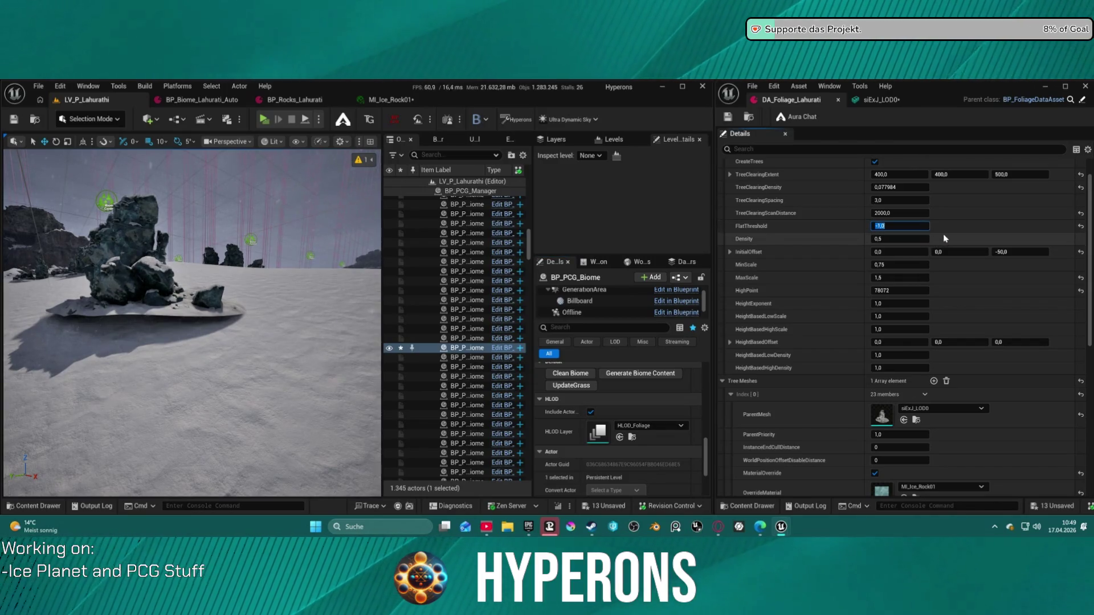
type("50")
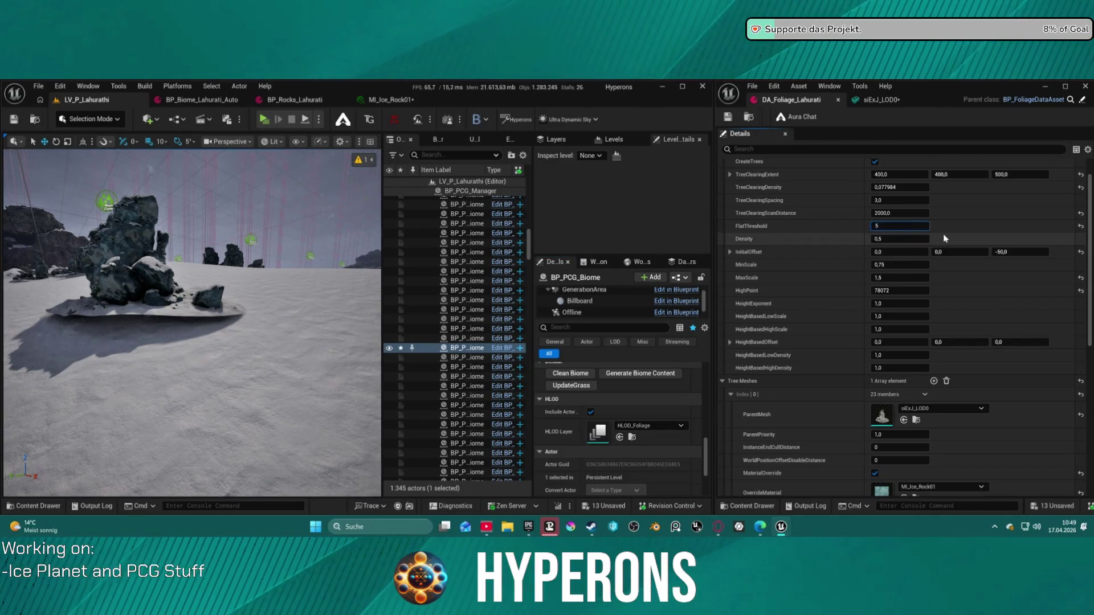
key("Return")
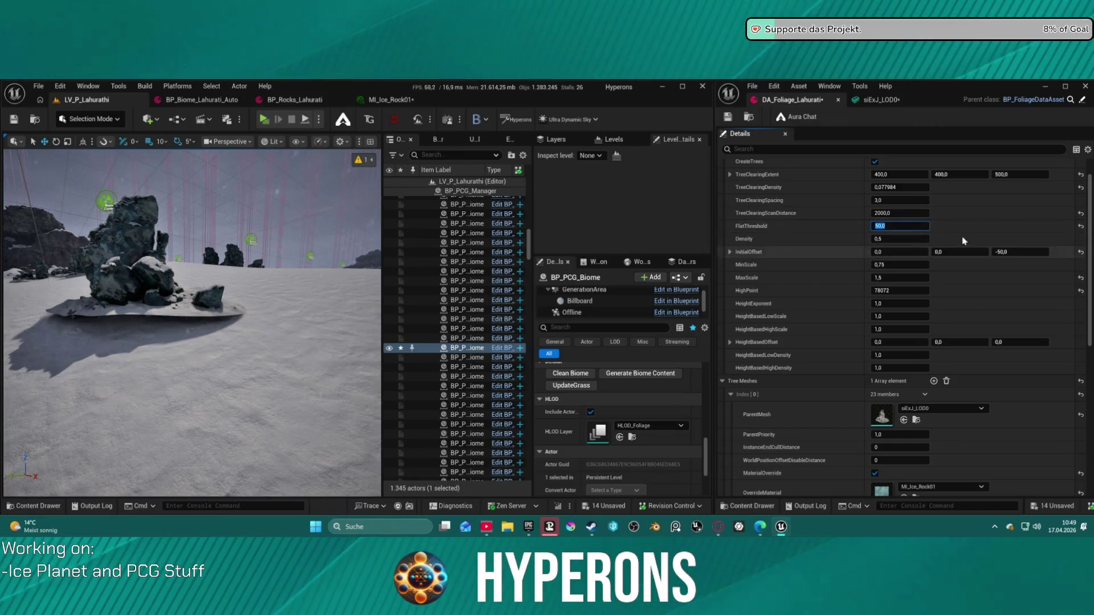
key("alt+p")
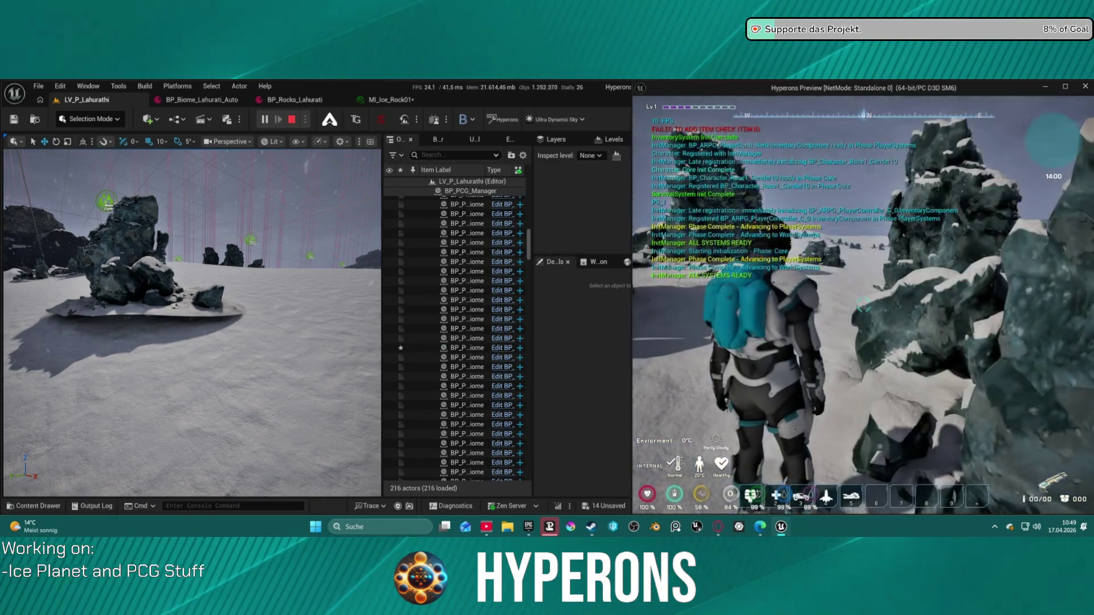
- End the play test and regenerate the biome content
key("Escape")
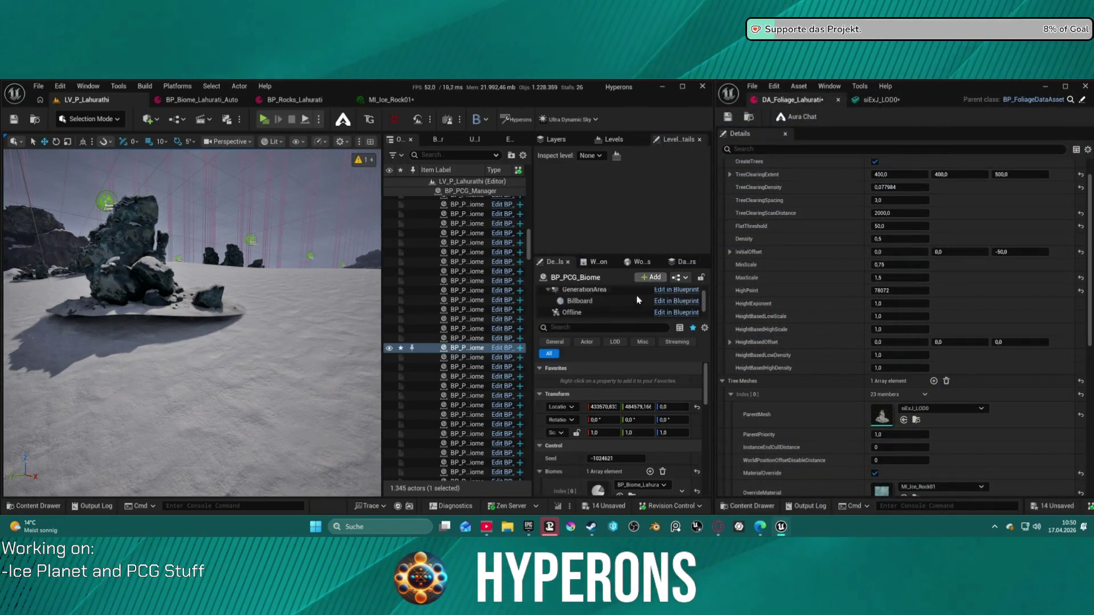
scroll(649, 457, "down", 5)
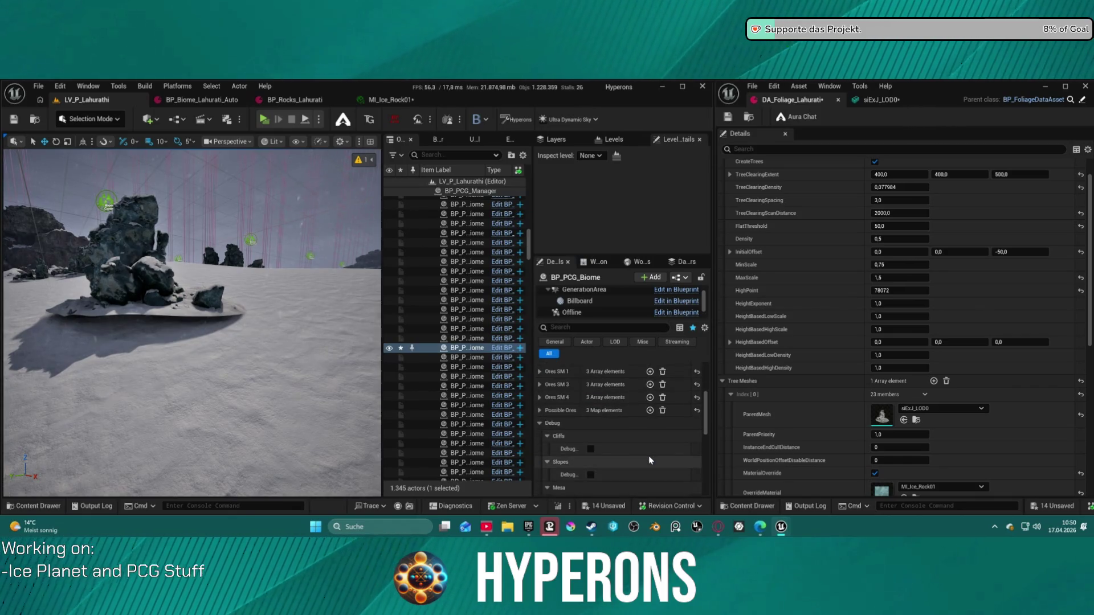
scroll(622, 464, "down", 5)
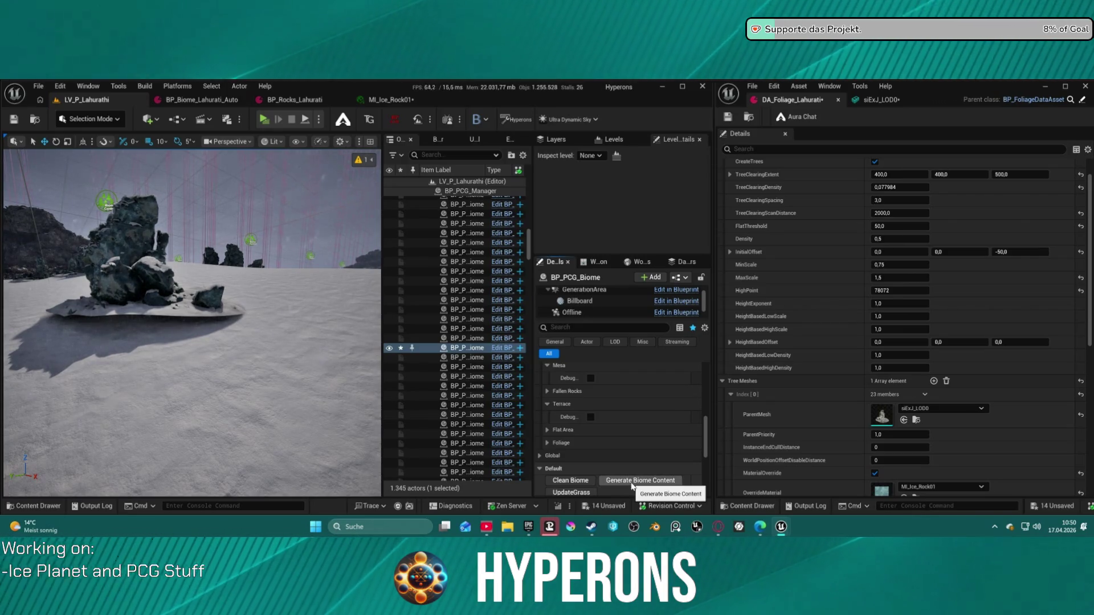
left_click(631, 480)
left_click(1080, 226)
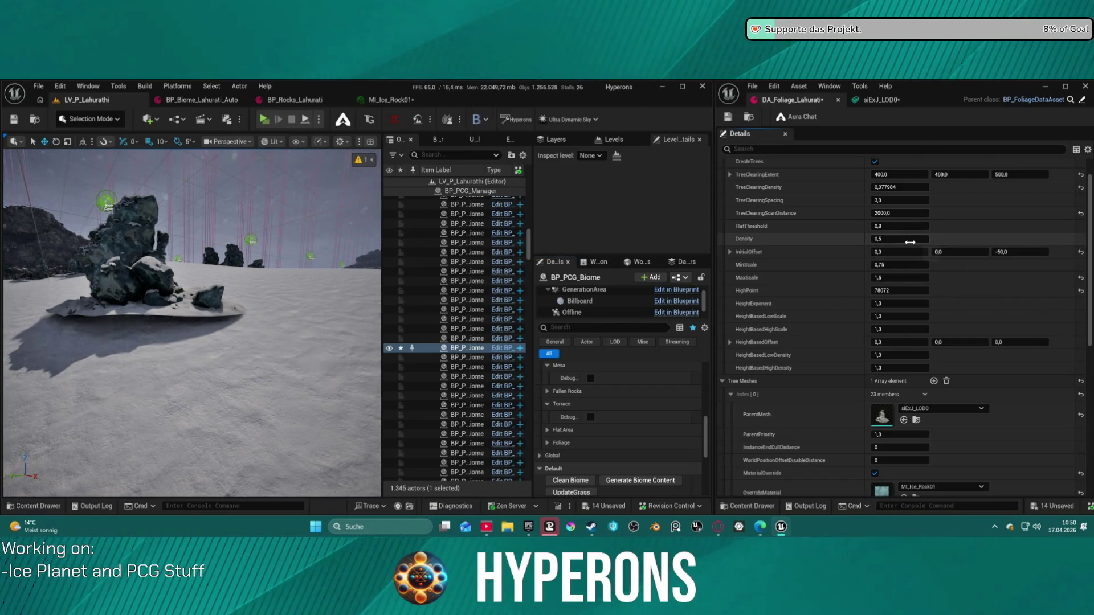
type("-1")
- Set InitialOffset Z to -100 in the foliage asset and save it
left_click(1035, 254)
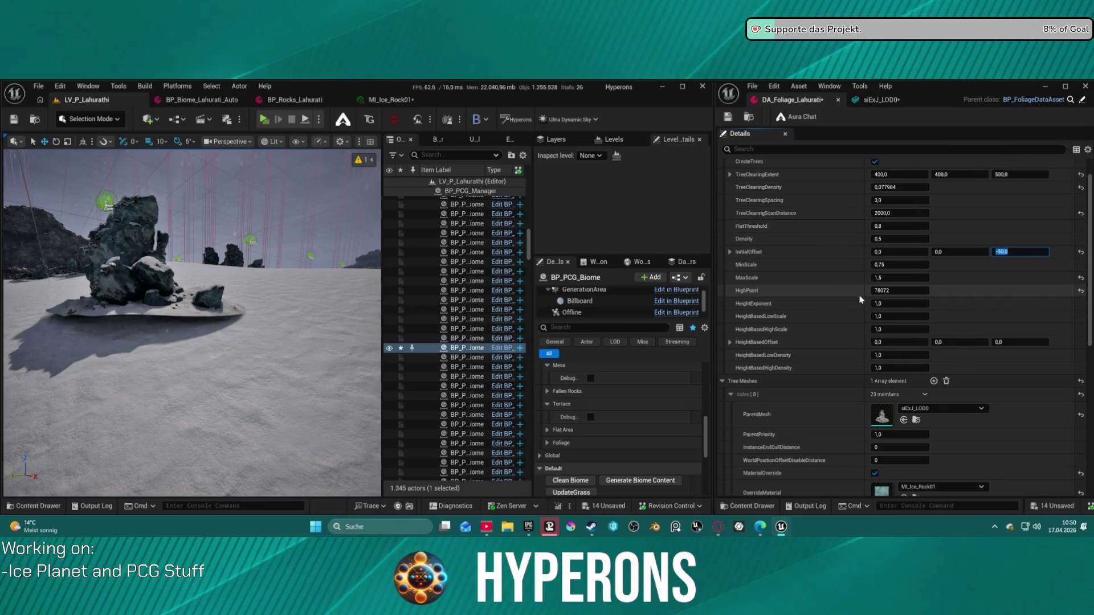
left_click(636, 480)
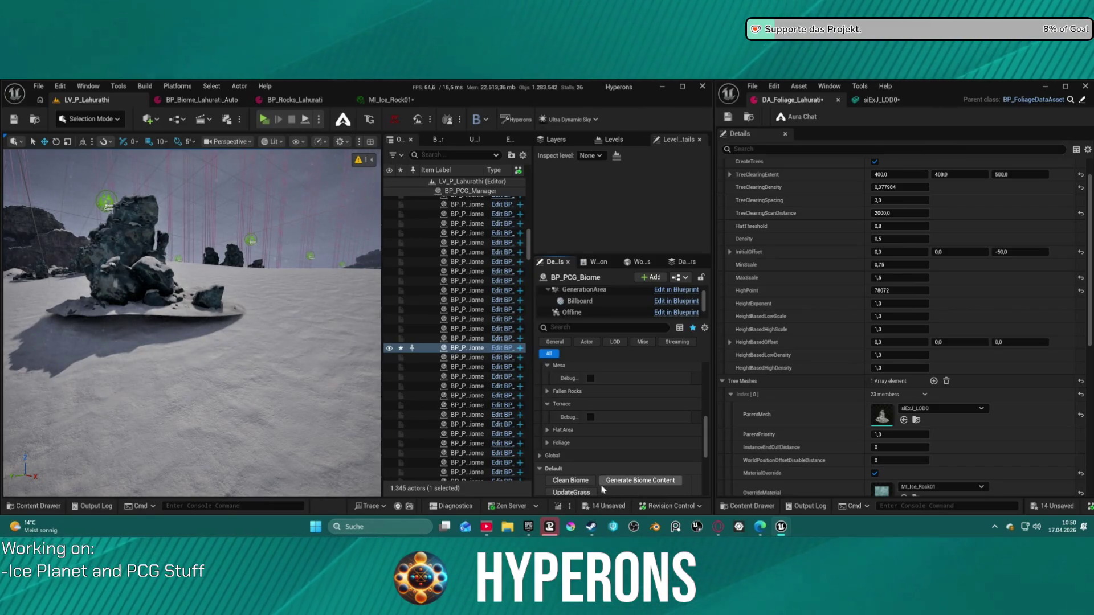
type("100")
key("Return")
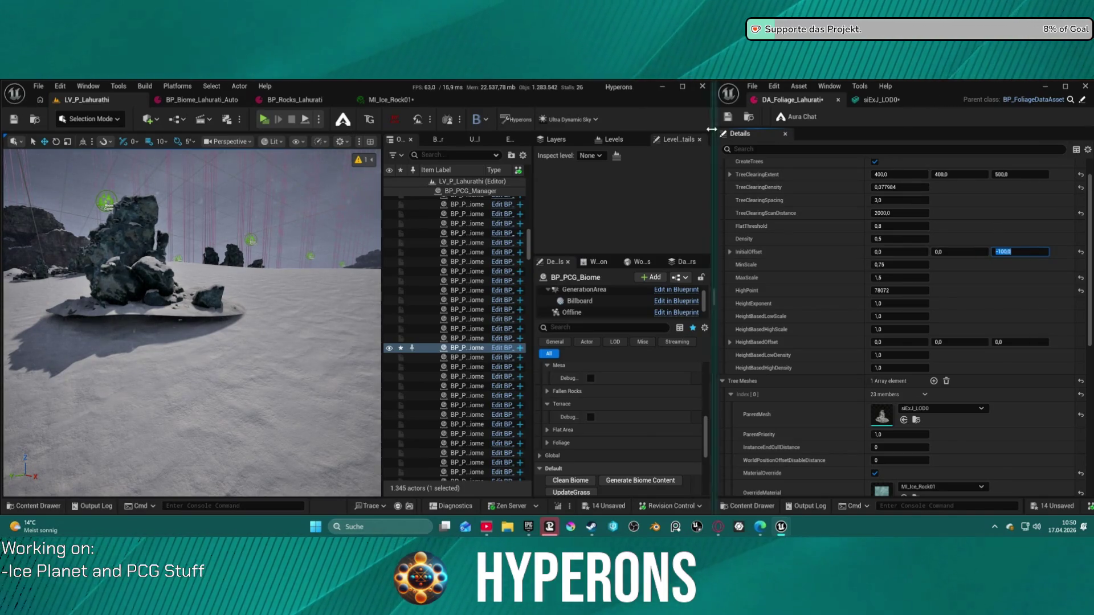
left_click(728, 117)
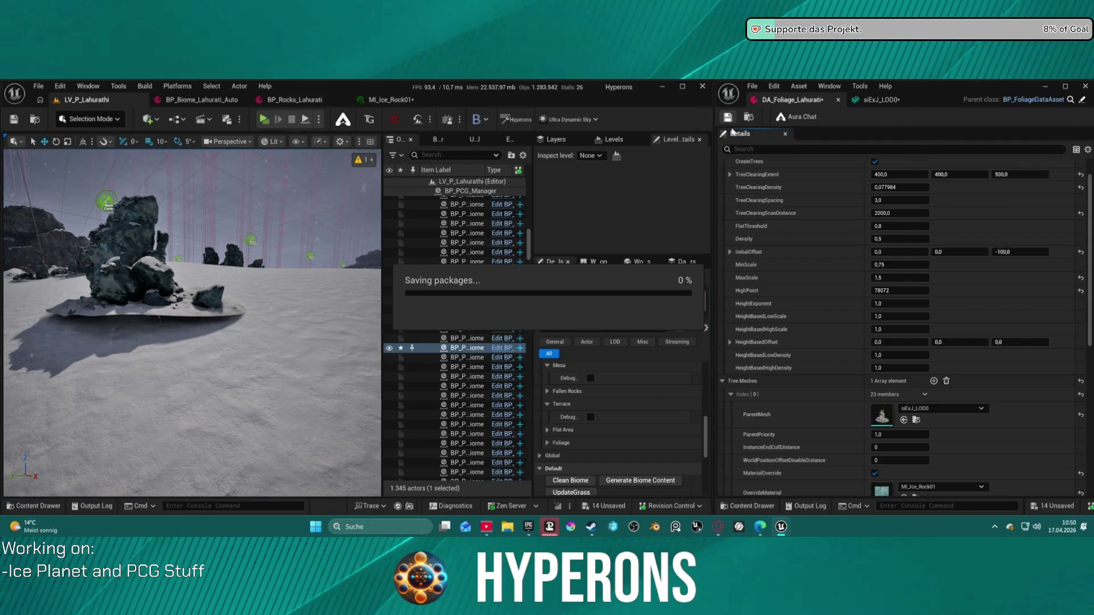
- Set FlatThreshold to 100 and save the foliage data asset
left_click(642, 483)
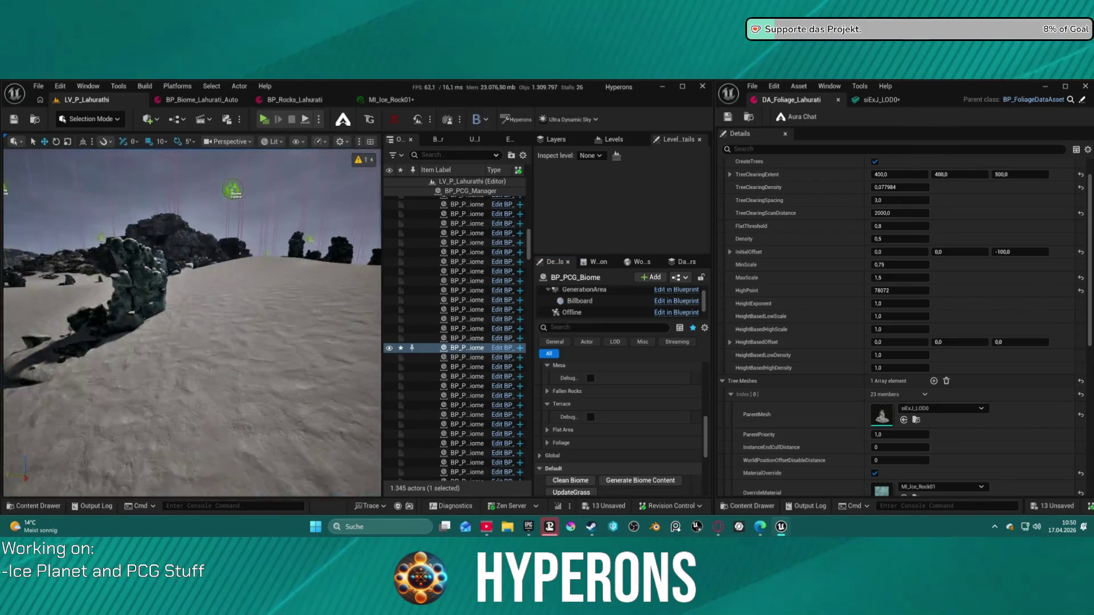
left_click(895, 227)
type("100")
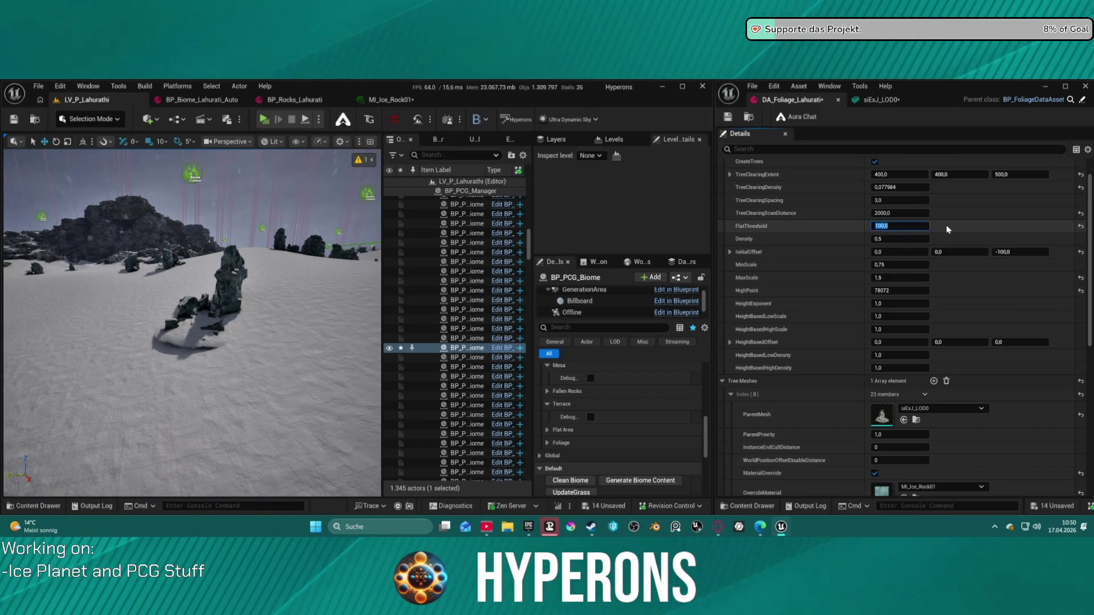
left_click(730, 118)
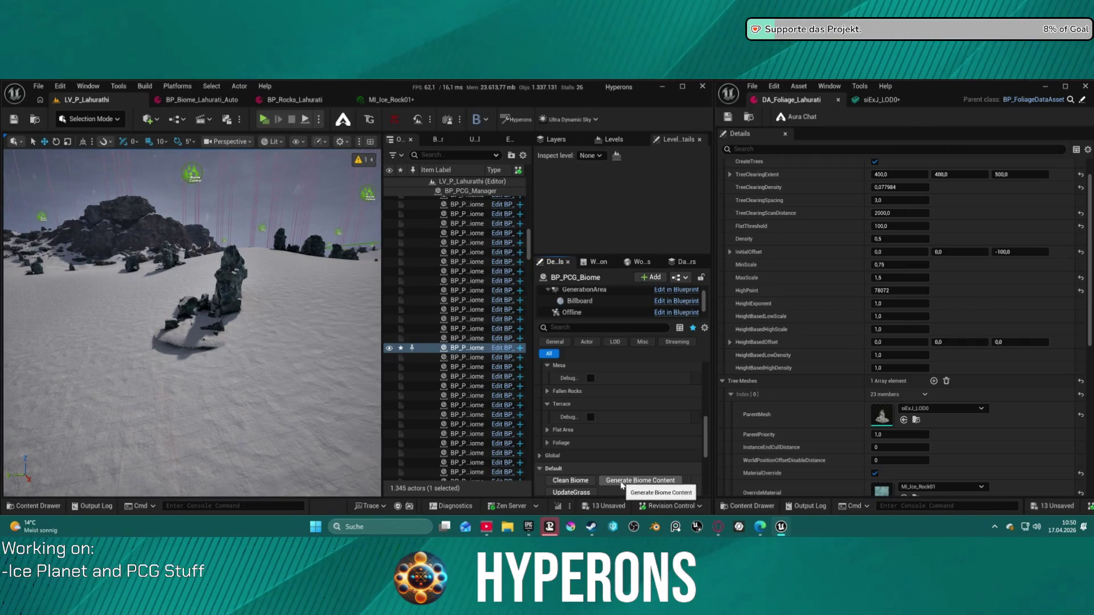
- Clean the biome, regenerate the rocks across the snow, and select the Offline PCG component
left_click(577, 483)
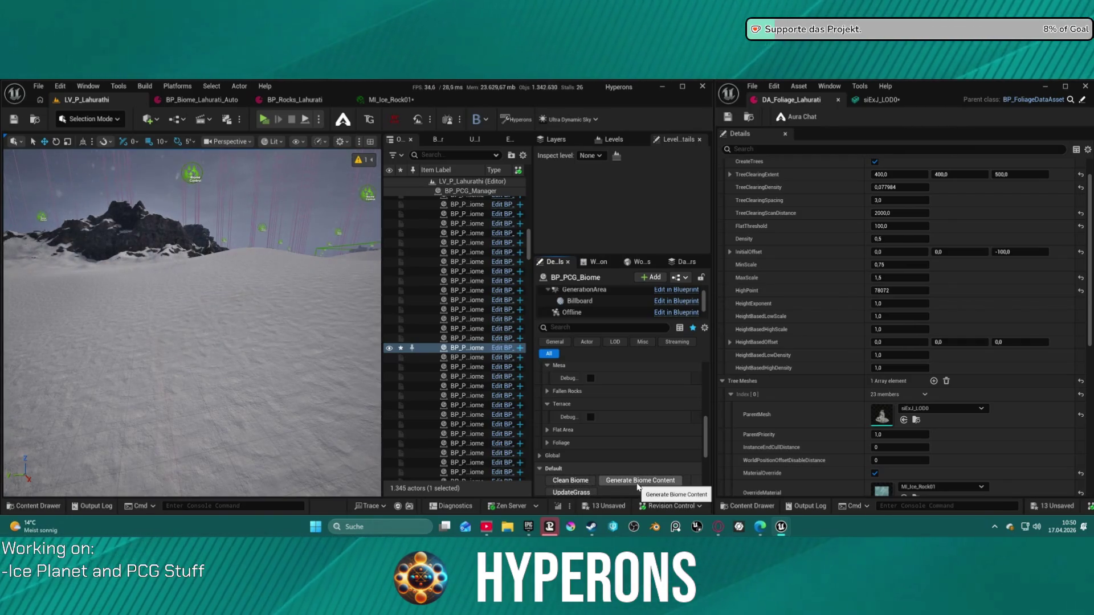
left_click(637, 484)
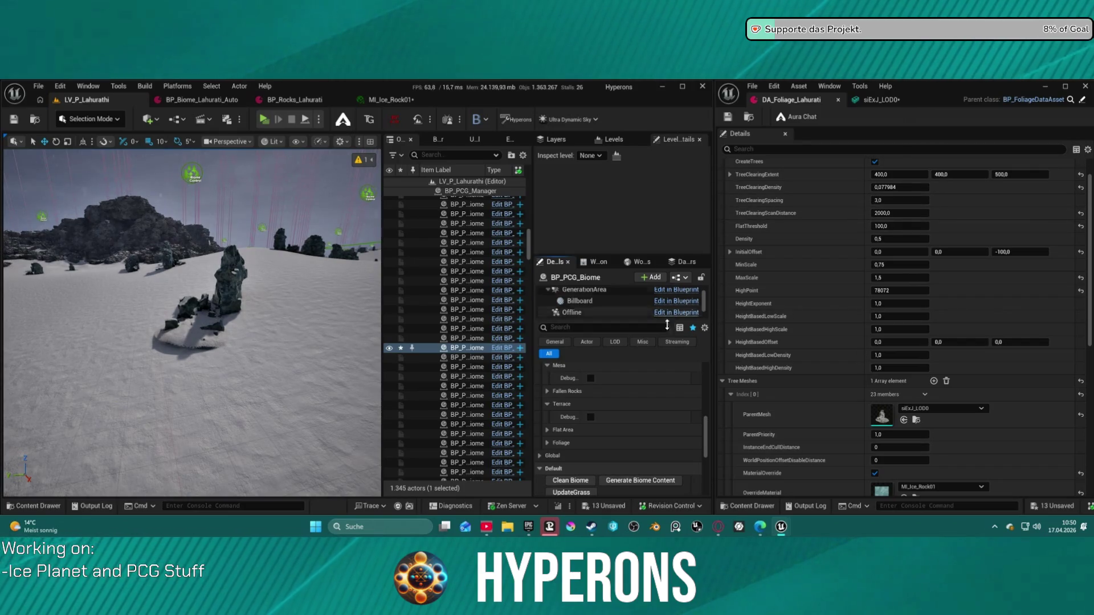
scroll(666, 347, "down", 1)
scroll(604, 305, "down", 2)
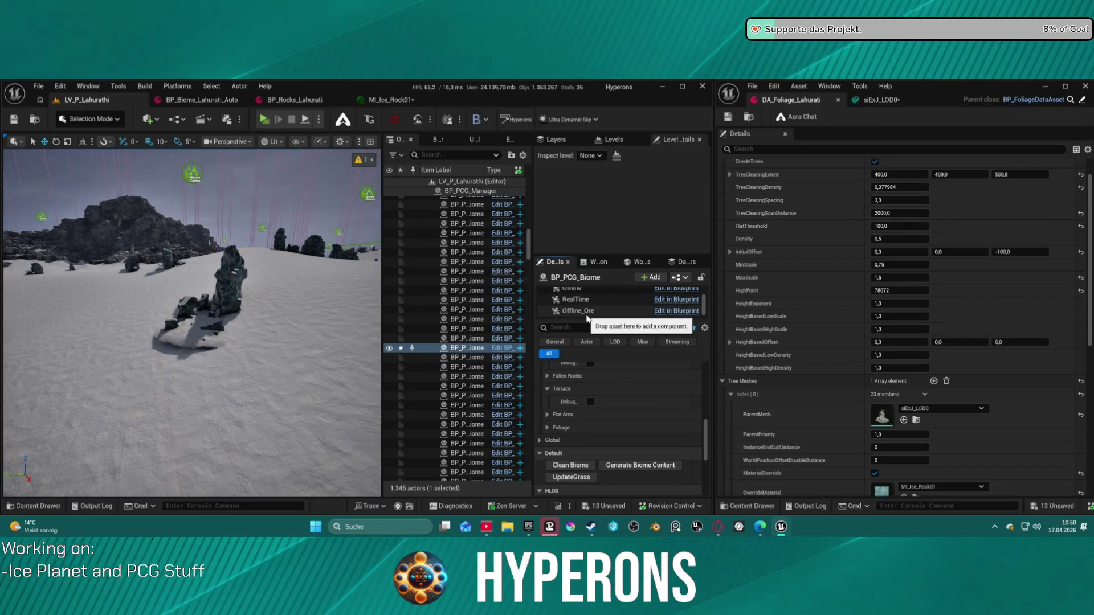
left_click(584, 292)
- Open the PCG_Offline_Rocks subgraph and look over its TERRACE, FALLEN ROCKS and MESA groups
scroll(631, 401, "up", 10)
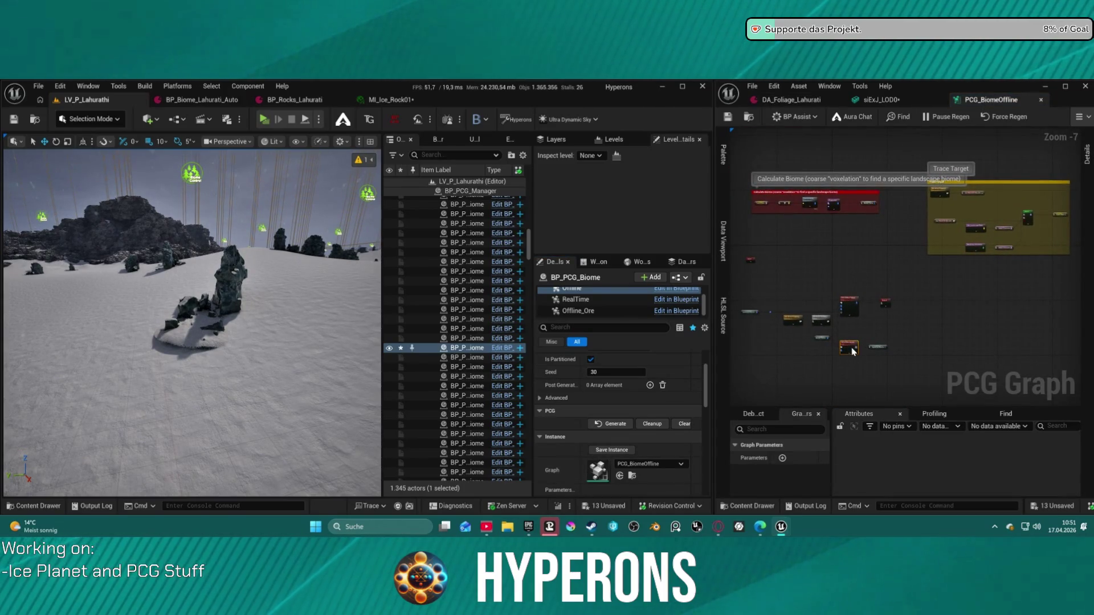
double_click(853, 352)
scroll(908, 251, "up", 7)
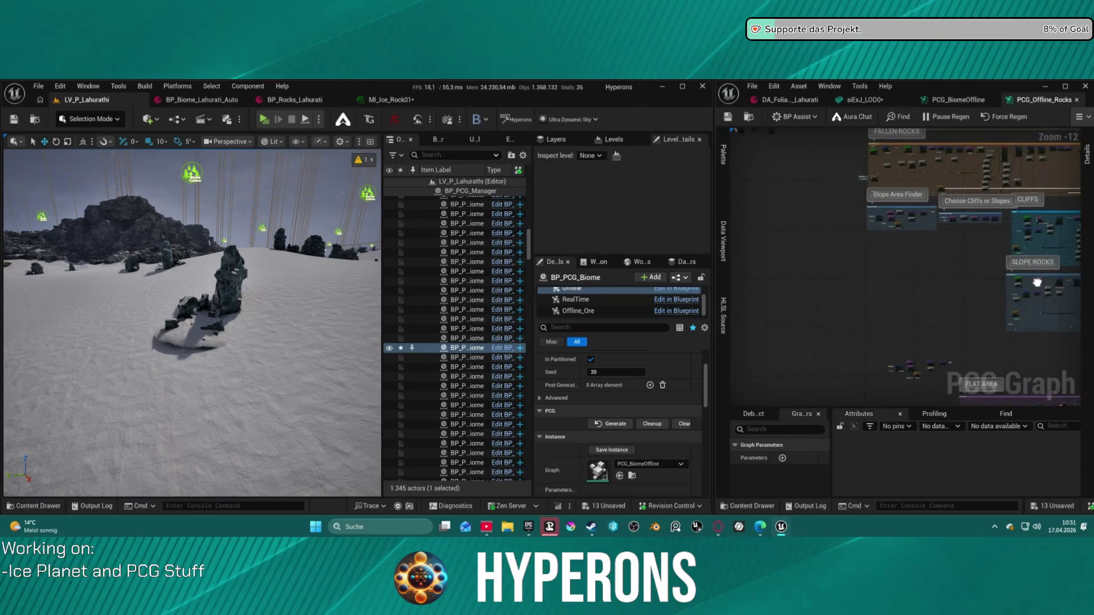
left_click_drag(1029, 354, 980, 405)
left_click_drag(911, 399, 846, 389)
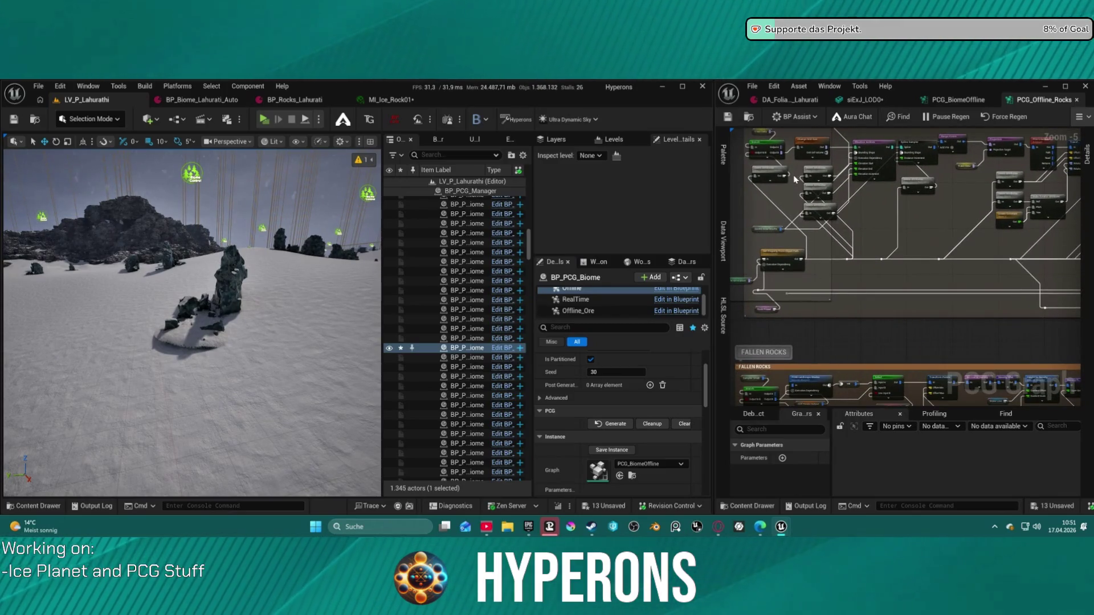
scroll(836, 278, "down", 3)
mouse_move(835, 277)
left_mouse_down()
mouse_move(830, 356)
mouse_move(843, 337)
left_mouse_up()
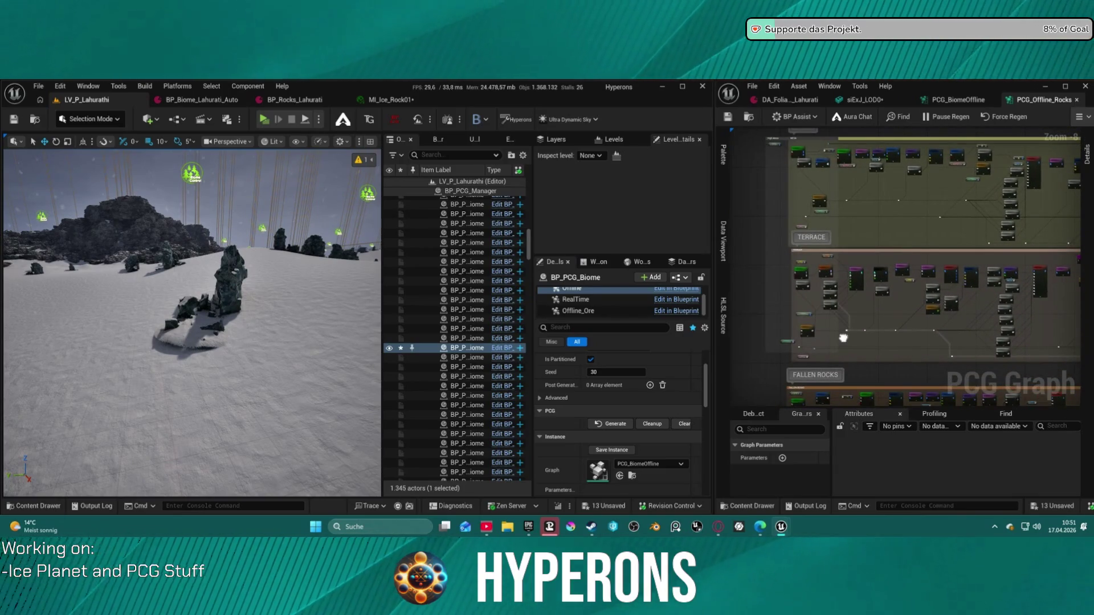
scroll(908, 228, "down", 3)
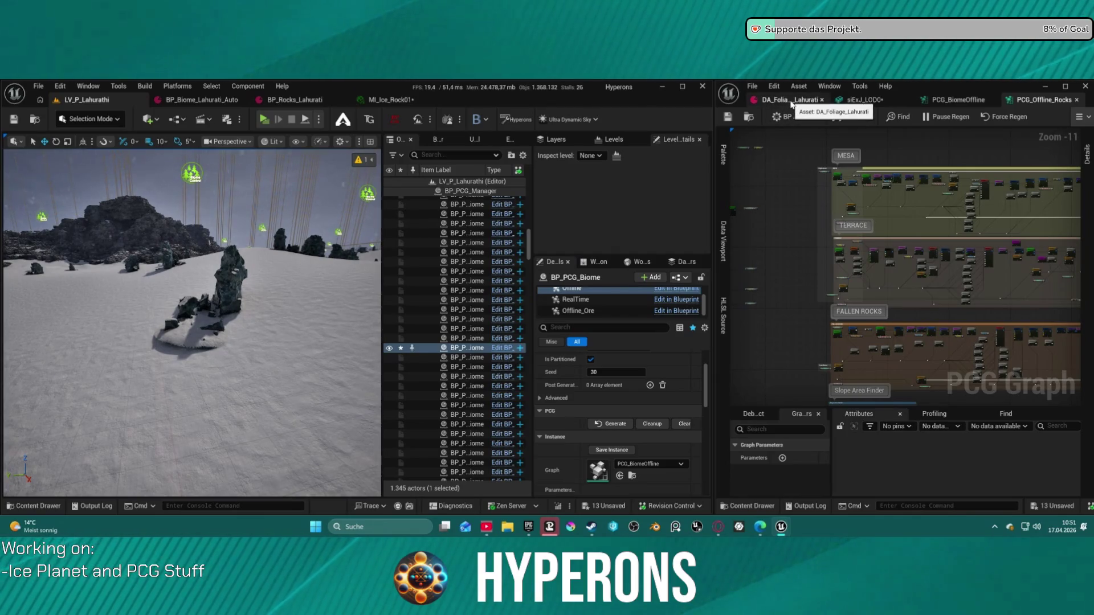
- Select the biome actor, collapse its Biomes array, and bring up BP_Biome_Lahurati_Auto
left_click(790, 102)
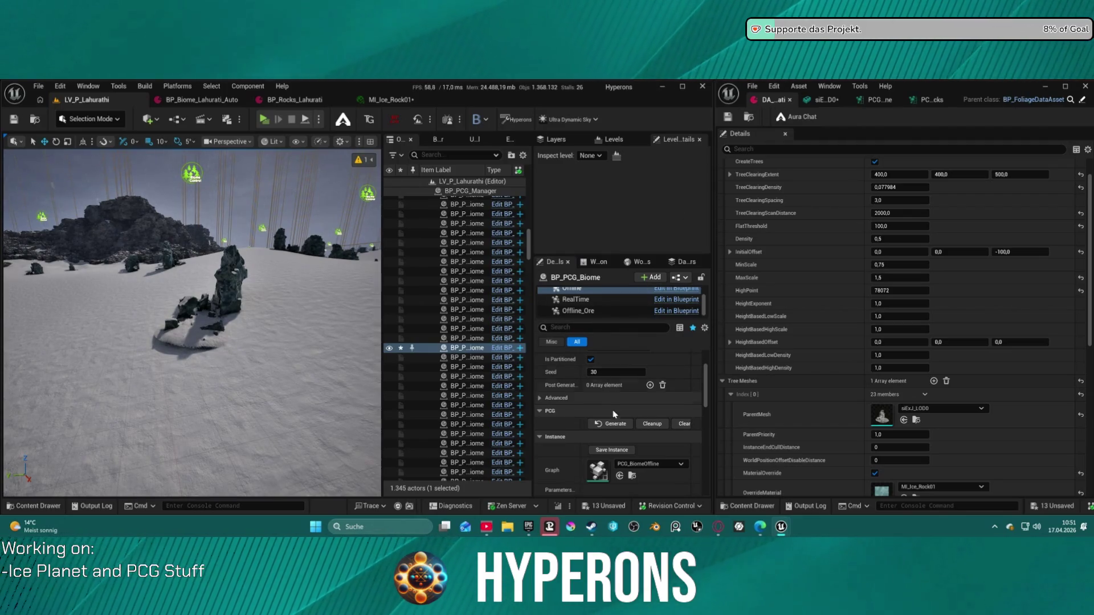
scroll(608, 308, "up", 3)
left_click(603, 292)
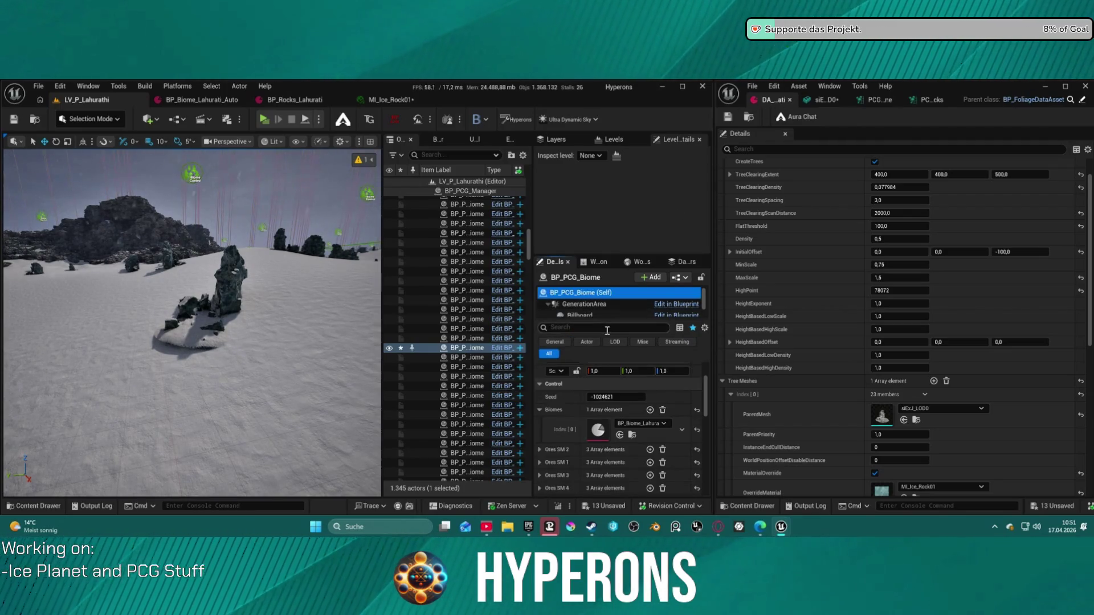
scroll(569, 433, "up", 2)
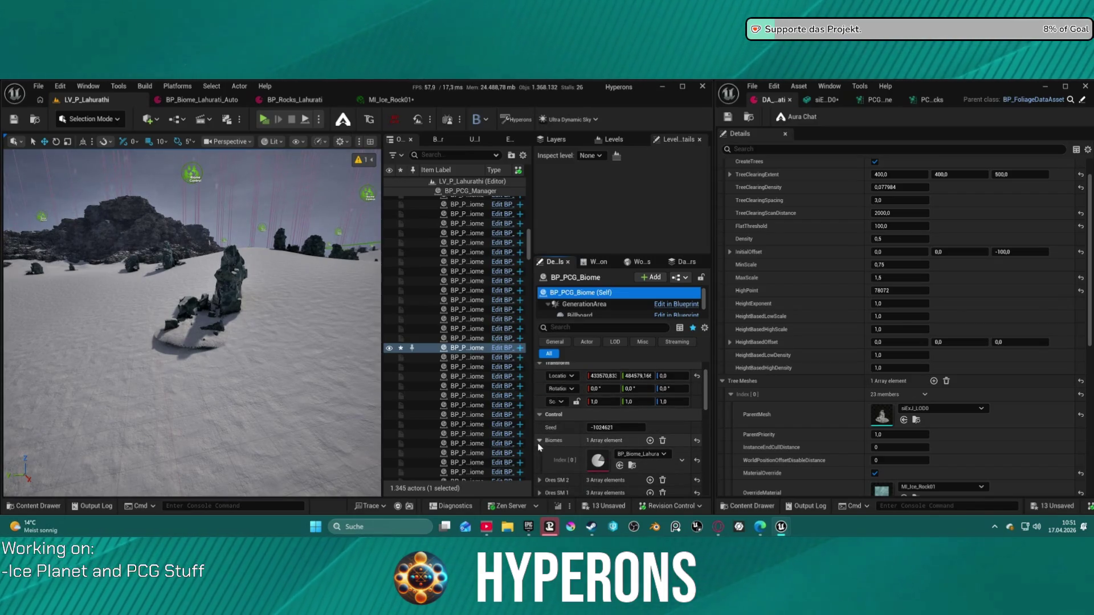
left_click(538, 443)
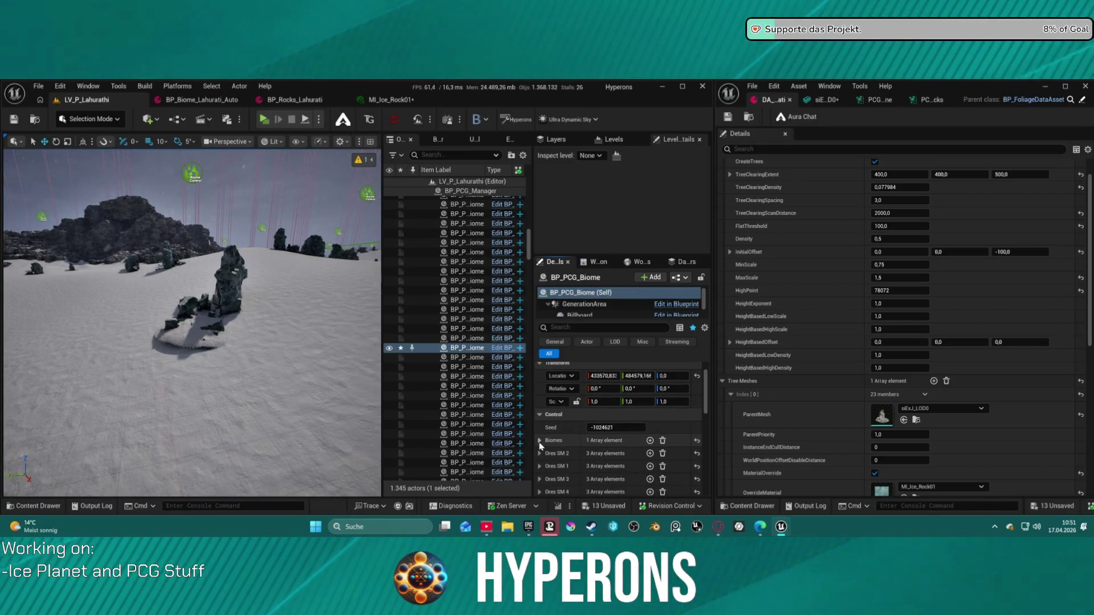
key("ctrl+Tab")
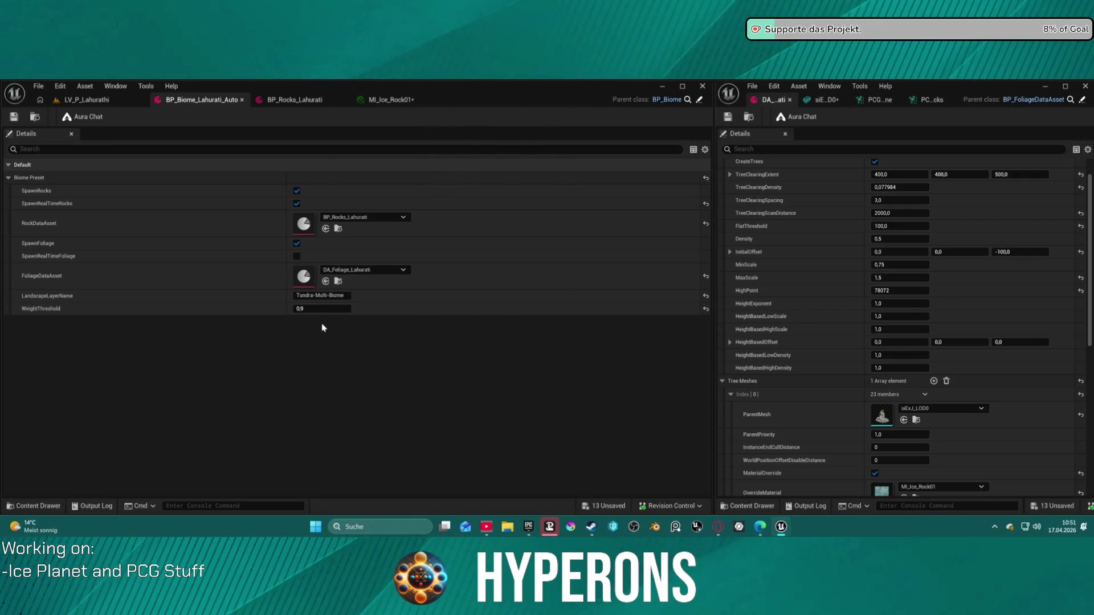
- In BP_Rocks_Lahurati, expand Ore Control: CreateOreRocks on, Density 1,0, BoundsOffset Z -500,0
left_click(295, 100)
scroll(147, 336, "down", 5)
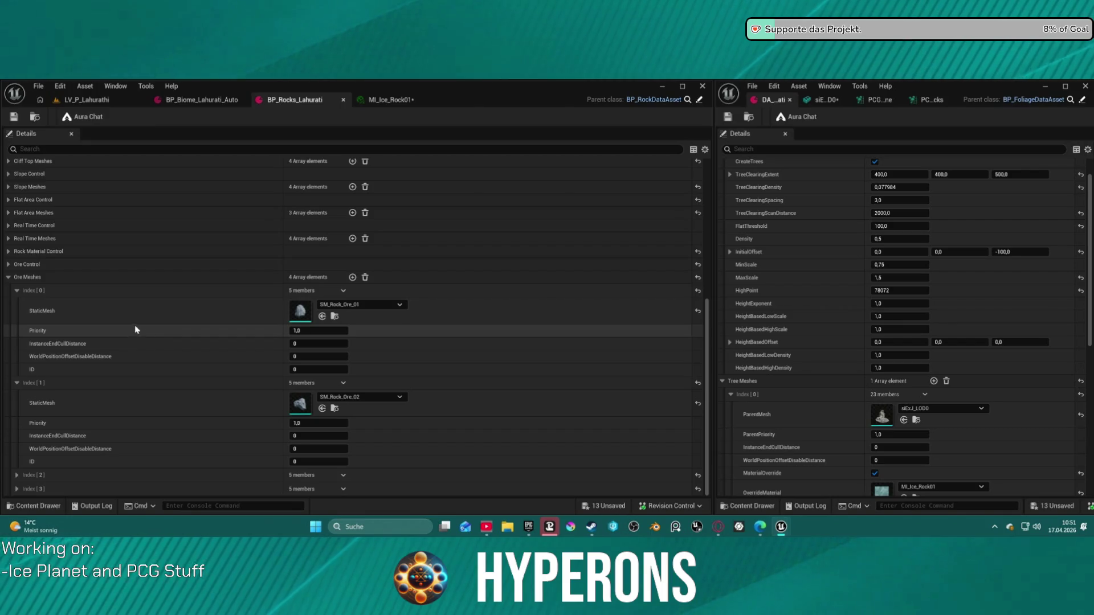
scroll(114, 299, "up", 3)
left_click(9, 276)
left_click(8, 277)
left_click(8, 290)
left_click(7, 289)
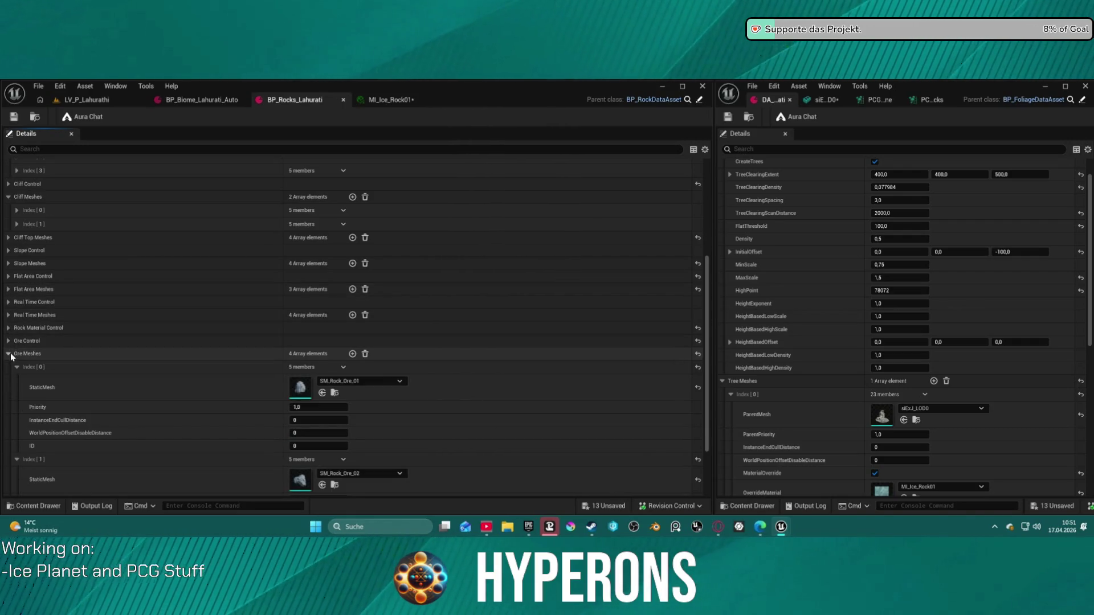
scroll(294, 354, "down", 3)
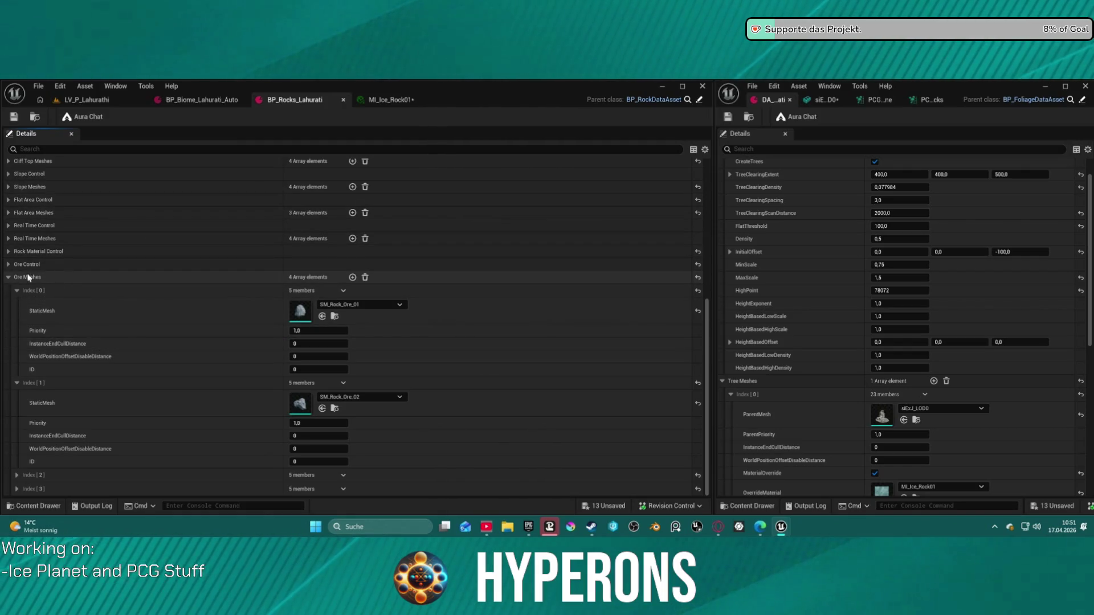
left_click(9, 264)
scroll(43, 282, "up", 7)
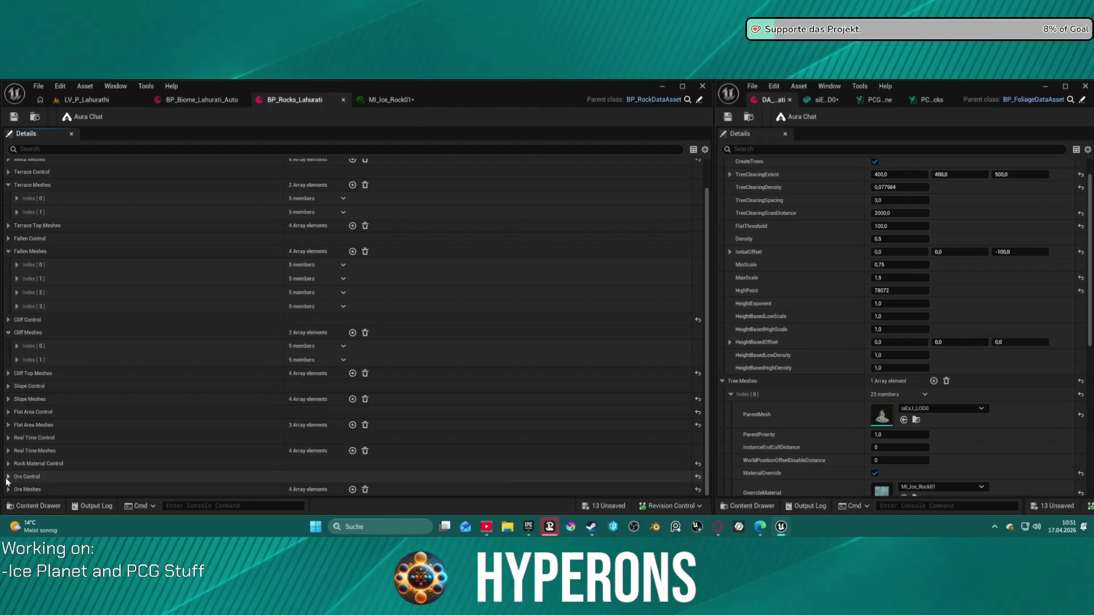
scroll(68, 421, "down", 3)
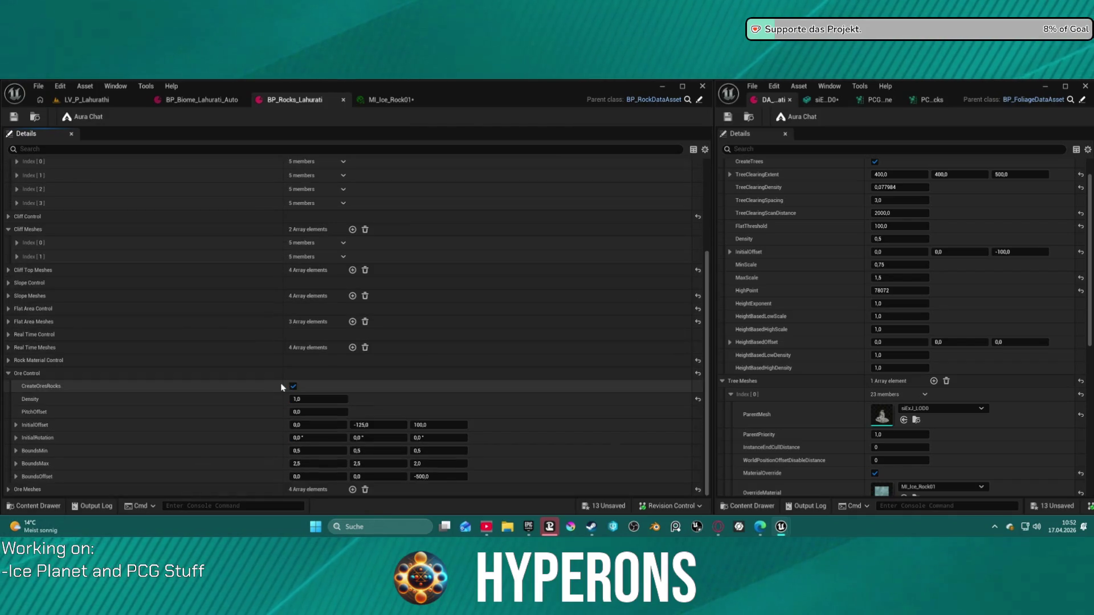
left_click(8, 489)
scroll(45, 478, "down", 4)
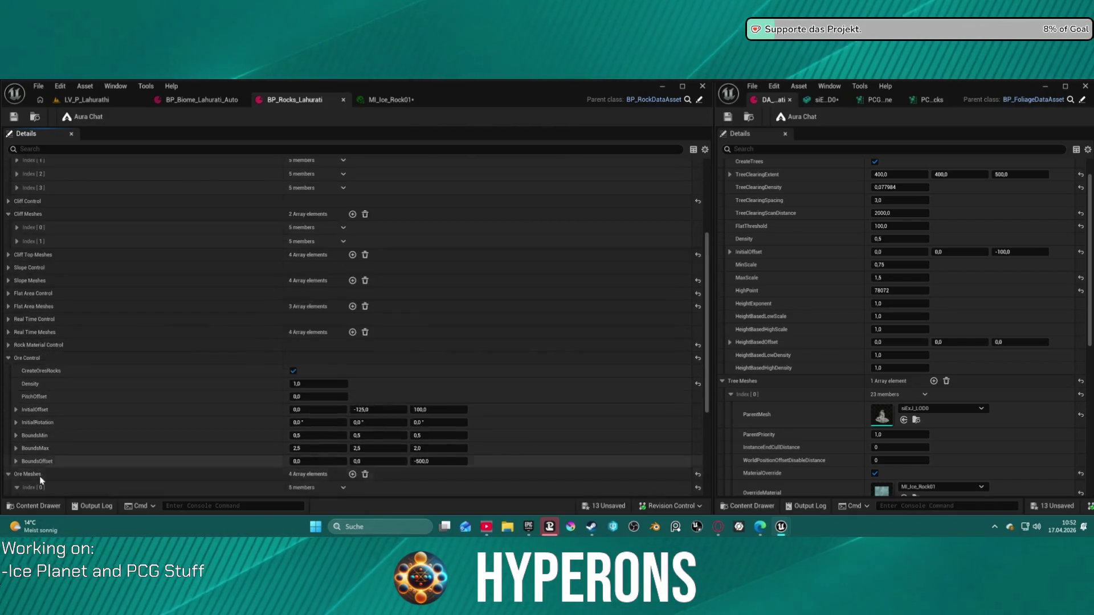
scroll(43, 474, "down", 4)
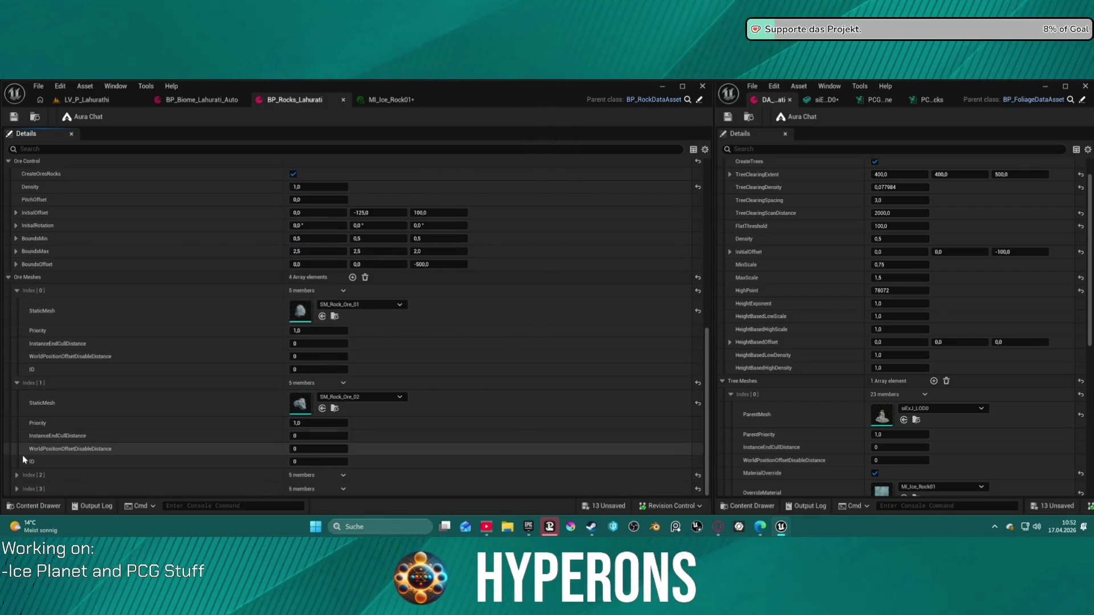
left_click(18, 290)
left_click(8, 363)
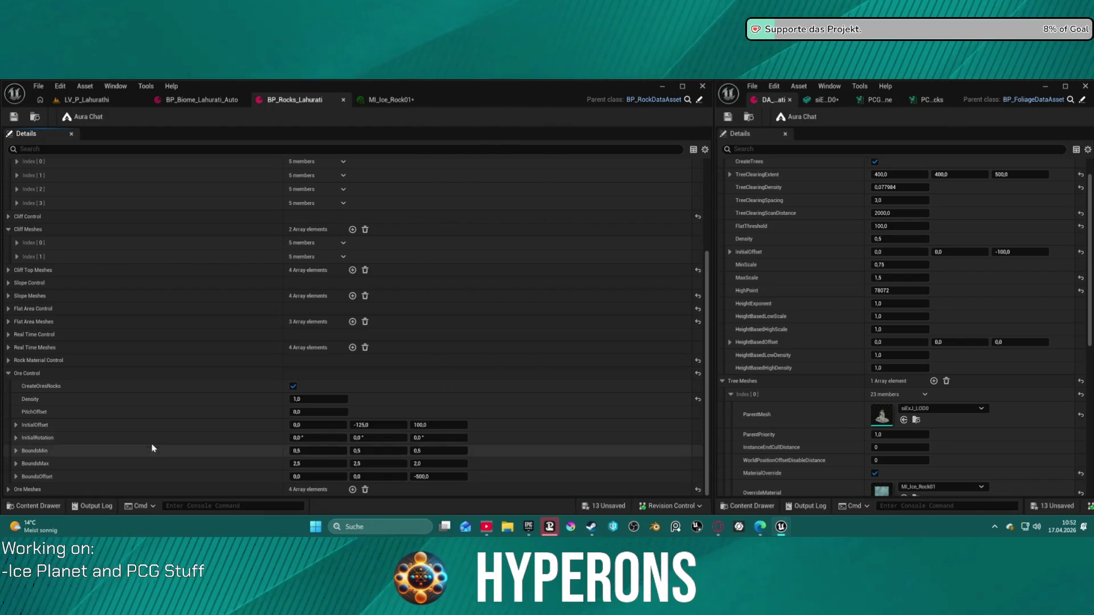
left_click(8, 361)
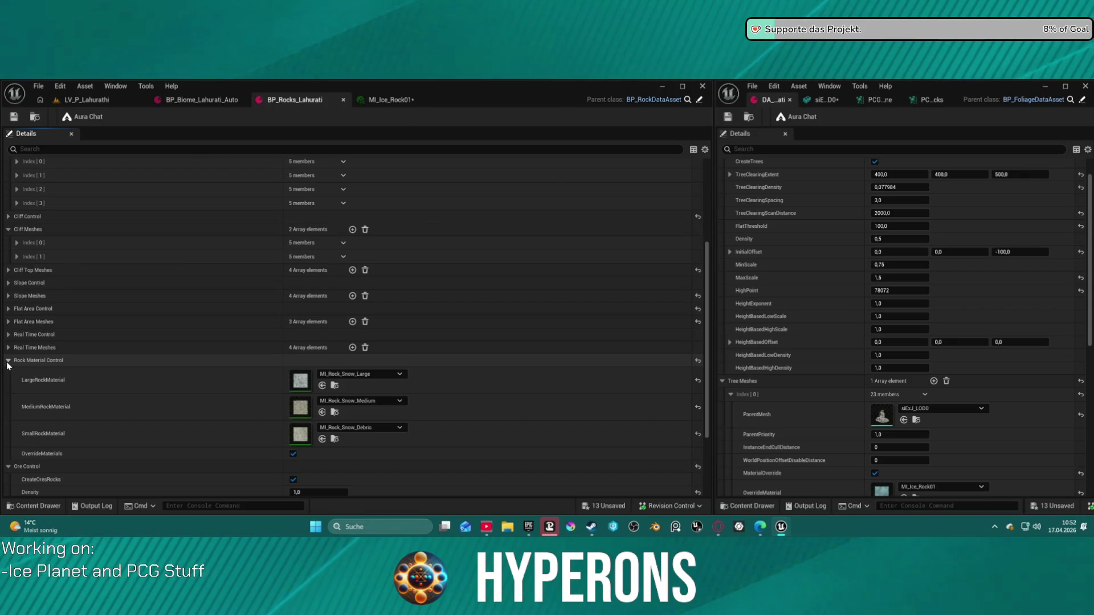
left_click(8, 361)
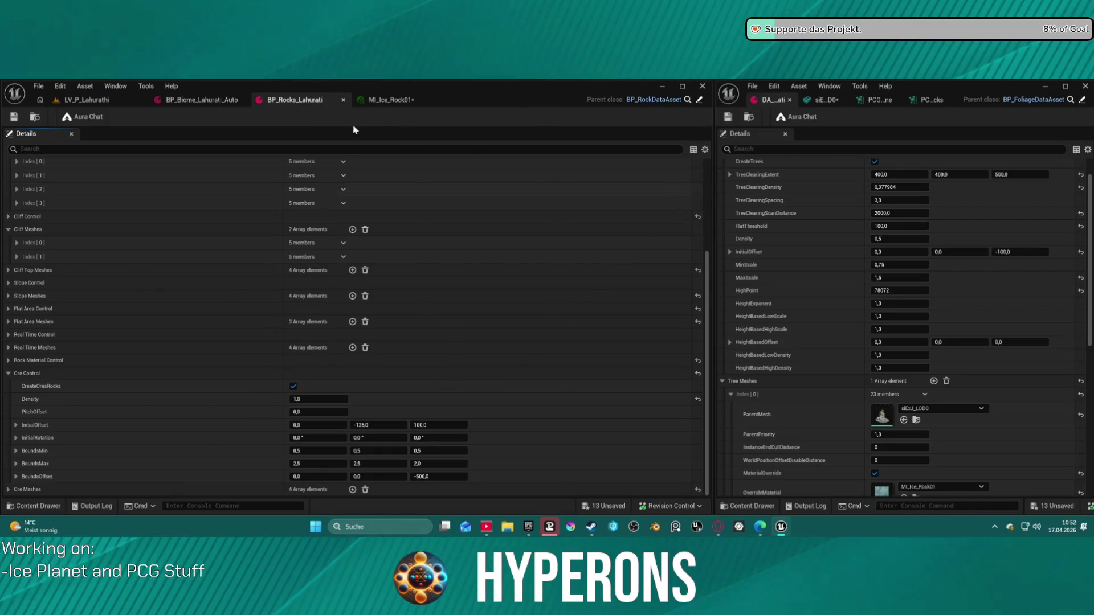
left_click(199, 100)
- Return to LV_P_Lahurathi and open the foliage PCG graph at its TREES group
left_click(126, 101)
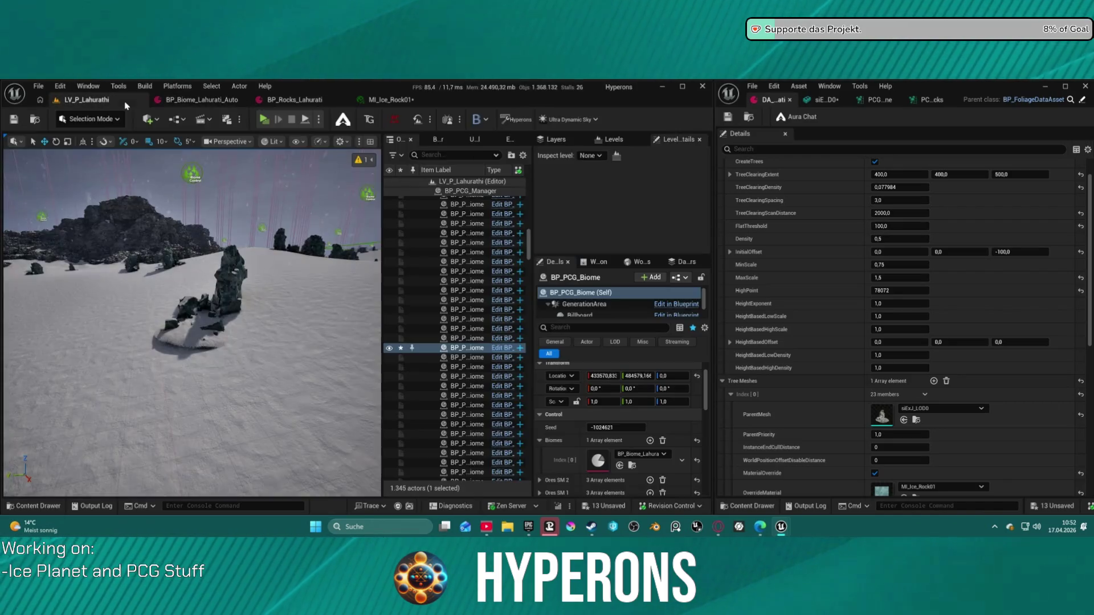
left_click(880, 99)
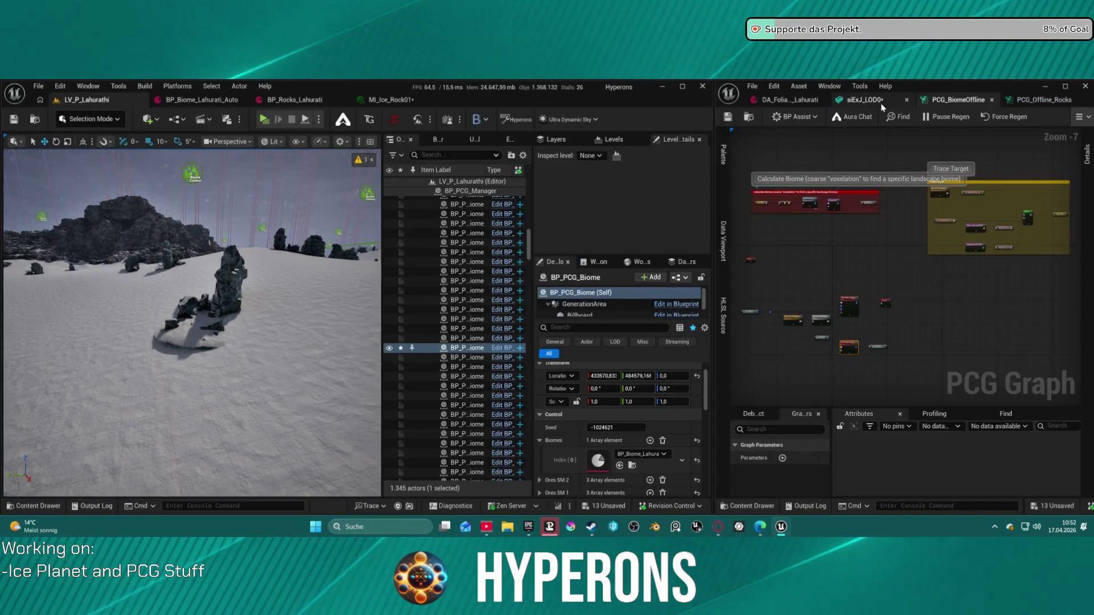
double_click(852, 302)
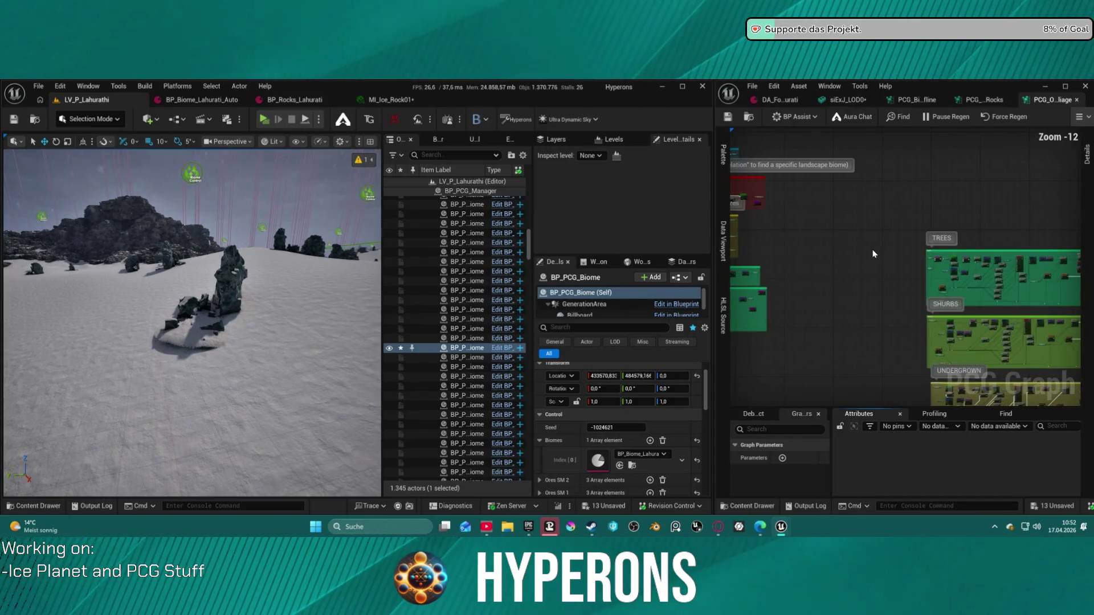
mouse_move(754, 125)
left_mouse_down()
mouse_move(752, 174)
mouse_move(936, 200)
mouse_move(1010, 251)
mouse_move(938, 223)
left_mouse_up()
- Fly the camera up for a wide snowfield view and show the foliage data asset
mouse_move(200, 309)
left_mouse_down()
mouse_move(180, 342)
mouse_move(197, 319)
mouse_move(166, 296)
mouse_move(289, 288)
left_mouse_up()
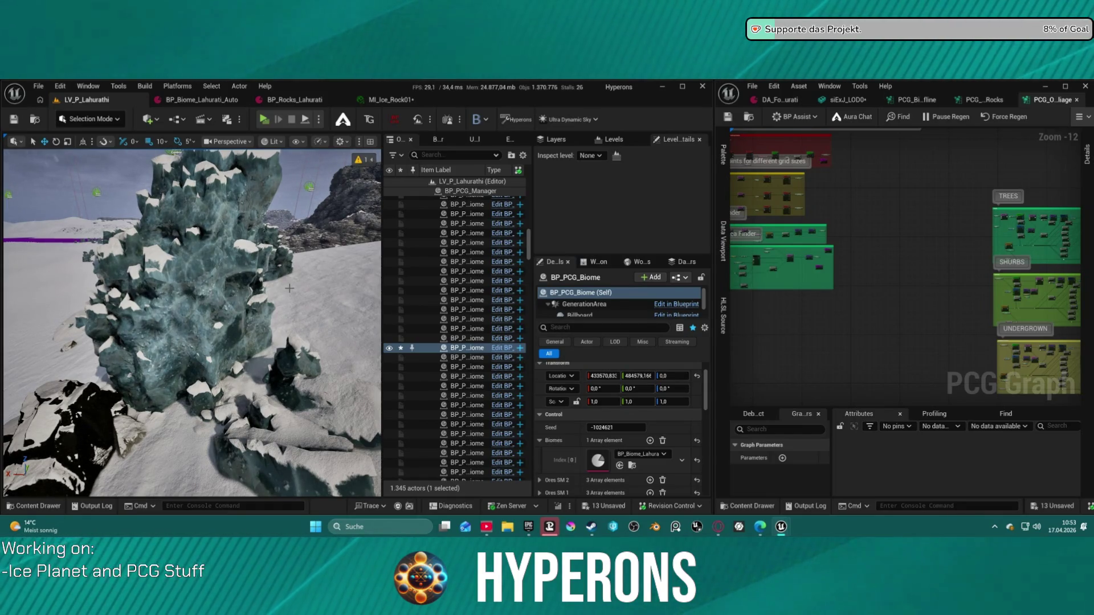
mouse_move(290, 289)
left_mouse_down()
mouse_move(290, 336)
mouse_move(290, 222)
mouse_move(290, 308)
left_mouse_up()
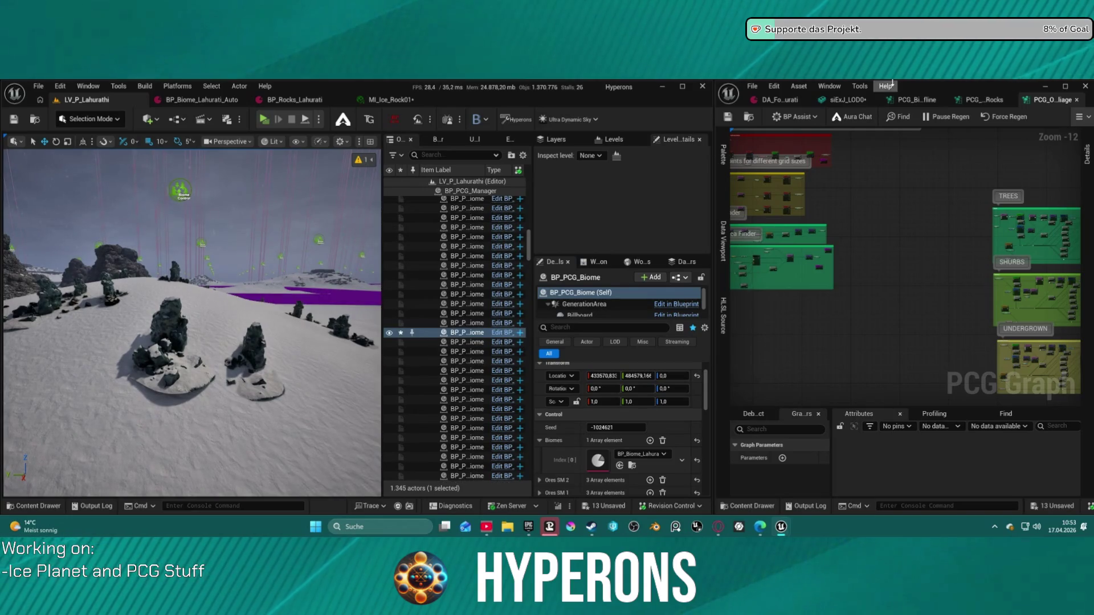
left_click(892, 100)
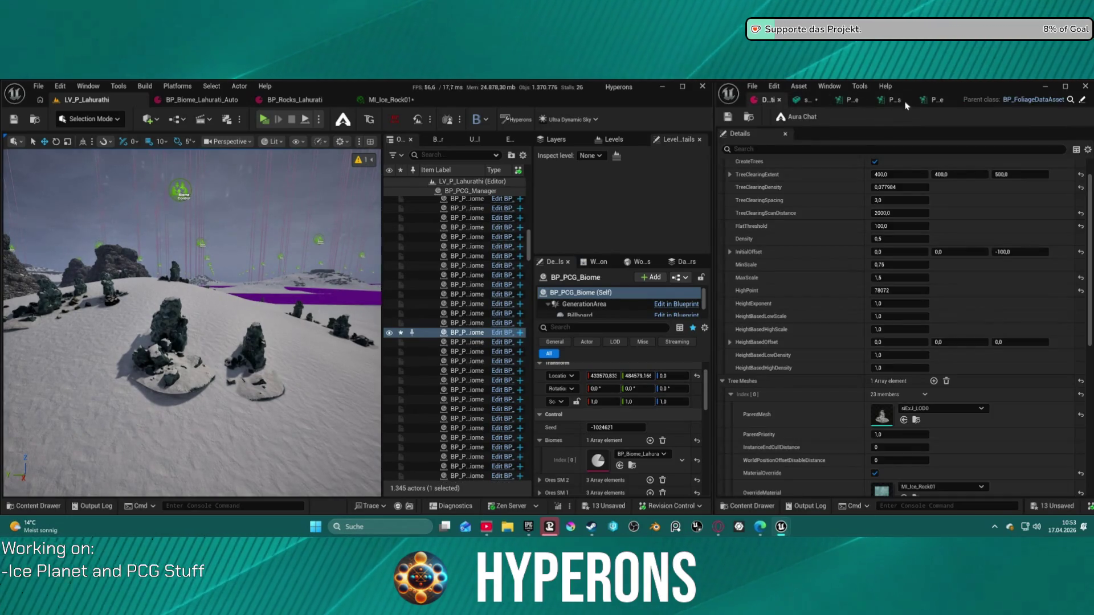
- Zoom and pan the foliage PCG graph to the Tree Area, Blockers and Delete Attributes nodes
left_click(934, 100)
left_click_drag(889, 223, 982, 300)
scroll(948, 288, "up", 4)
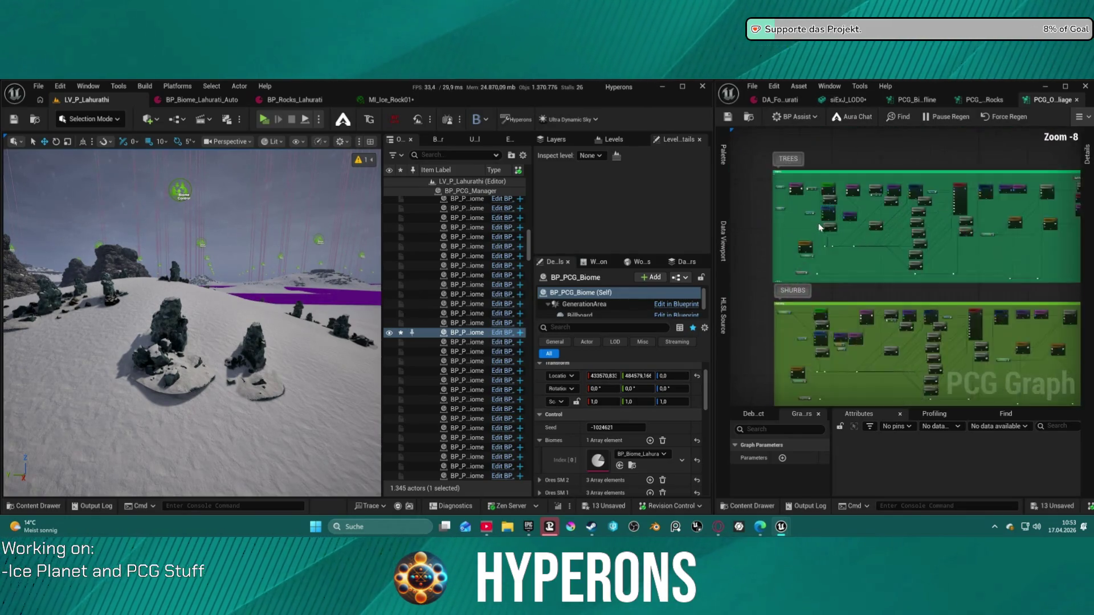
scroll(819, 228, "up", 6)
mouse_move(990, 273)
left_mouse_down()
mouse_move(999, 258)
mouse_move(1079, 250)
left_mouse_up()
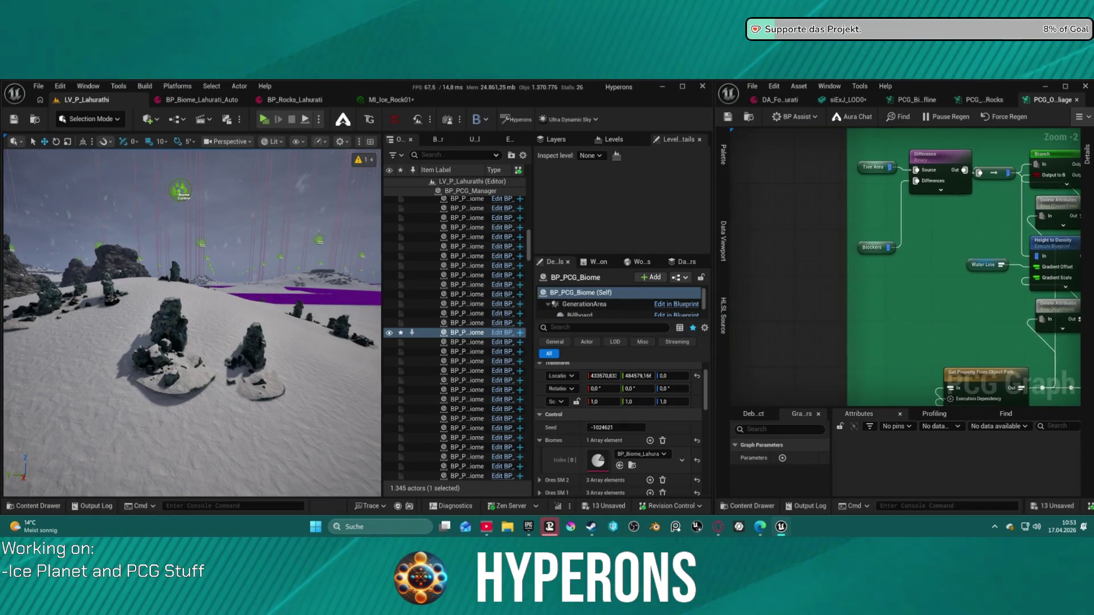
mouse_move(935, 239)
left_mouse_down()
mouse_move(749, 214)
mouse_move(750, 228)
mouse_move(735, 228)
left_mouse_up()
mouse_move(171, 257)
left_mouse_down()
mouse_move(126, 277)
mouse_move(92, 253)
left_mouse_up()
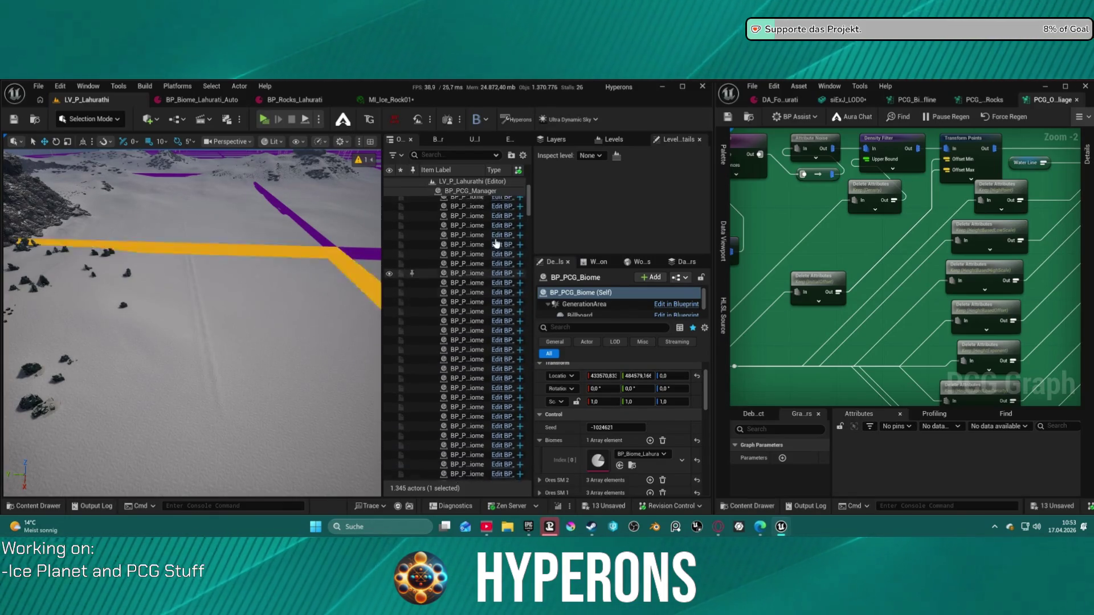
key("ctrl+space")
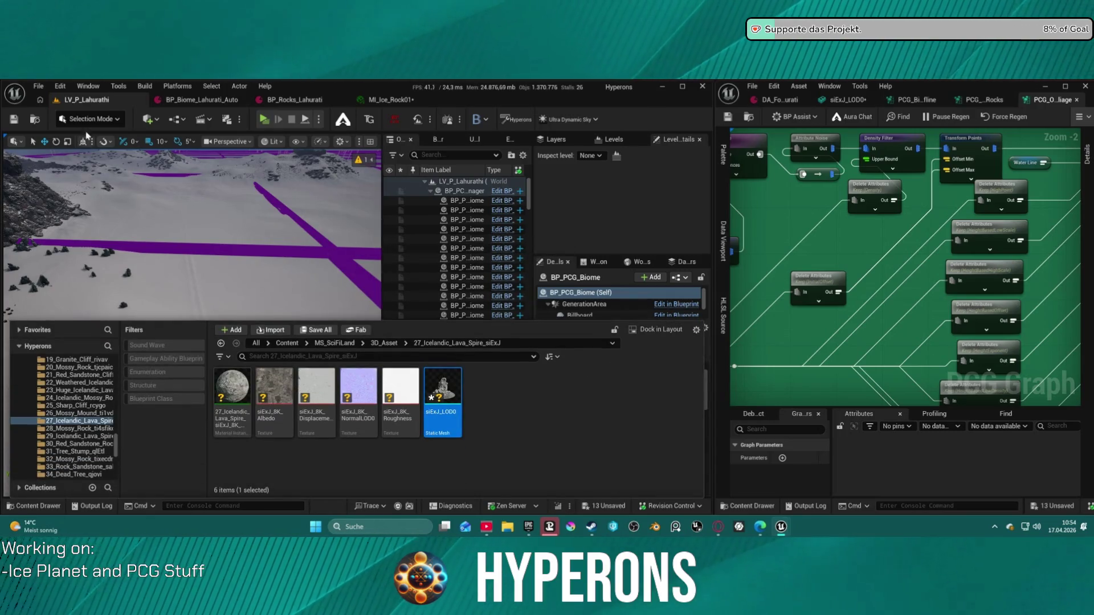
left_click(104, 142)
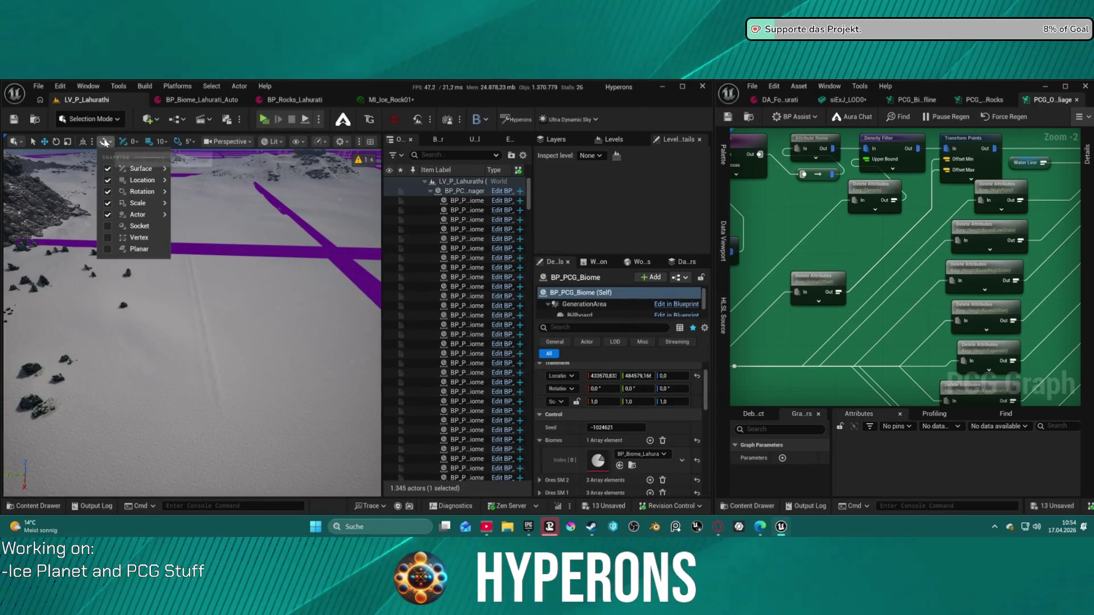
left_click(146, 122)
mouse_move(183, 222)
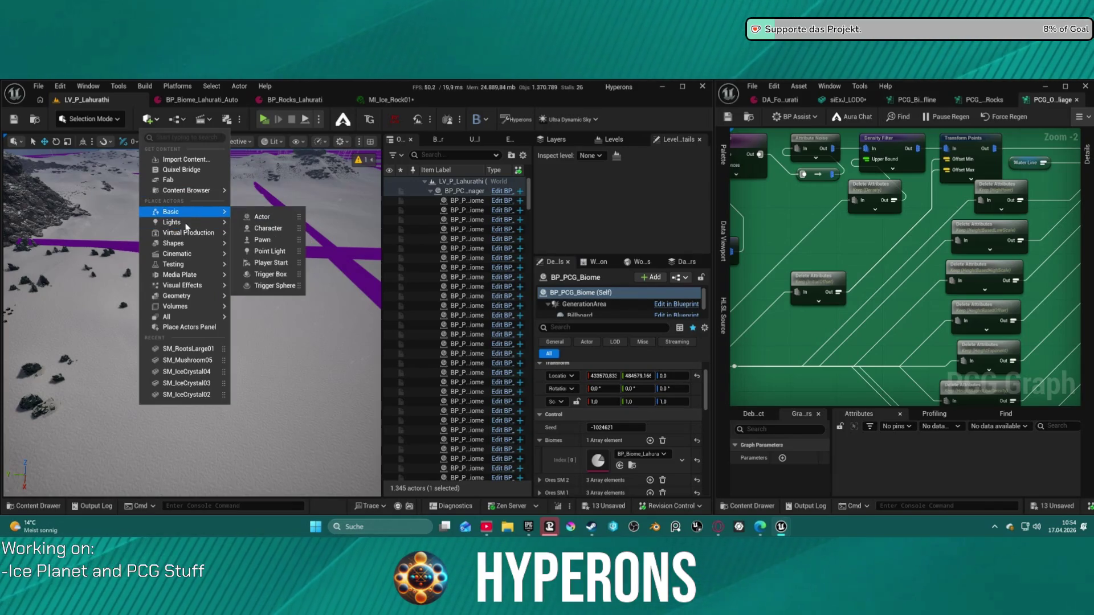
mouse_move(206, 255)
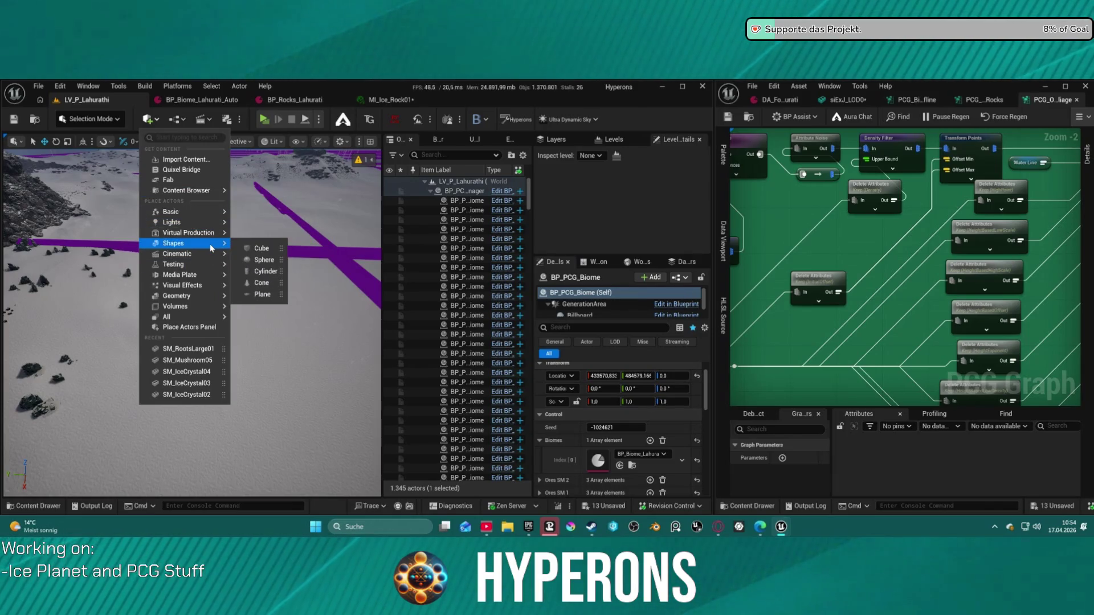
left_click(275, 248)
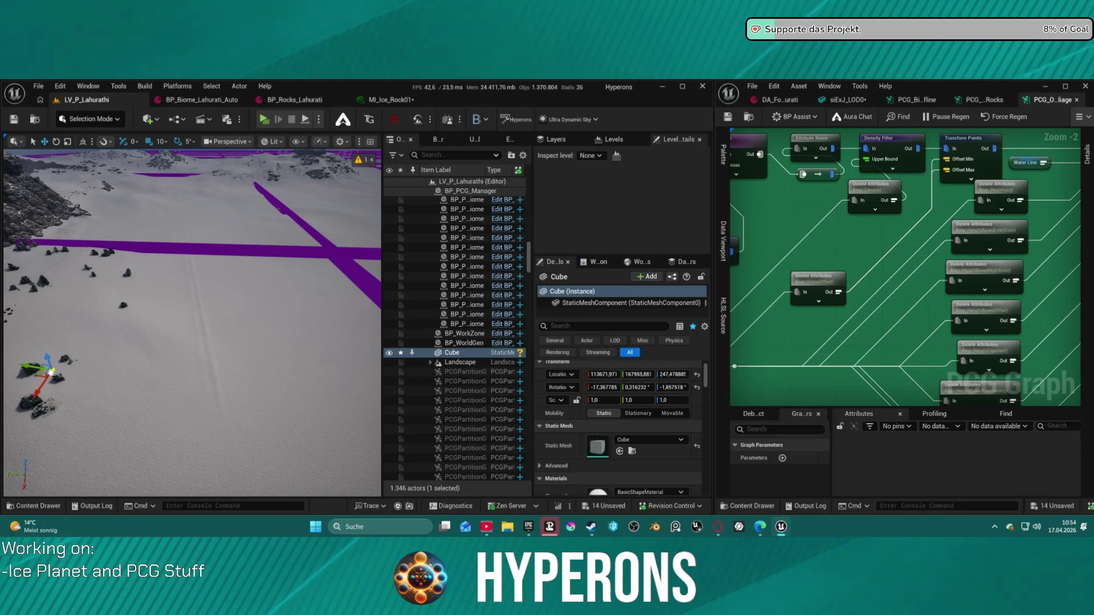
left_click_drag(56, 374, 62, 376)
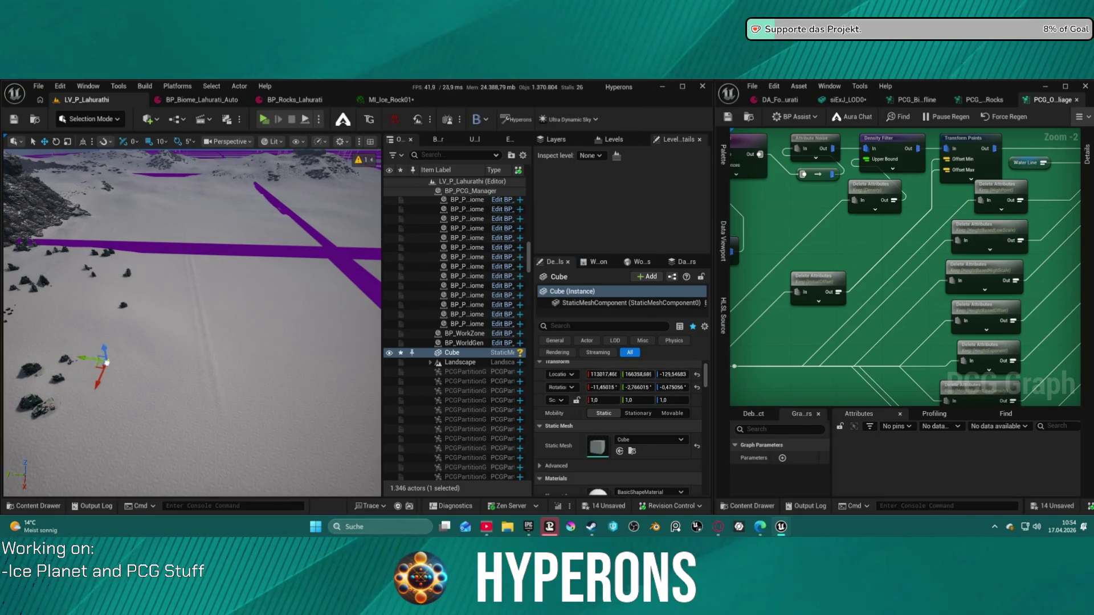
key("Delete")
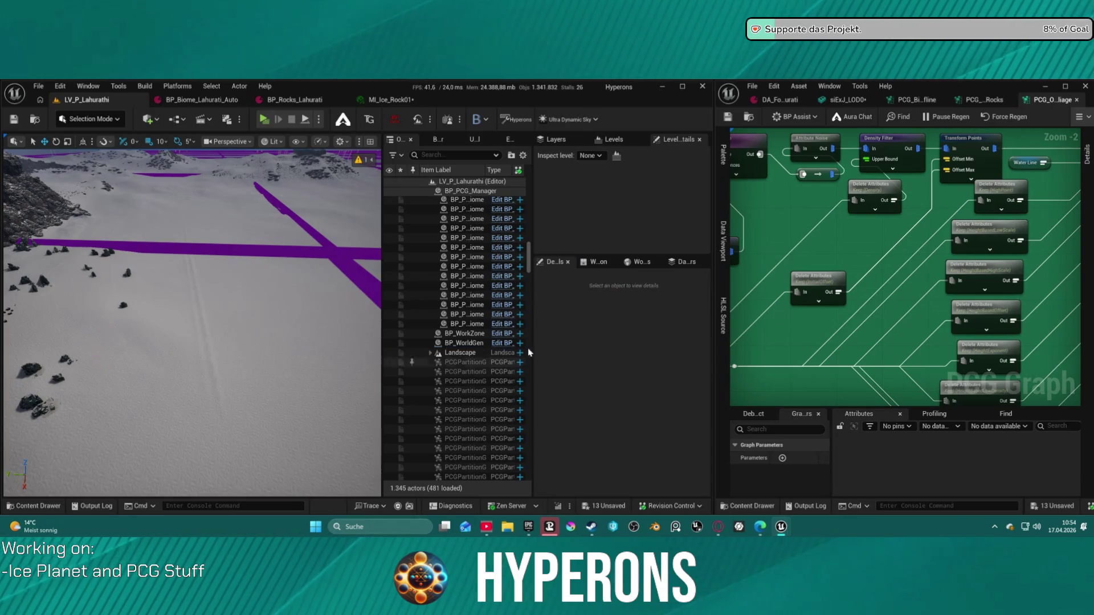
- Pan the foliage PCG graph past Height Based Control to Height to Density and Density Filter
left_click_drag(902, 253, 719, 265)
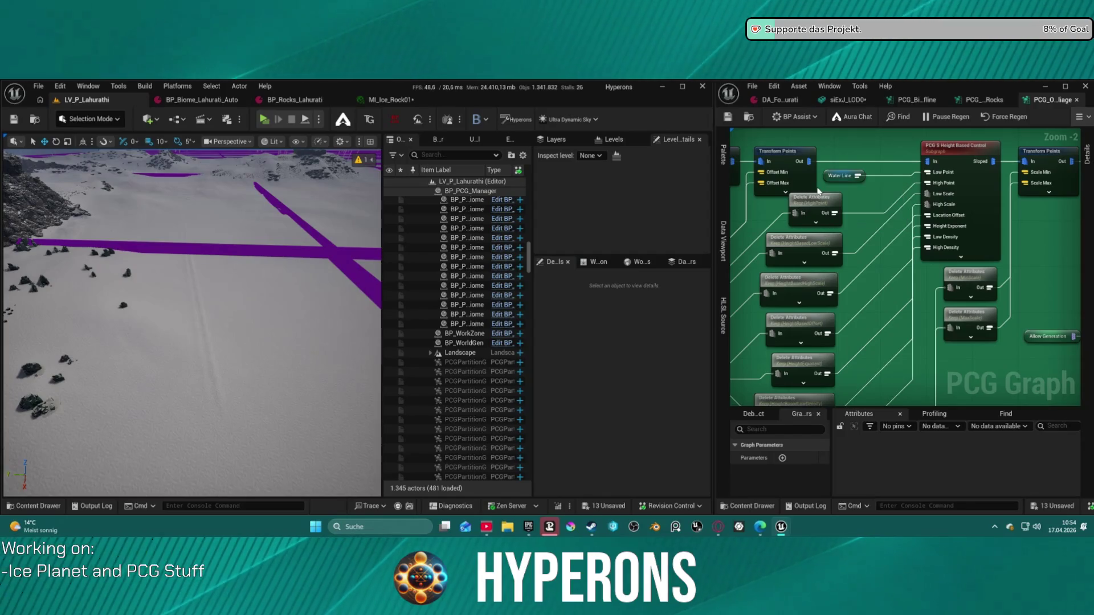
left_click_drag(1066, 236, 999, 238)
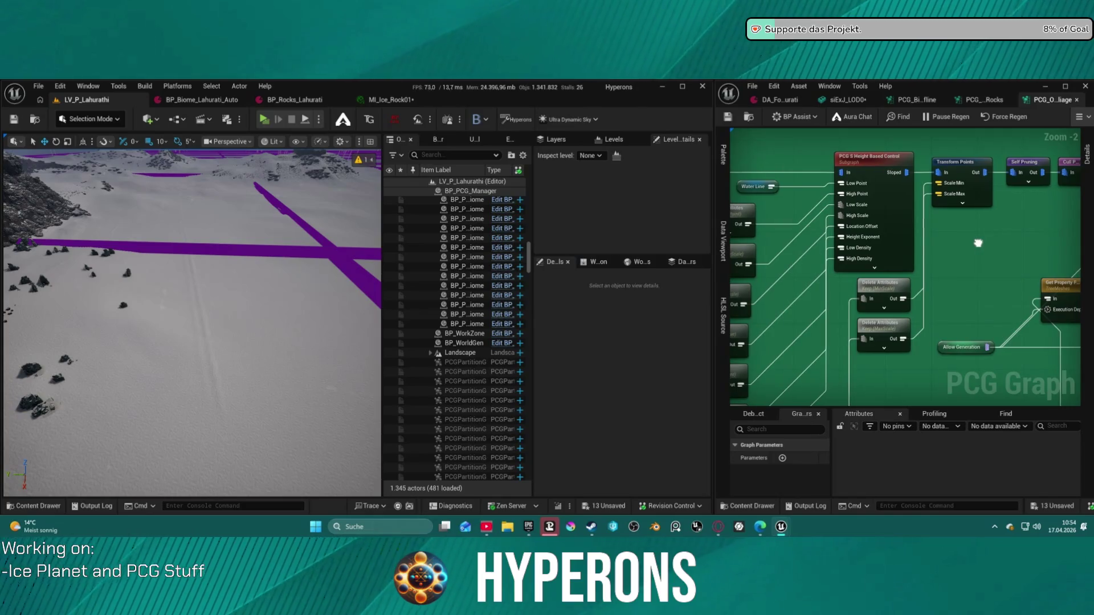
scroll(995, 226, "down", 2)
scroll(995, 226, "up", 3)
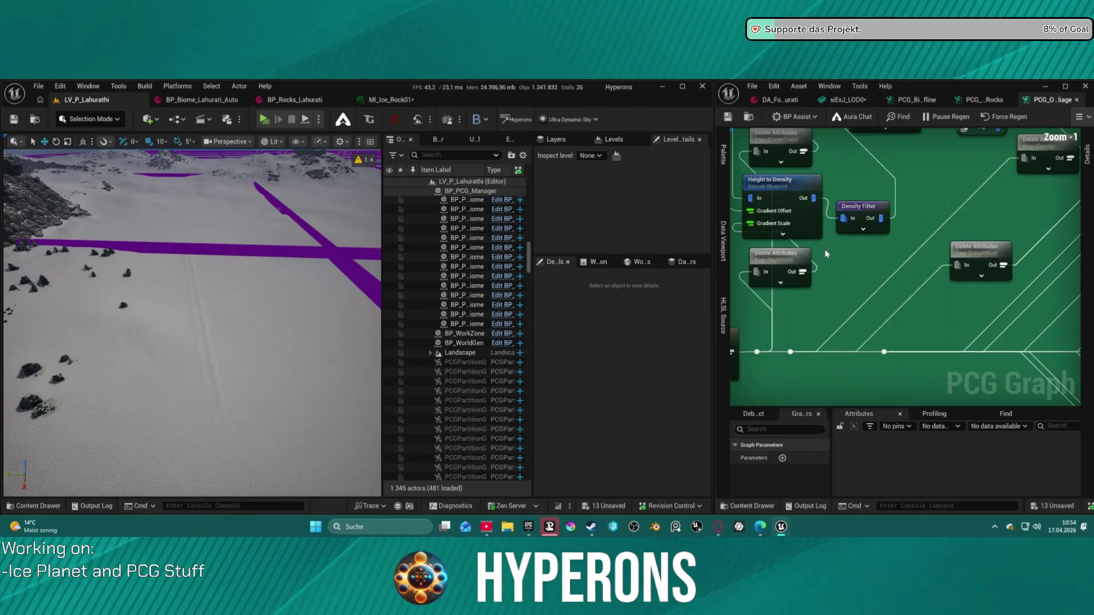
mouse_move(888, 203)
left_mouse_down()
mouse_move(954, 345)
mouse_move(852, 168)
mouse_move(863, 244)
mouse_move(937, 40)
left_mouse_up()
mouse_move(877, 228)
left_mouse_down()
mouse_move(889, 211)
mouse_move(928, 285)
mouse_move(865, 315)
mouse_move(862, 250)
mouse_move(912, 245)
mouse_move(964, 130)
mouse_move(992, 128)
mouse_move(995, 144)
left_mouse_up()
- Pan over the stacked Delete Attributes nodes and bring up the graph's node search
scroll(862, 249, "down", 2)
scroll(862, 247, "up", 2)
left_click_drag(942, 235, 1082, 209)
mouse_move(842, 246)
left_mouse_down()
mouse_move(1030, 206)
mouse_move(1082, 183)
left_mouse_up()
left_click_drag(912, 285, 946, 131)
left_click_drag(849, 303, 897, 349)
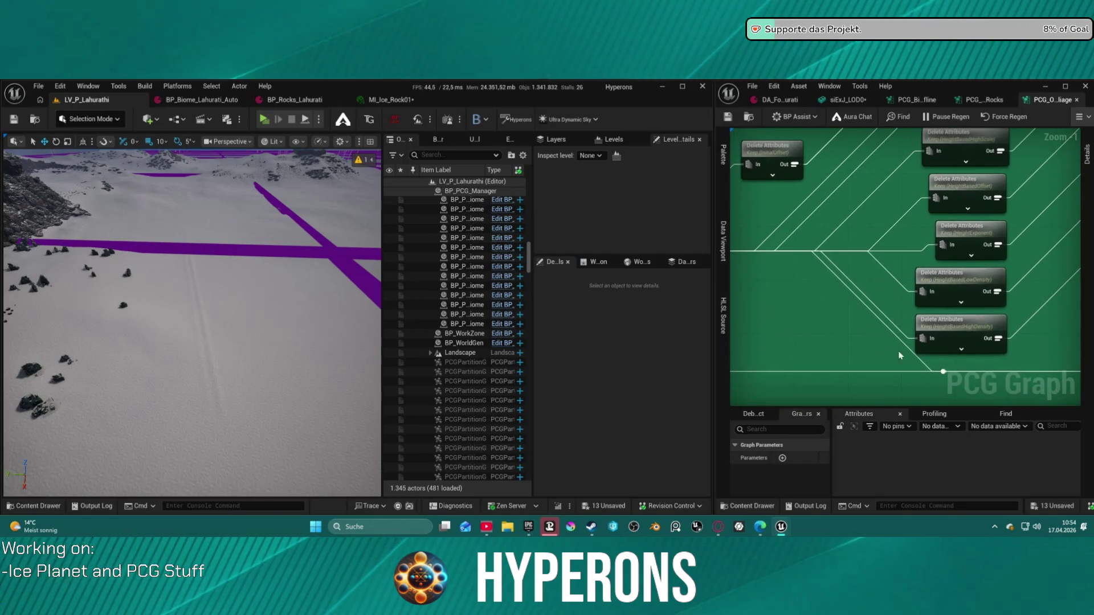
left_click(1006, 415)
- Search the foliage PCG graph for 'flatness'
type("flatne")
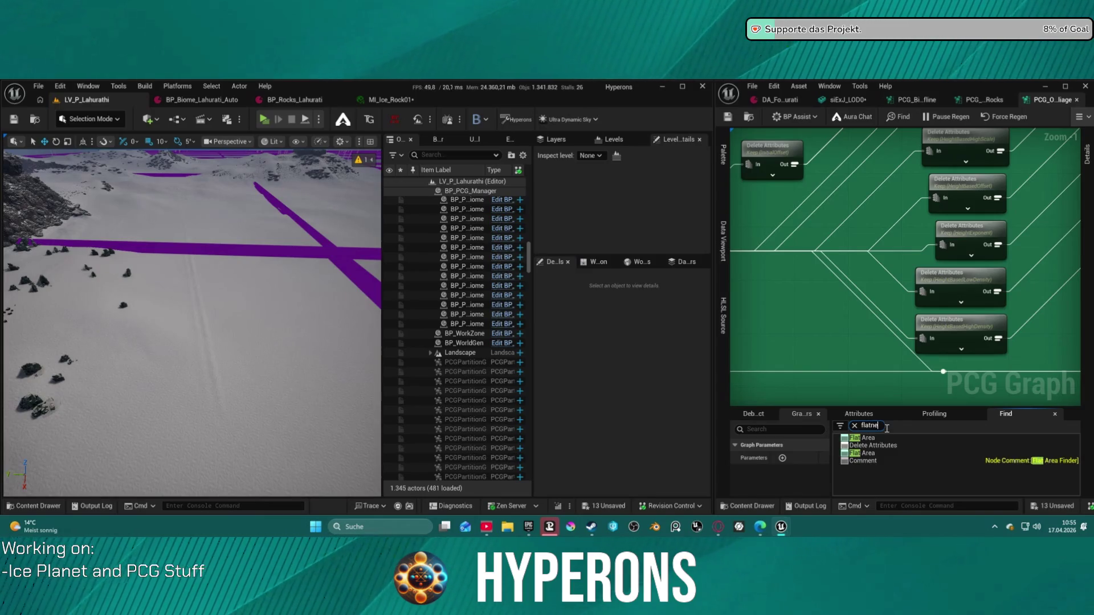
type("ss")
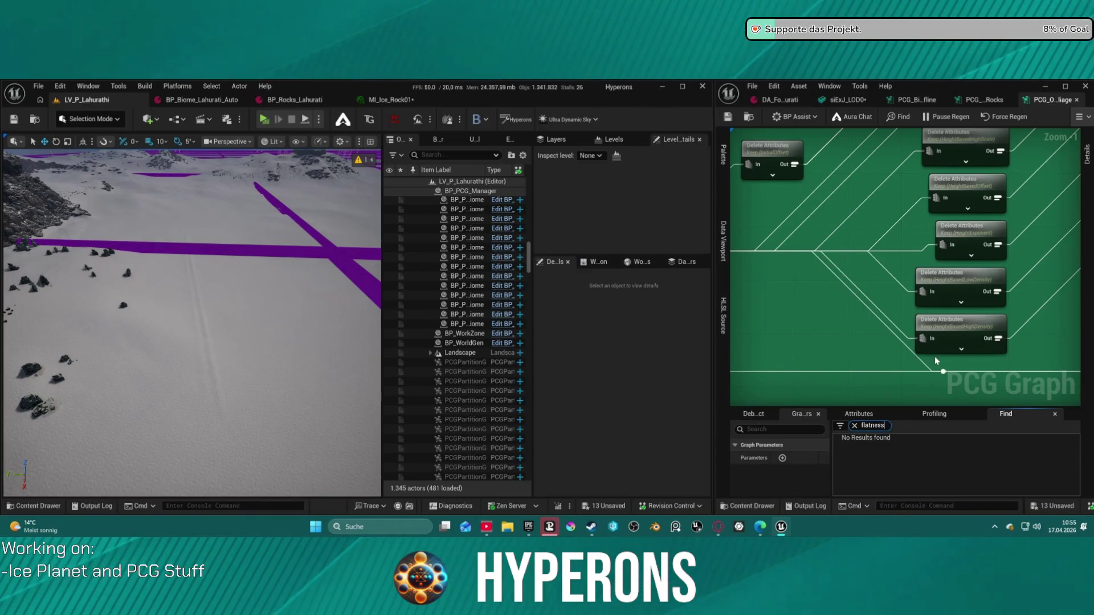
left_click(781, 101)
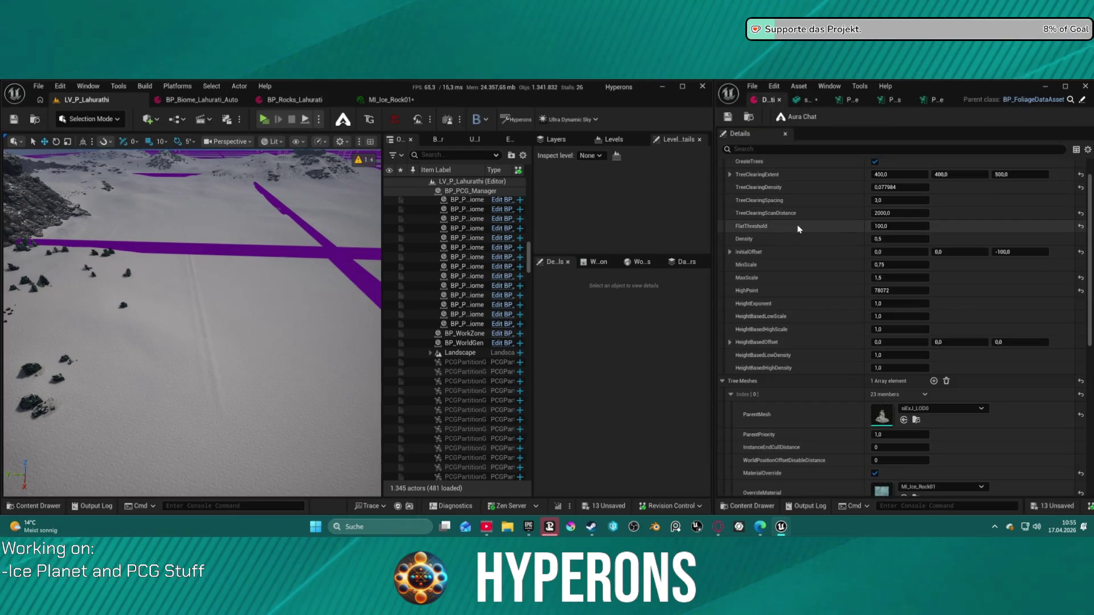
left_click(924, 101)
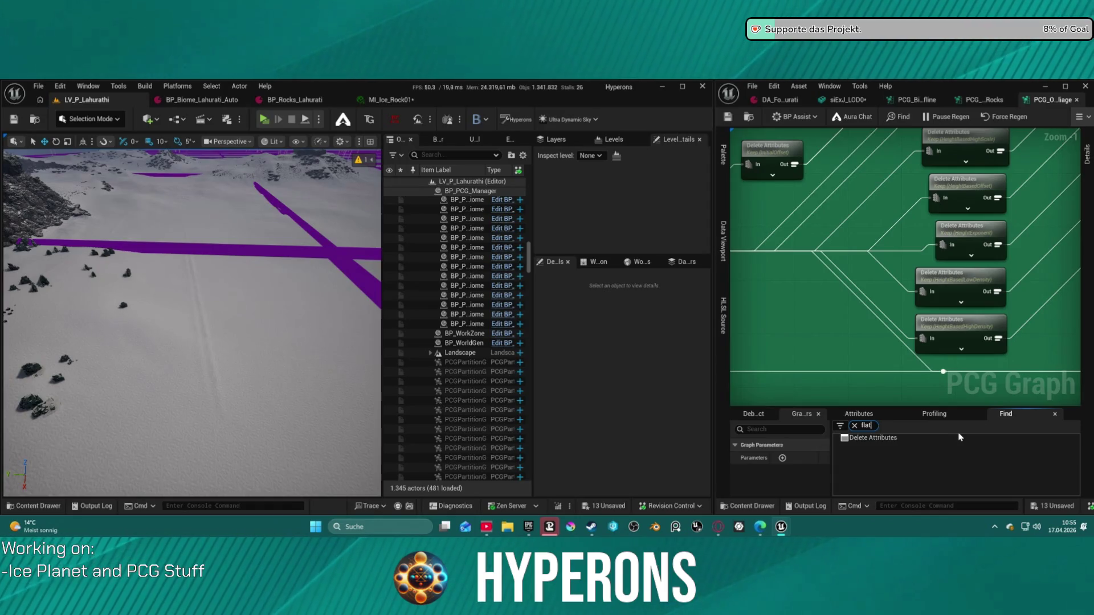
key("Return")
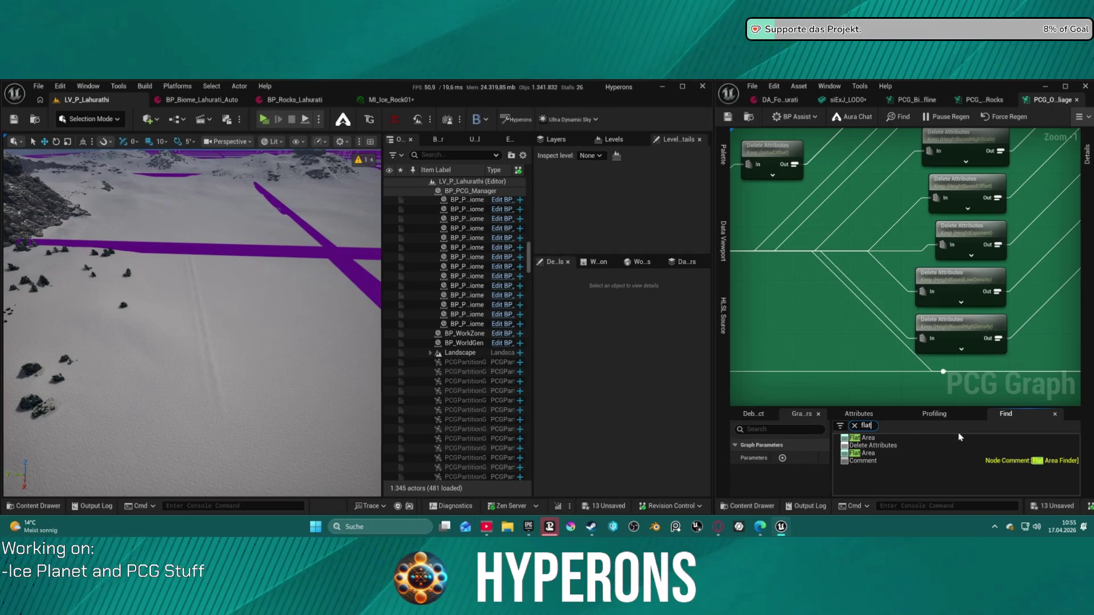
- Jump to the Flat Area Finder nodes and open the PCG_S_HeightBasedControl subgraph
left_click(1004, 464)
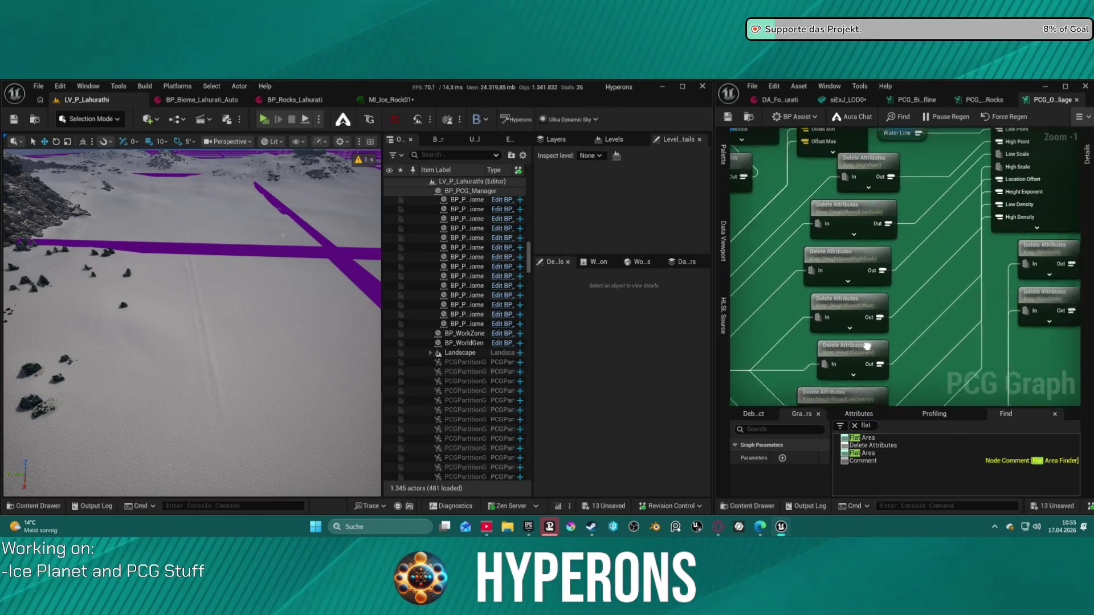
mouse_move(951, 307)
left_mouse_down()
mouse_move(851, 346)
mouse_move(810, 349)
left_mouse_up()
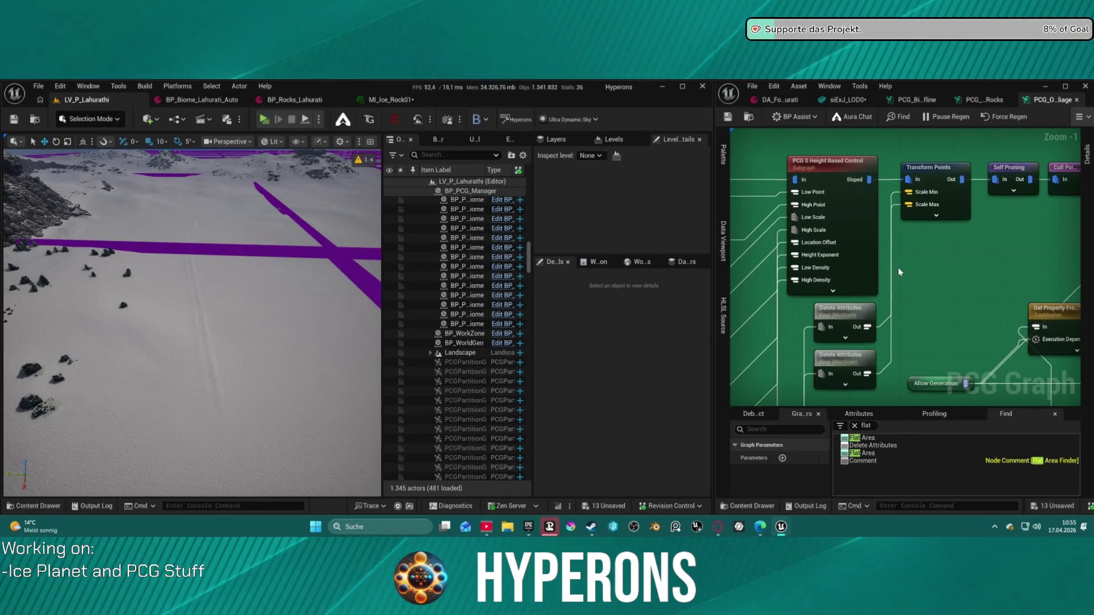
double_click(858, 226)
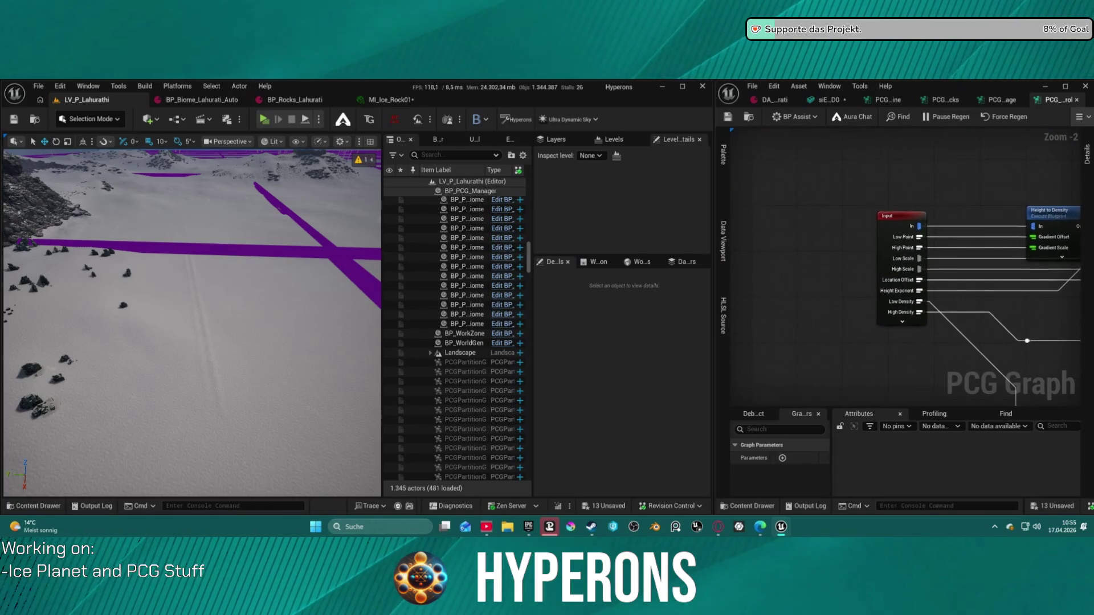
- Close PCG_S_HeightBasedControl, pan the foliage graph, and fly the camera toward the rock outcrops
middle_click(1043, 101)
scroll(917, 260, "down", 6)
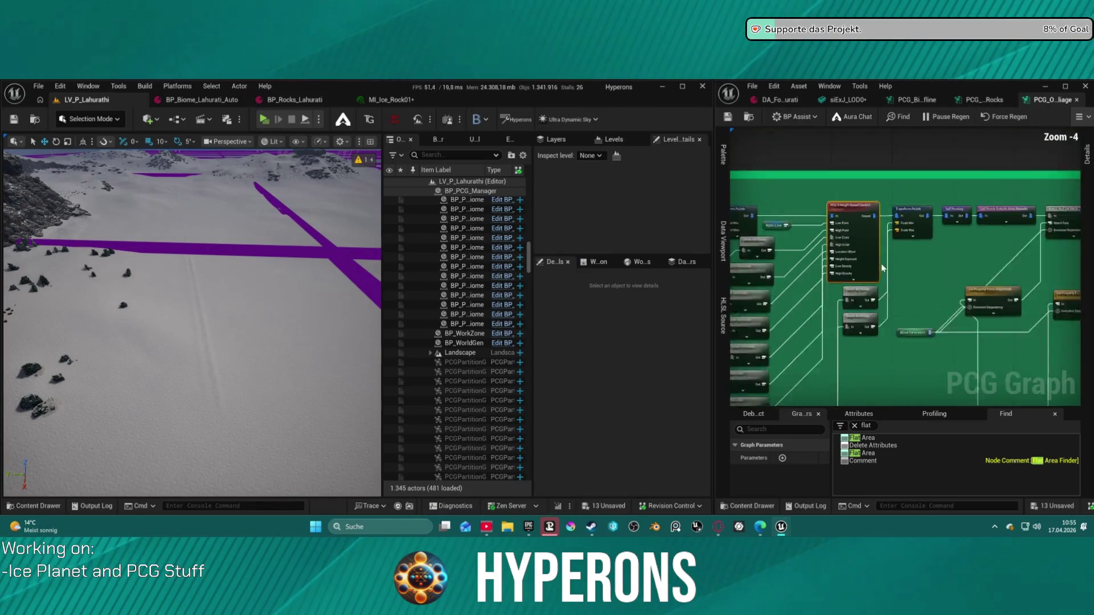
scroll(945, 293, "up", 4)
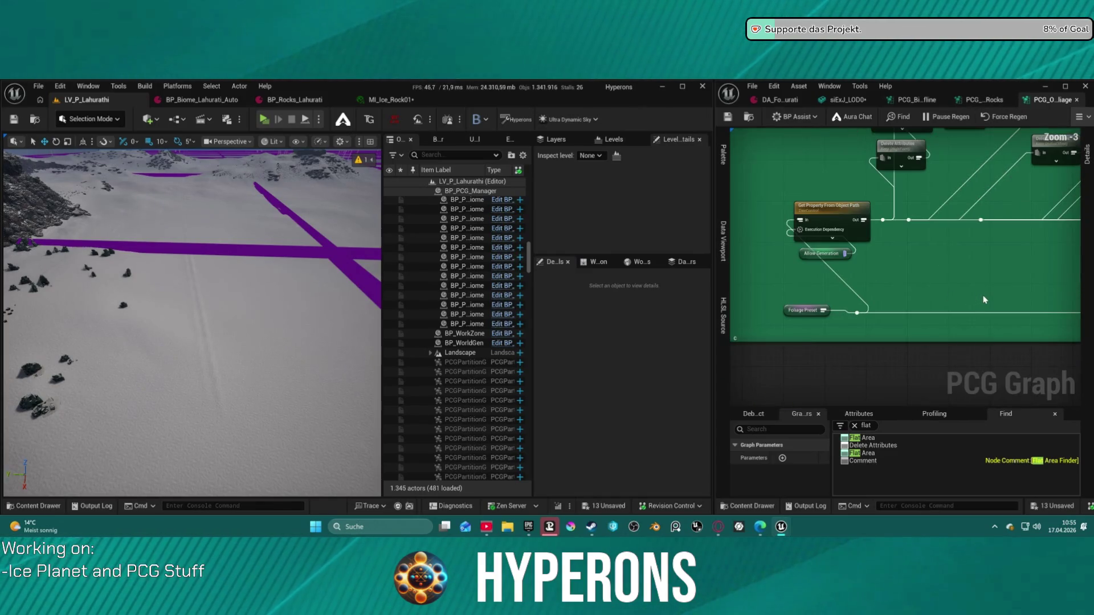
mouse_move(984, 299)
left_mouse_down()
mouse_move(894, 281)
mouse_move(945, 273)
mouse_move(894, 278)
left_mouse_up()
left_click_drag(314, 347, 277, 277)
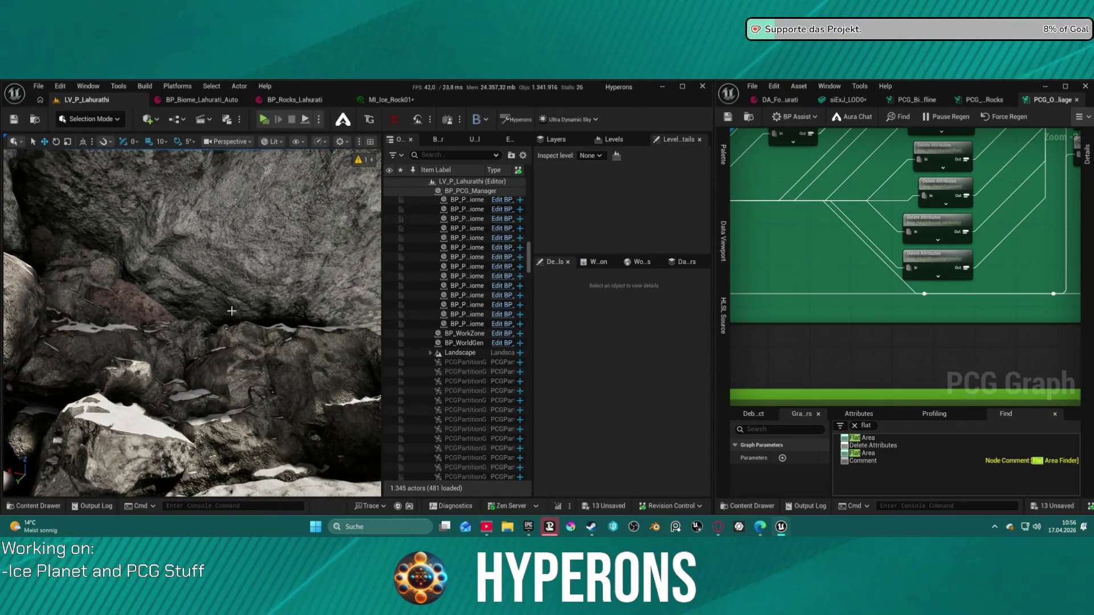
- Fly among the rocks, select a generated PCGPartitionGridActor, and show the foliage data asset
left_click_drag(241, 290, 241, 290)
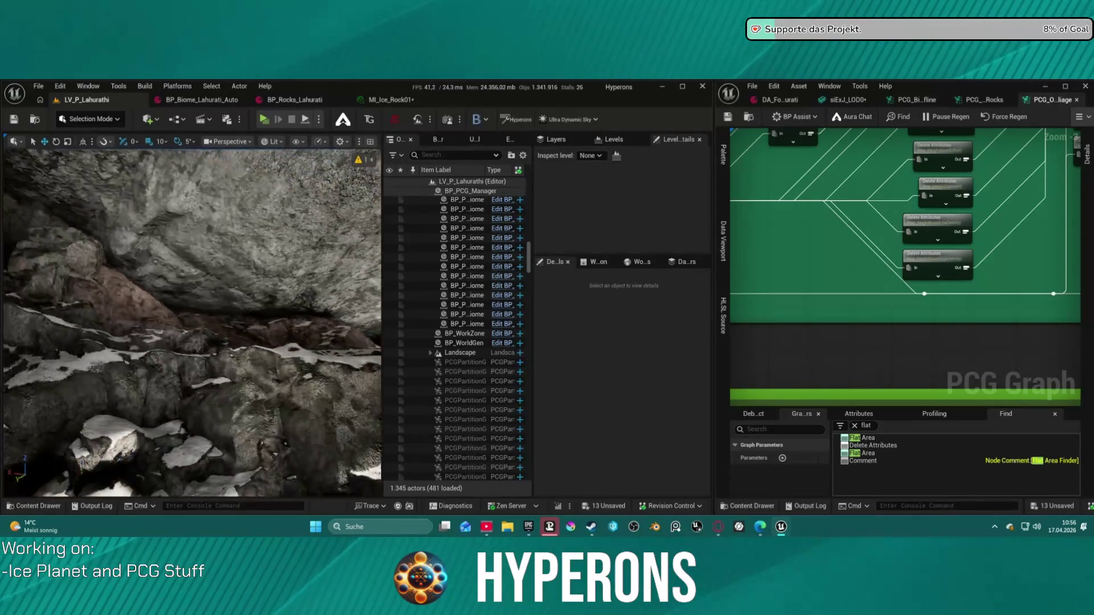
left_click_drag(242, 289, 242, 289)
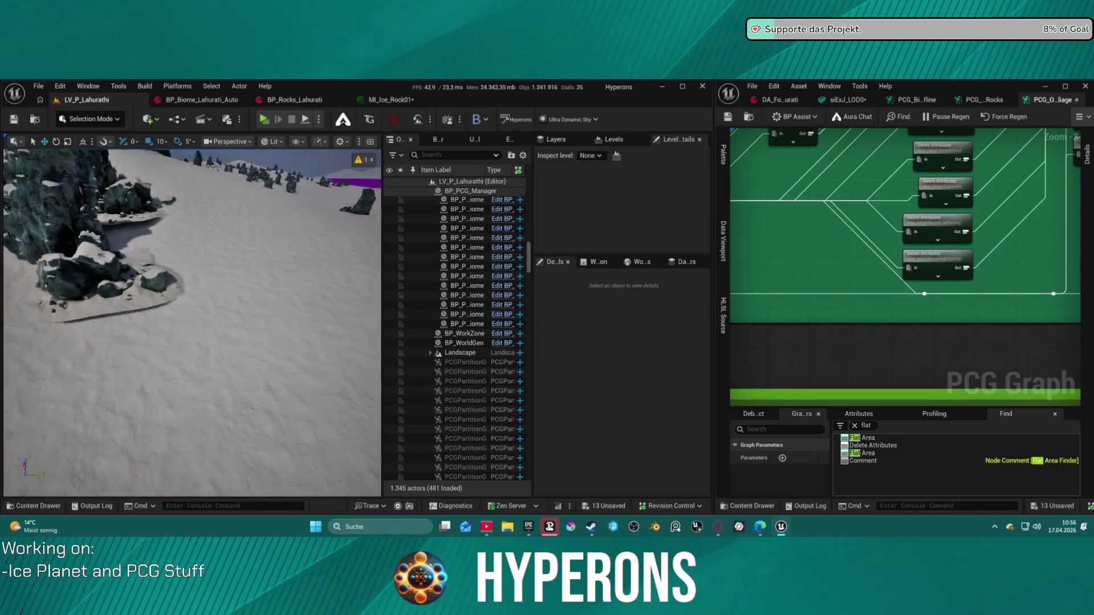
left_click(119, 283)
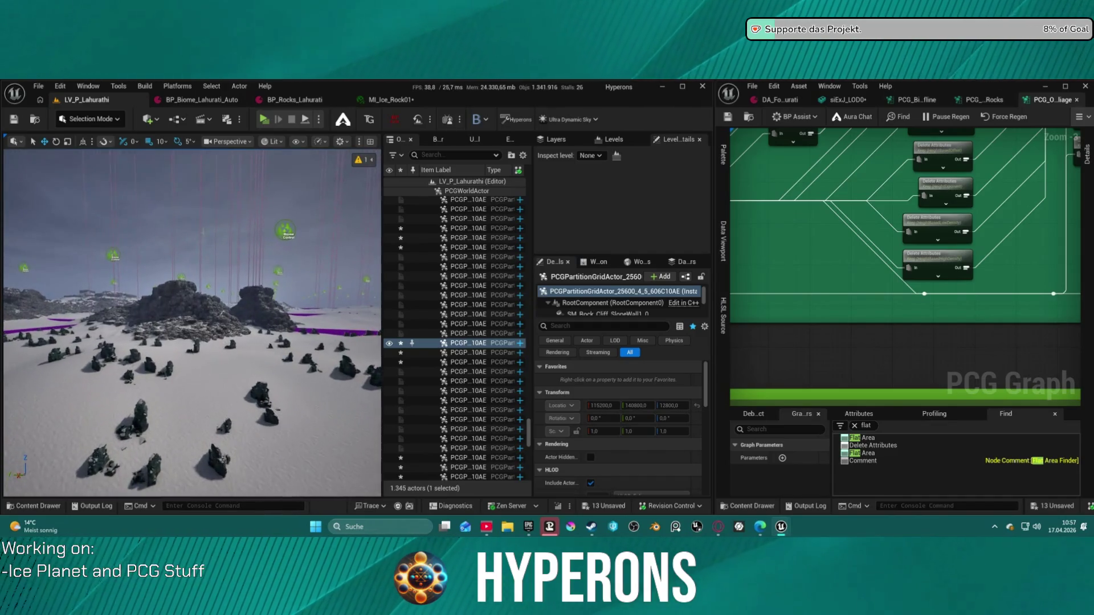
left_click(803, 104)
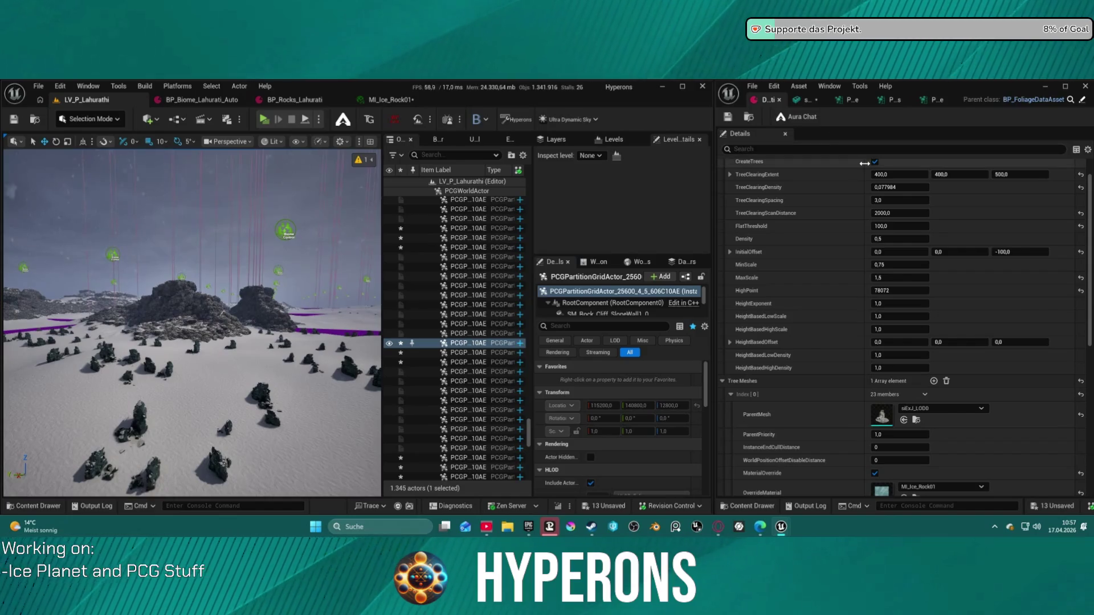
- Expand Undergrown Control and empty the Tree Meshes array
scroll(835, 281, "down", 10)
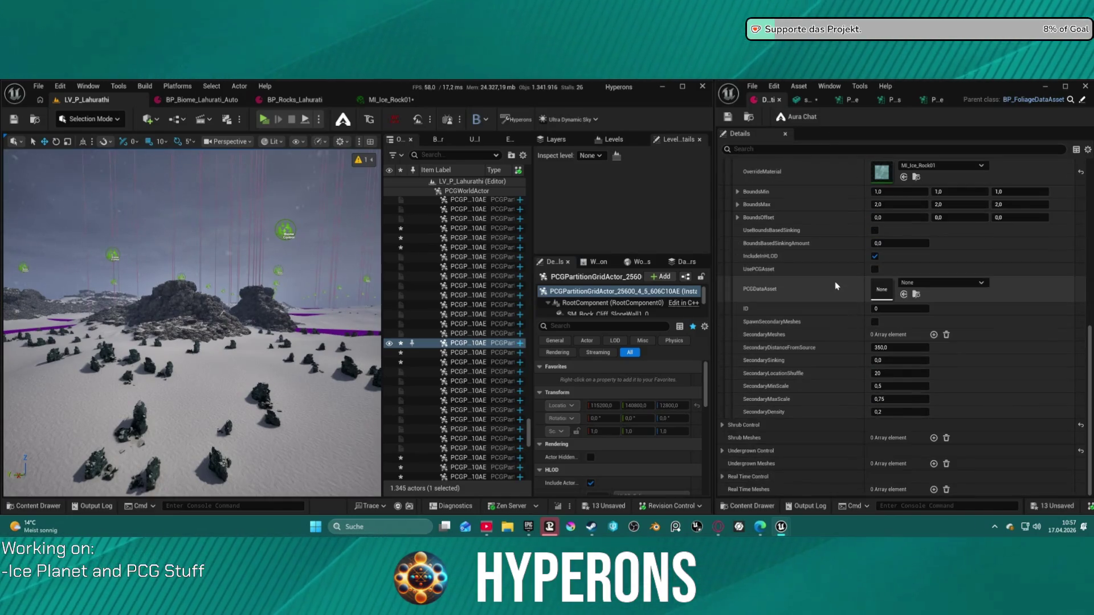
left_click(750, 453)
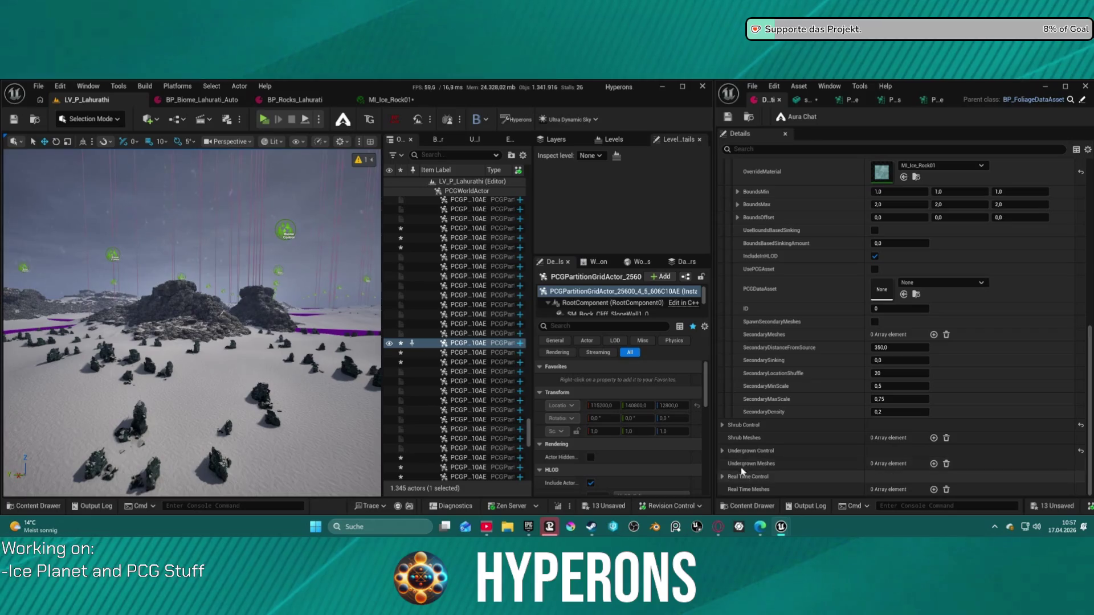
scroll(751, 461, "down", 3)
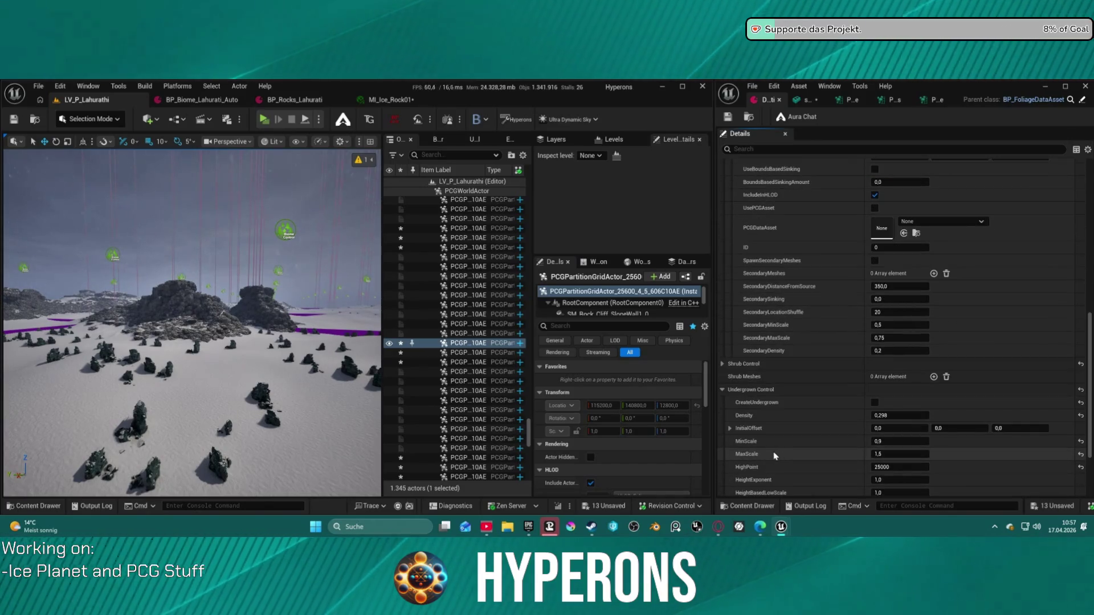
scroll(791, 455, "down", 2)
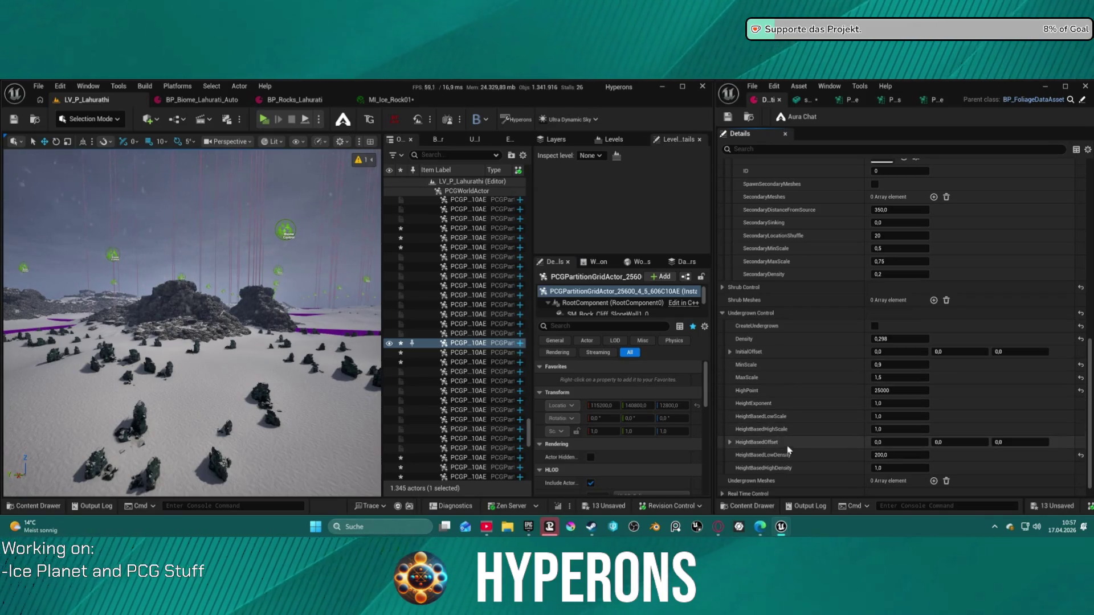
scroll(803, 359, "down", 10)
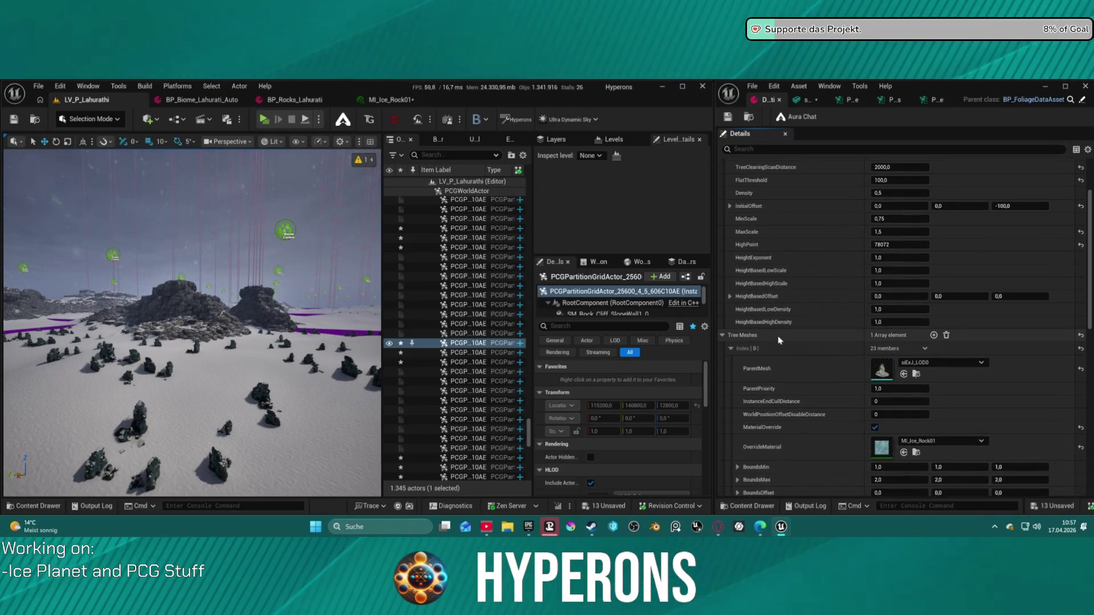
left_click(947, 336)
- Add one Undergrown Meshes entry and expand it, showing the LOD0 mesh with MI_Ice_Rock01
scroll(839, 391, "down", 3)
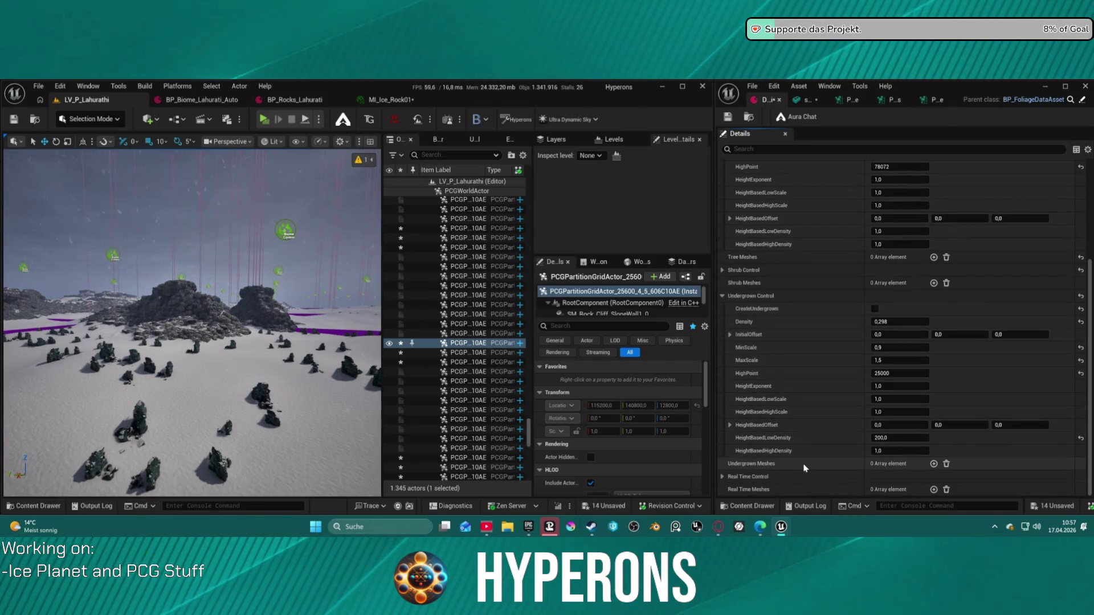
left_click(933, 463)
scroll(797, 370, "down", 3)
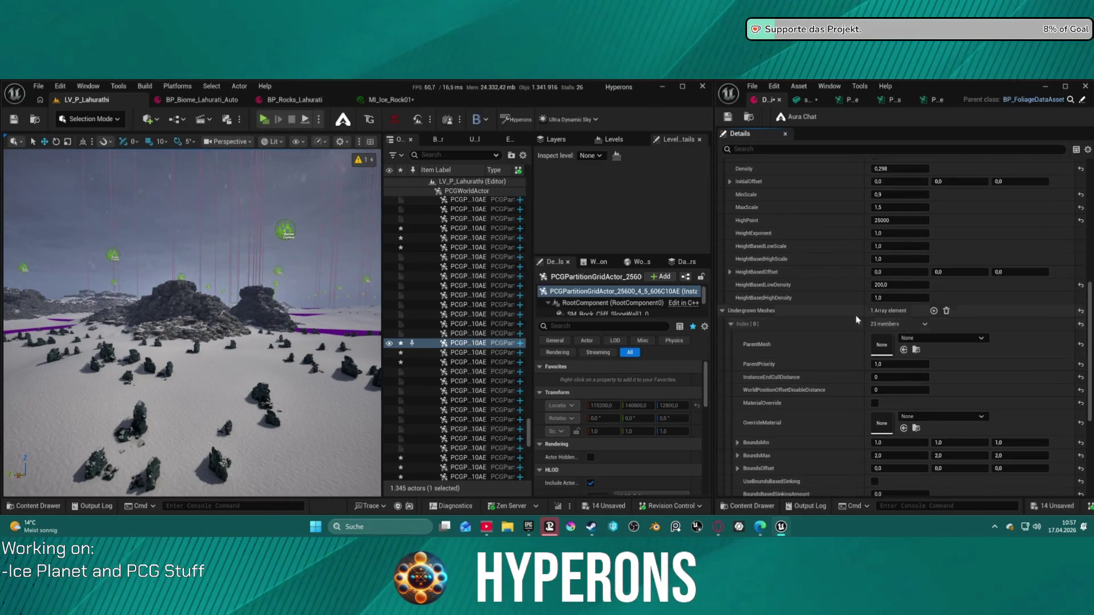
left_click(947, 311)
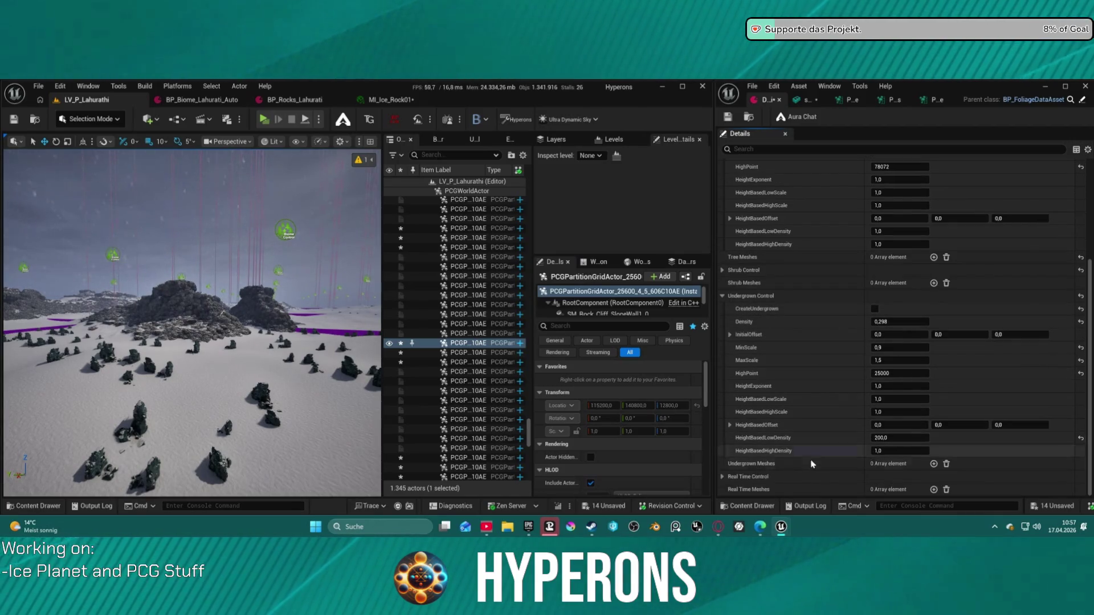
key("ctrl+z")
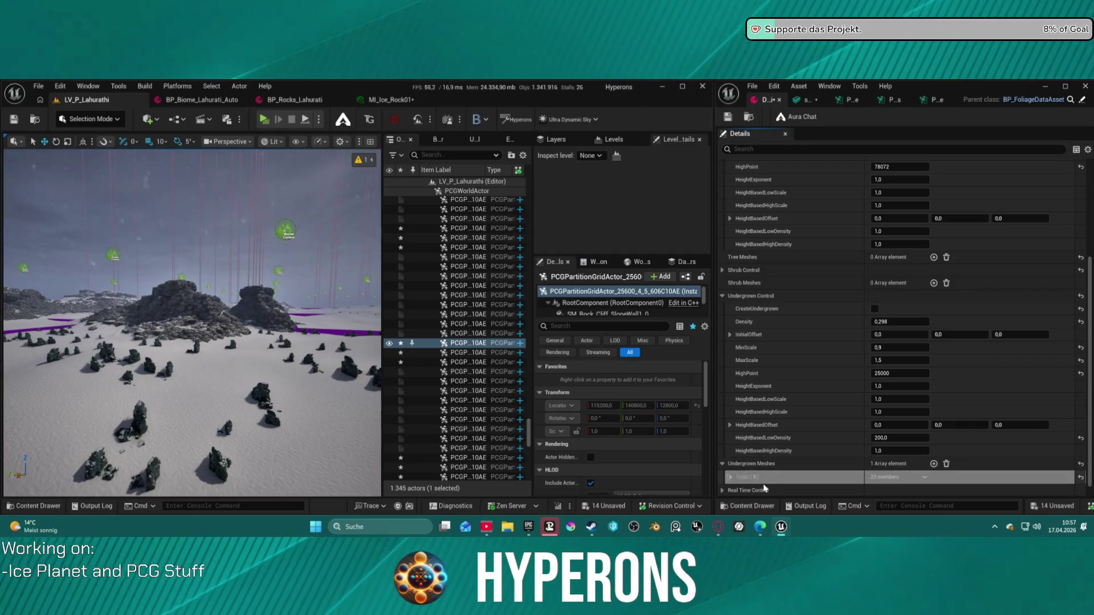
left_click(731, 477)
scroll(752, 451, "down", 5)
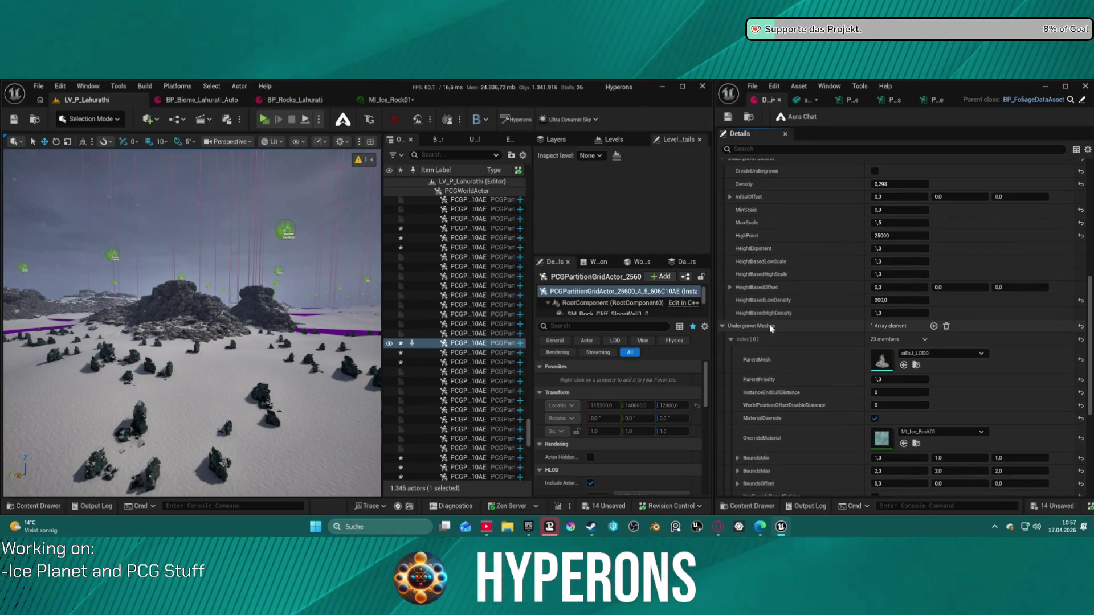
scroll(605, 398, "down", 5)
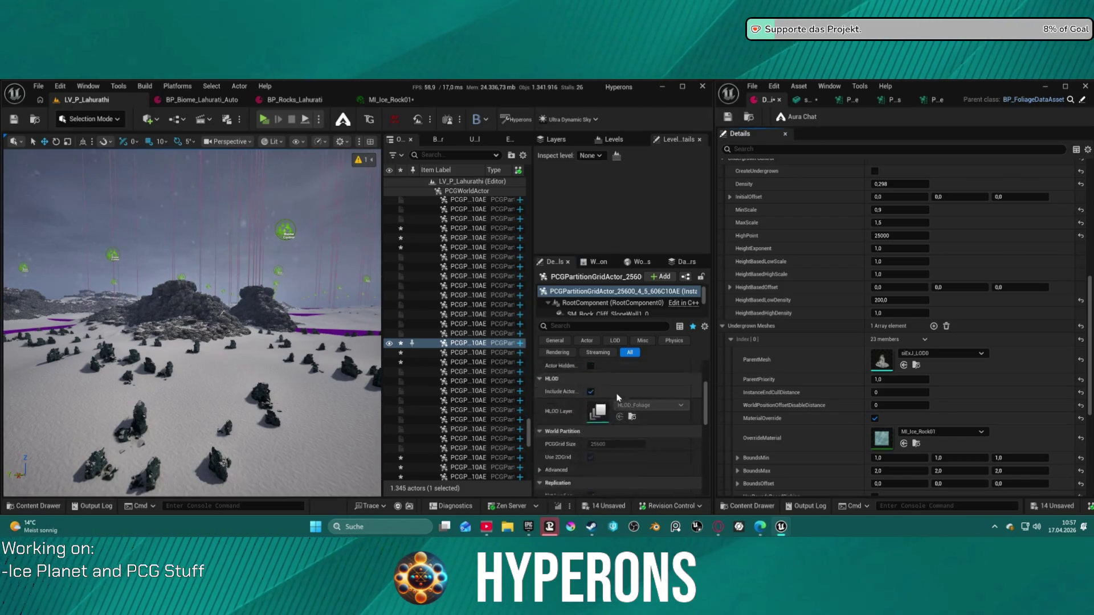
scroll(607, 378, "up", 2)
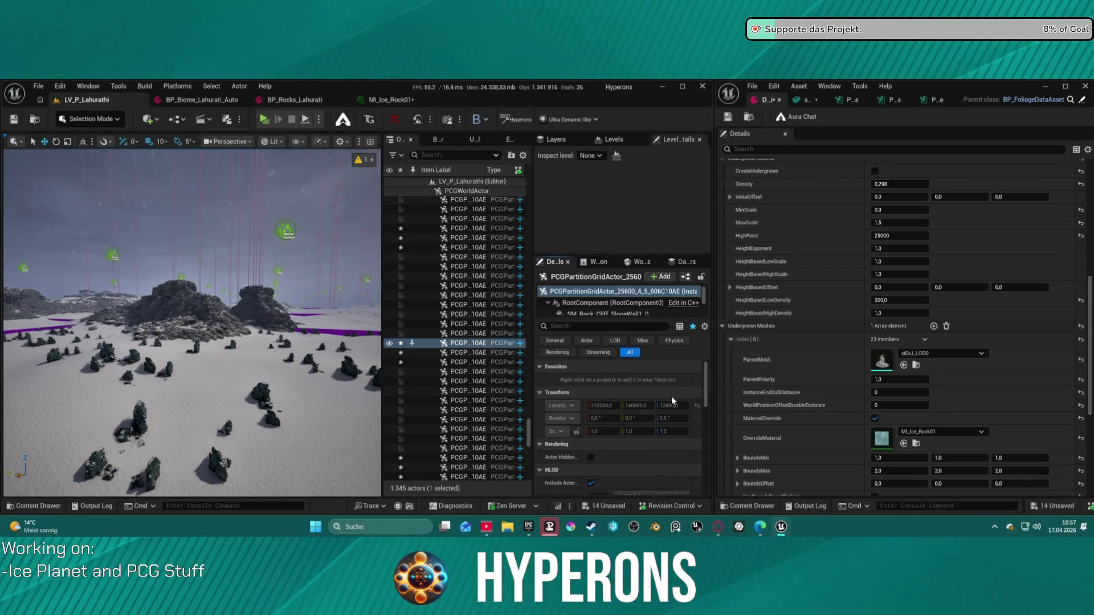
scroll(655, 408, "down", 4)
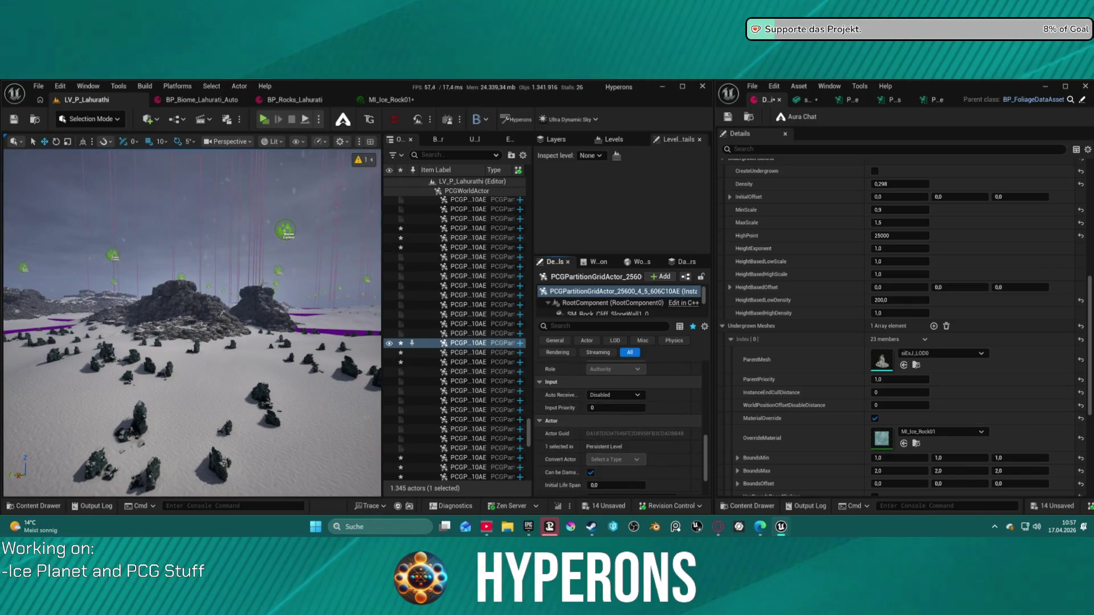
- Focus on the BP_PCG_Biome actor, clean its rocks and regenerate the biome content
key("f")
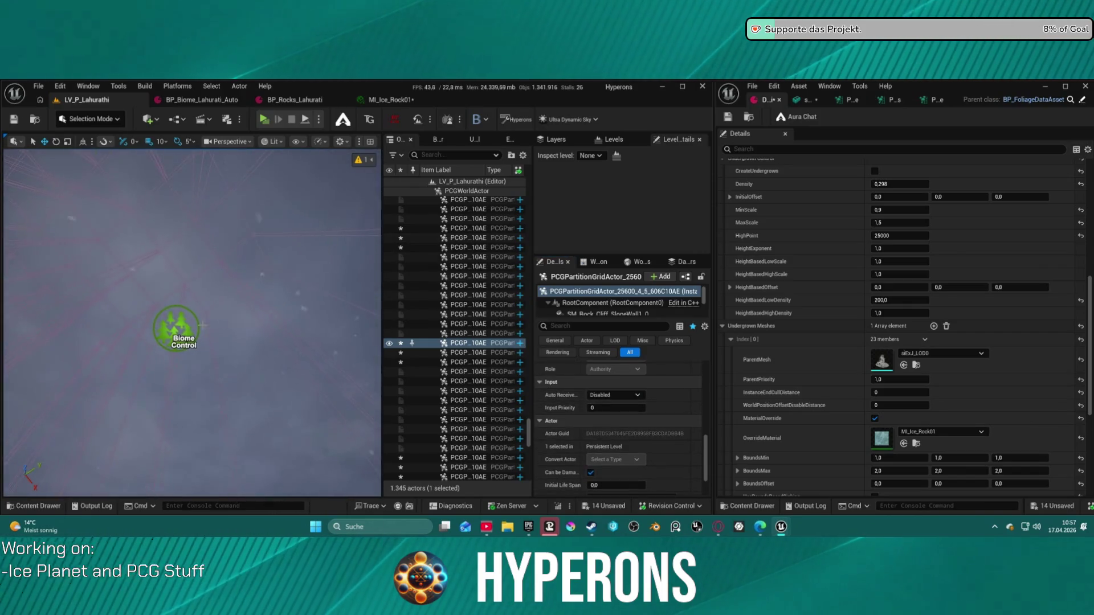
left_click(176, 329)
key("f")
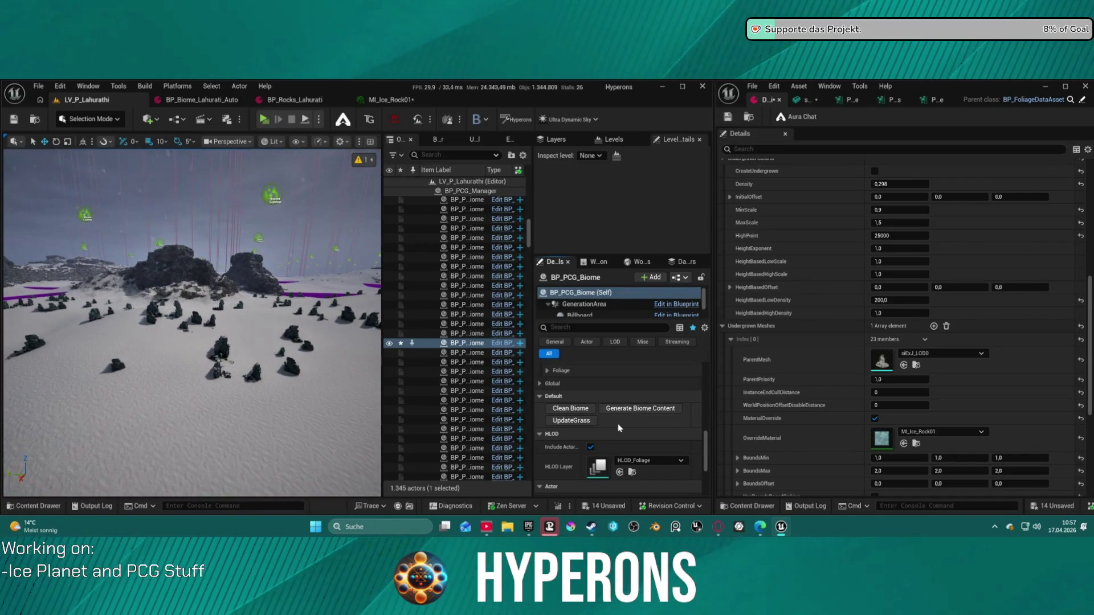
left_click(570, 408)
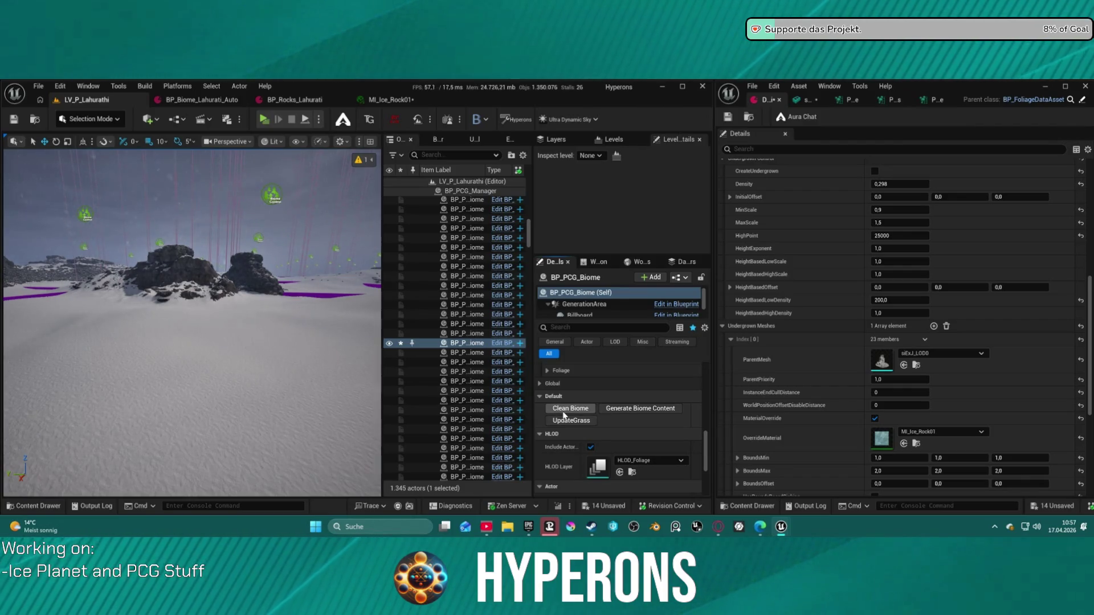
left_click(637, 409)
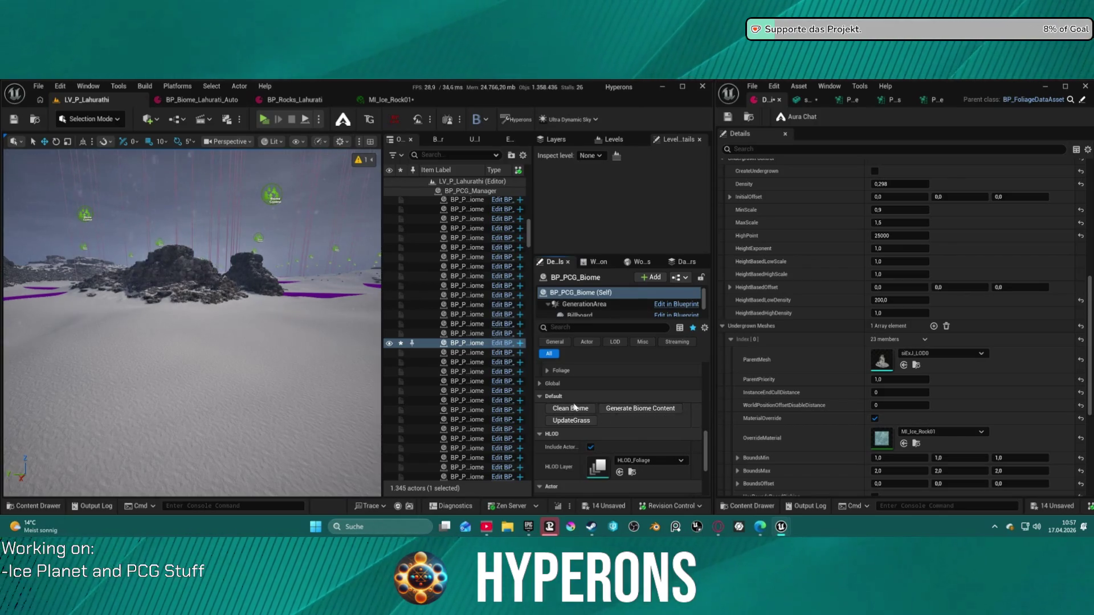
- Fly toward open snow and tick CreateUndergrown under Undergrown Control in the foliage asset
key("w")
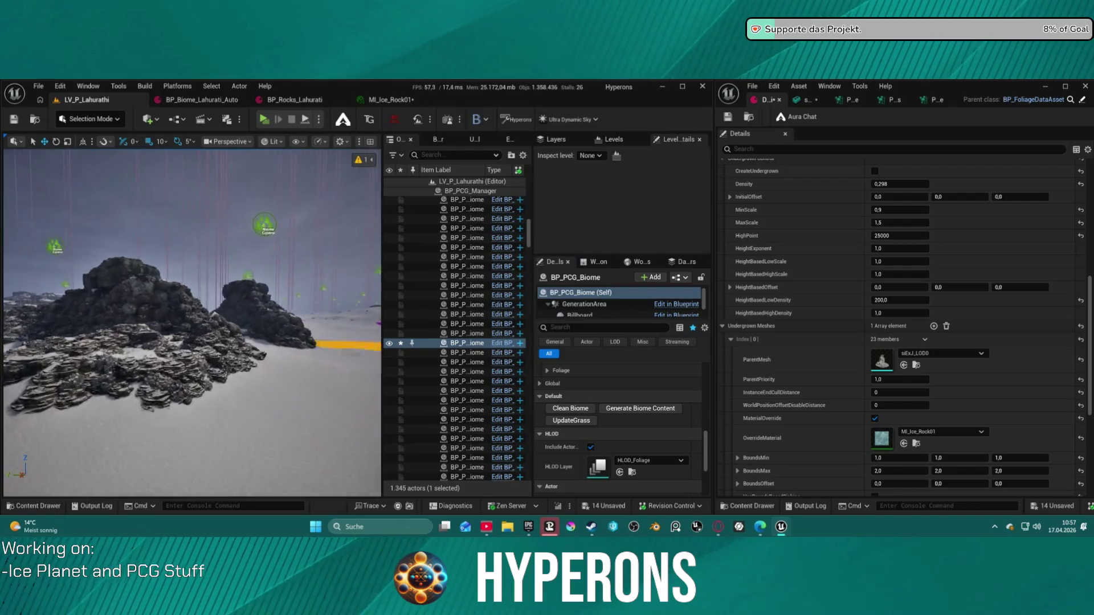
key("w")
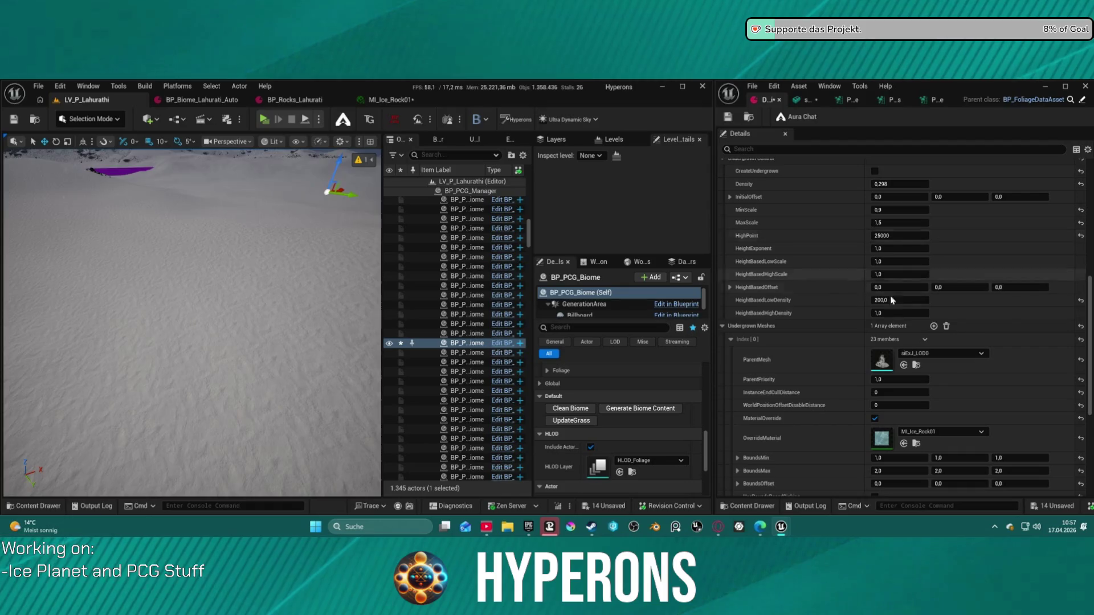
scroll(884, 188, "up", 2)
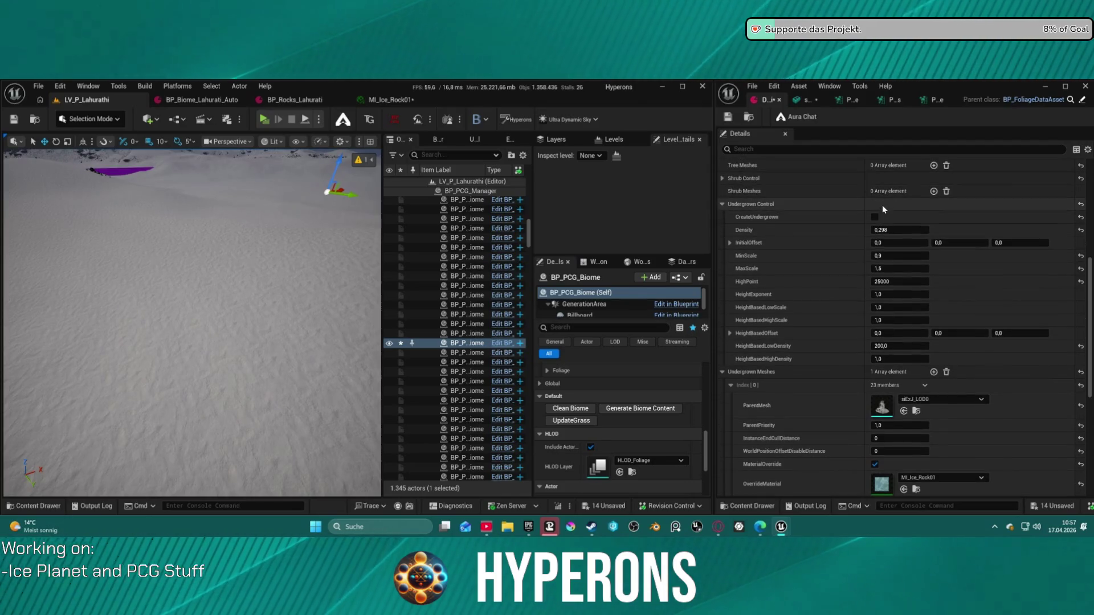
left_click(875, 216)
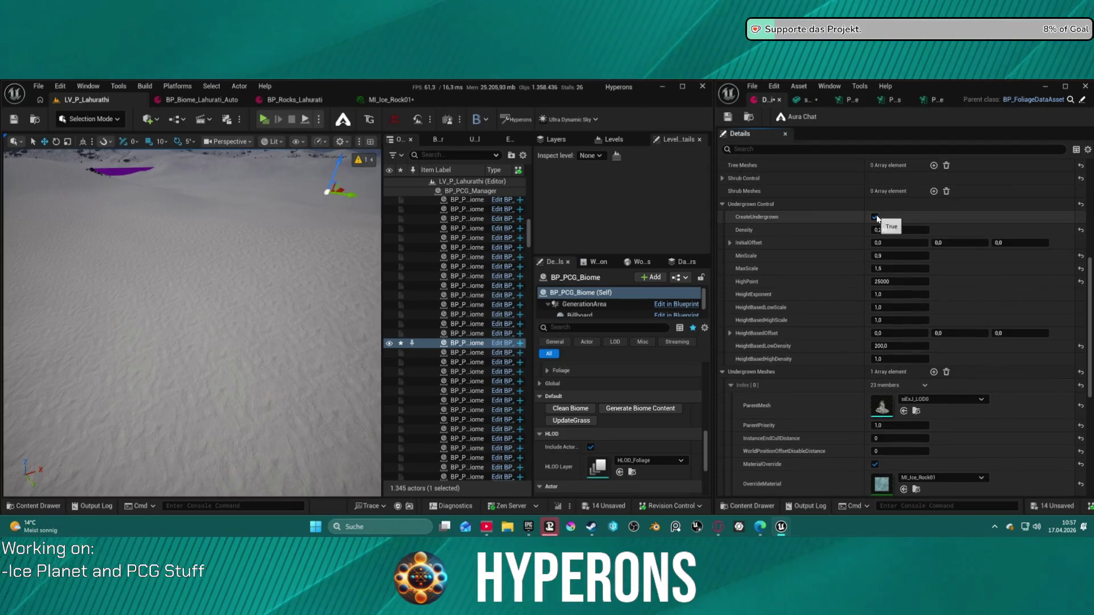
- Generate the biome content with undergrowth enabled and look at the new rocks
left_click(638, 409)
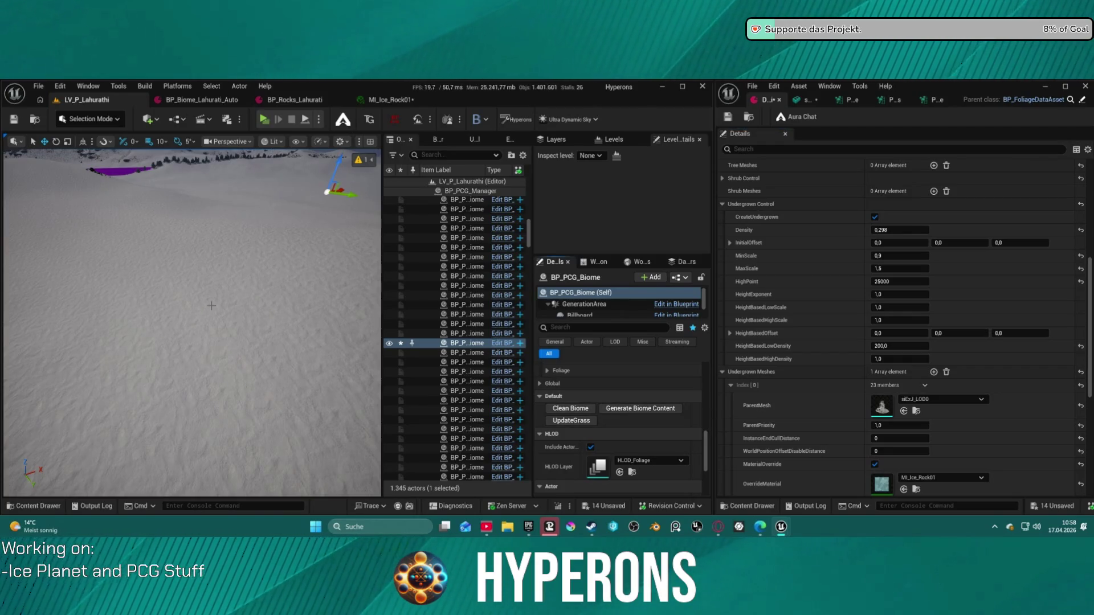
mouse_move(222, 281)
left_mouse_down()
mouse_move(222, 226)
mouse_move(226, 280)
left_mouse_up()
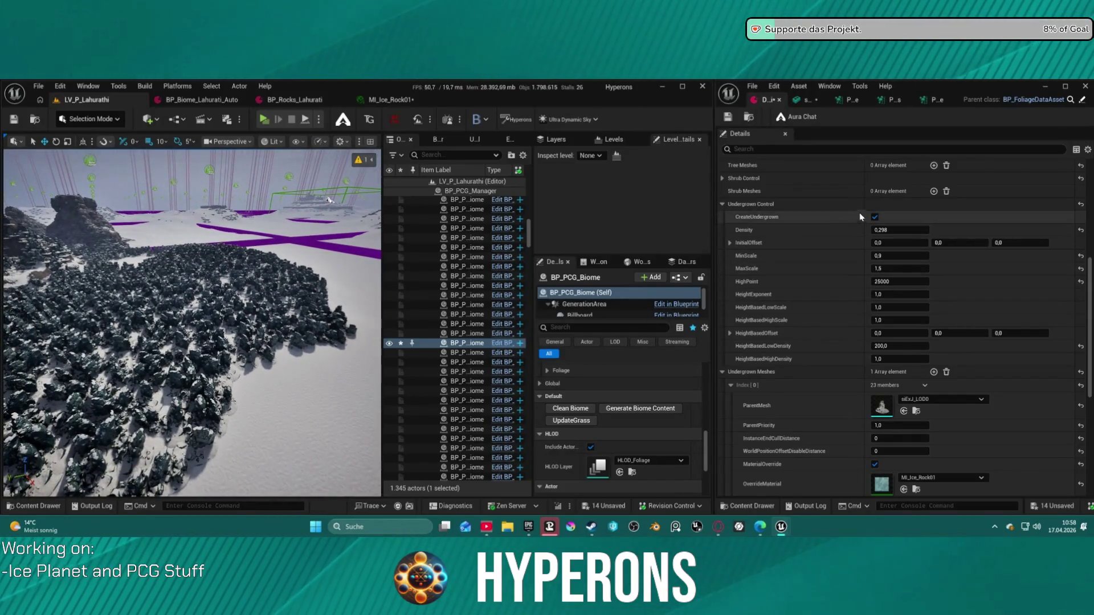
scroll(870, 207, "up", 3)
- Add one Shrub Meshes entry under Shrub Control, then clean the dense generated rock carpet
left_click(786, 255)
left_click(933, 422)
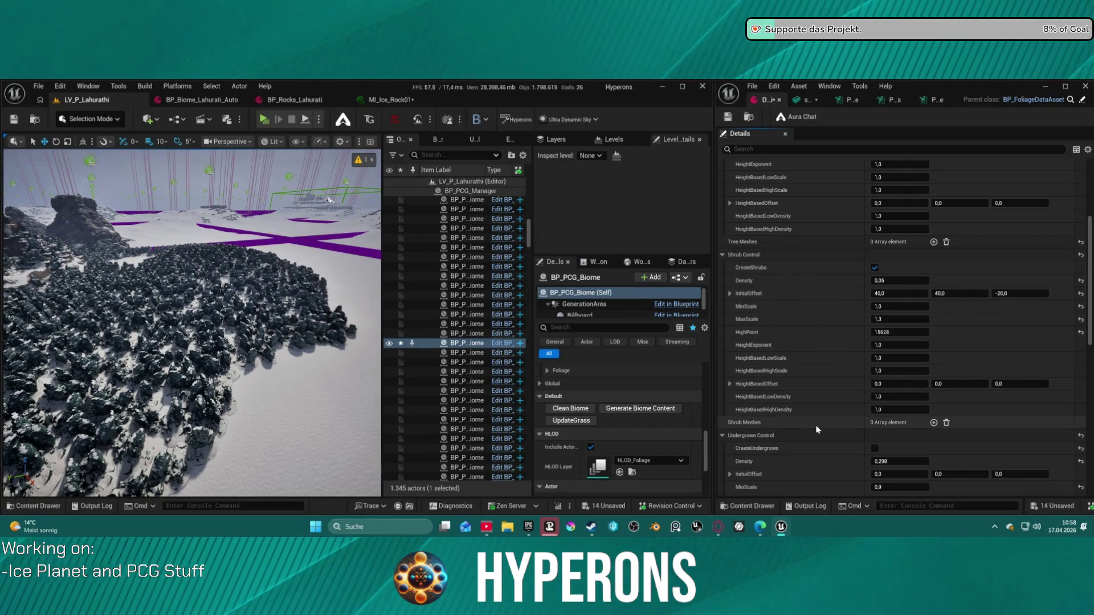
left_click(723, 422)
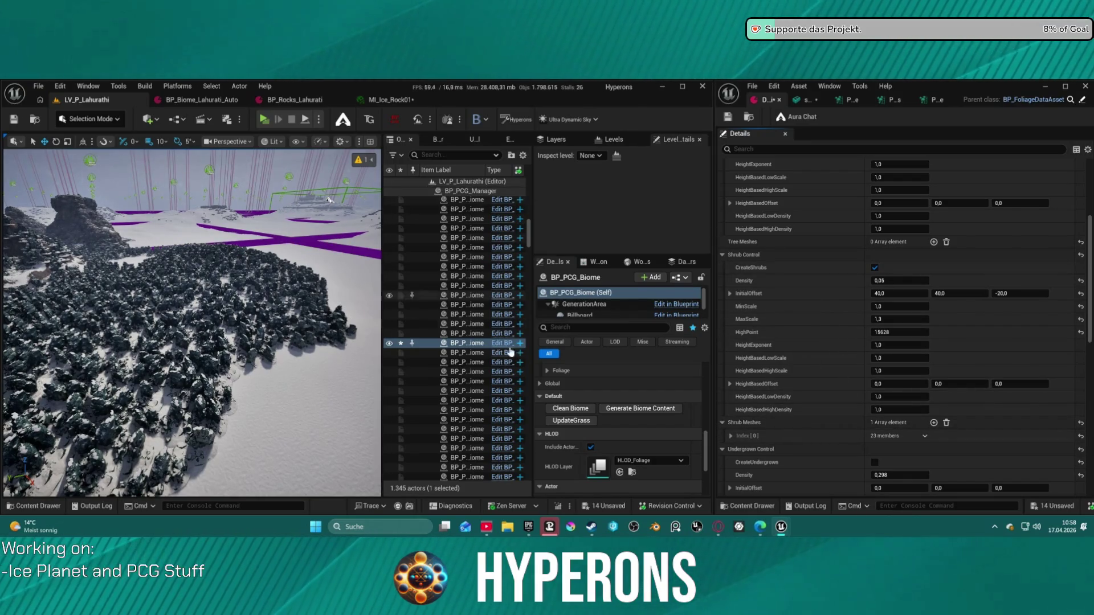
left_click(593, 415)
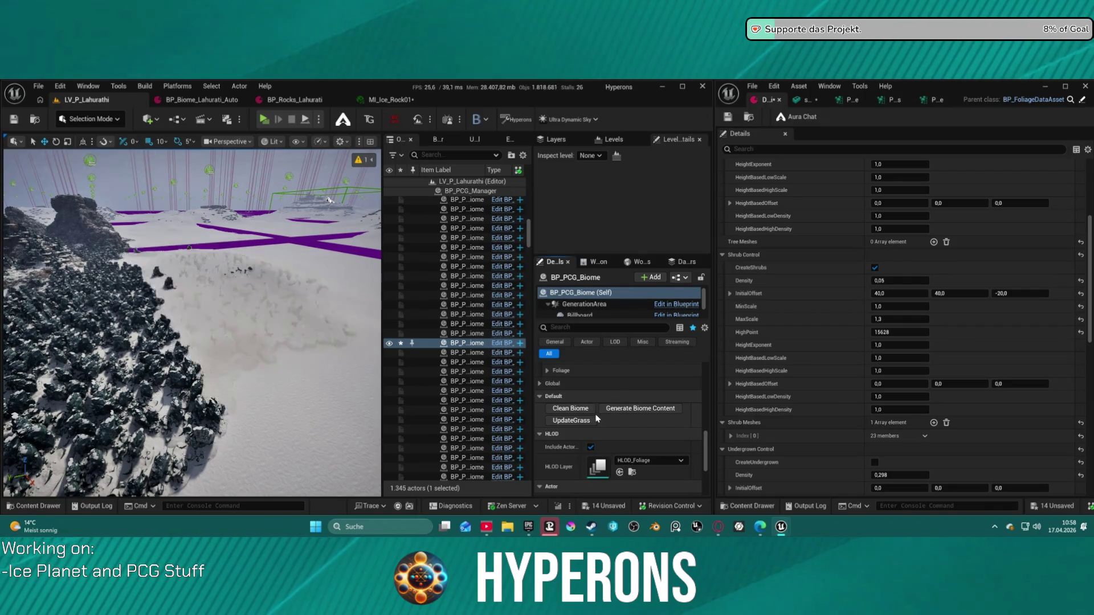
key("f")
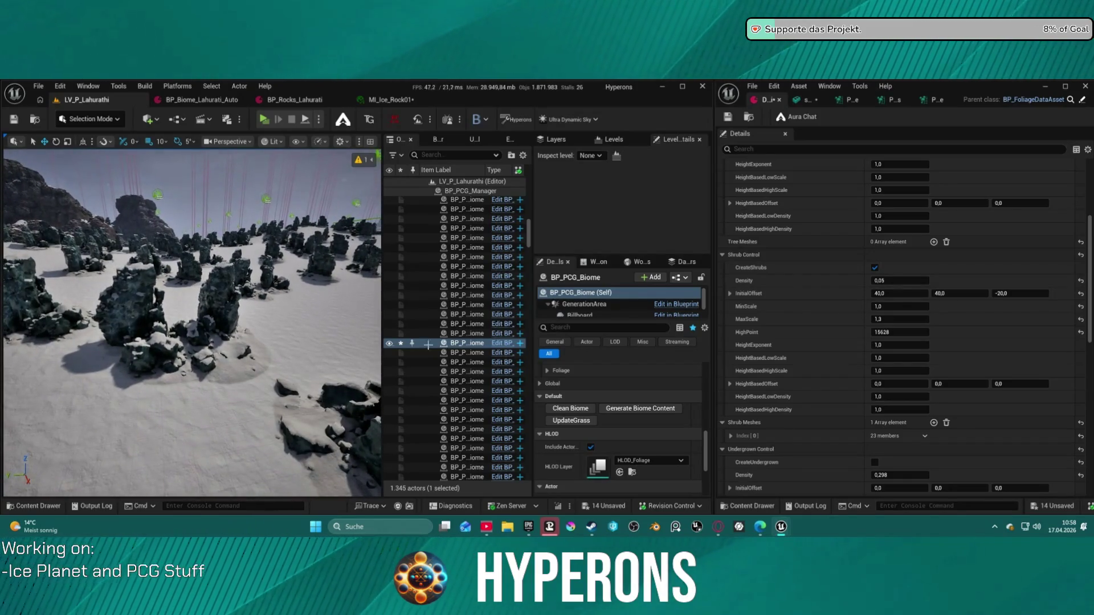
mouse_move(327, 387)
left_mouse_down()
mouse_move(327, 285)
mouse_move(326, 336)
mouse_move(327, 319)
left_mouse_up()
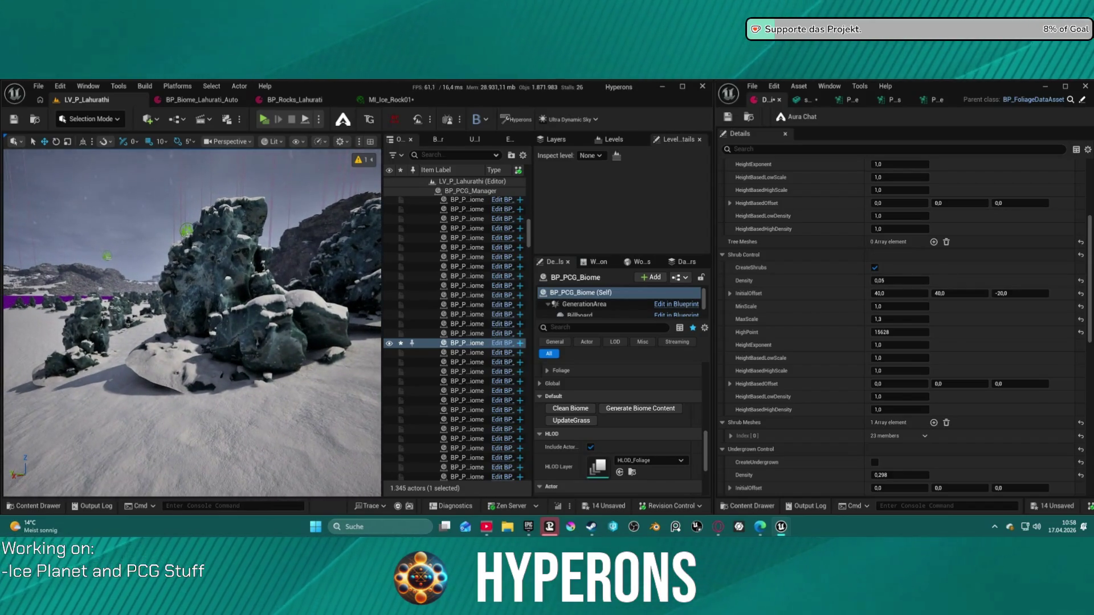
mouse_move(326, 319)
left_mouse_down()
mouse_move(293, 342)
mouse_move(267, 394)
left_mouse_up()
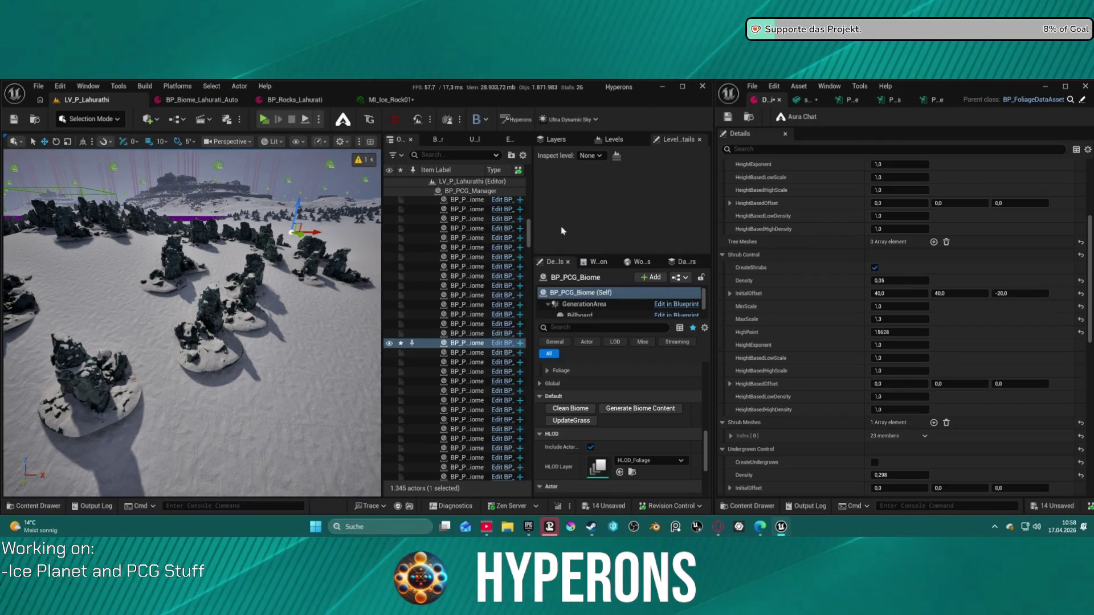
- Delete the Undergrown Meshes and Shrub Meshes elements from the foliage asset
scroll(942, 189, "down", 1)
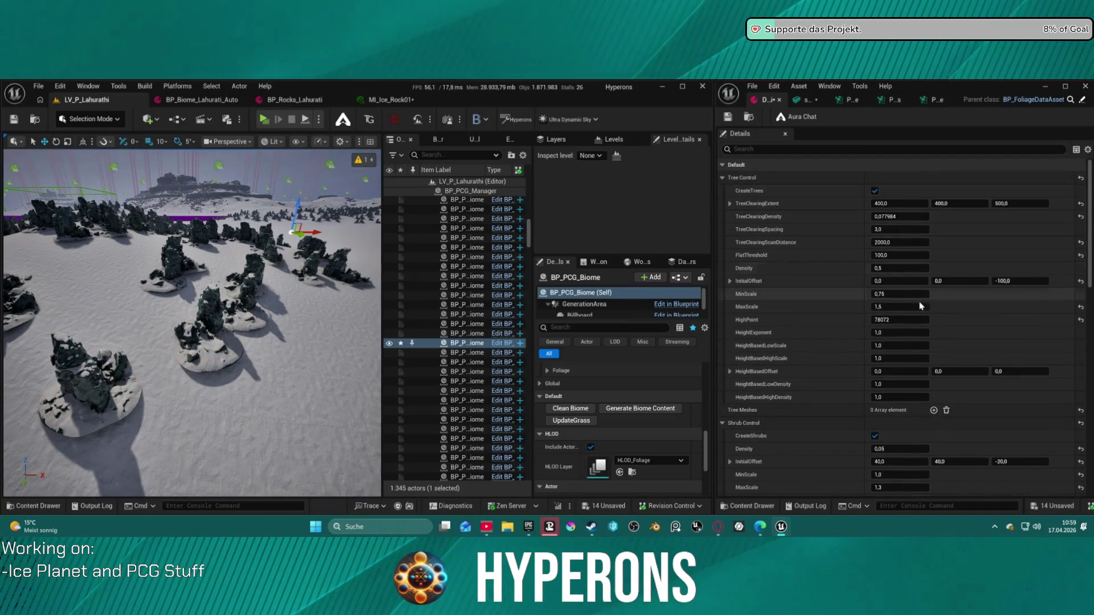
scroll(838, 405, "down", 1)
scroll(838, 405, "down", 7)
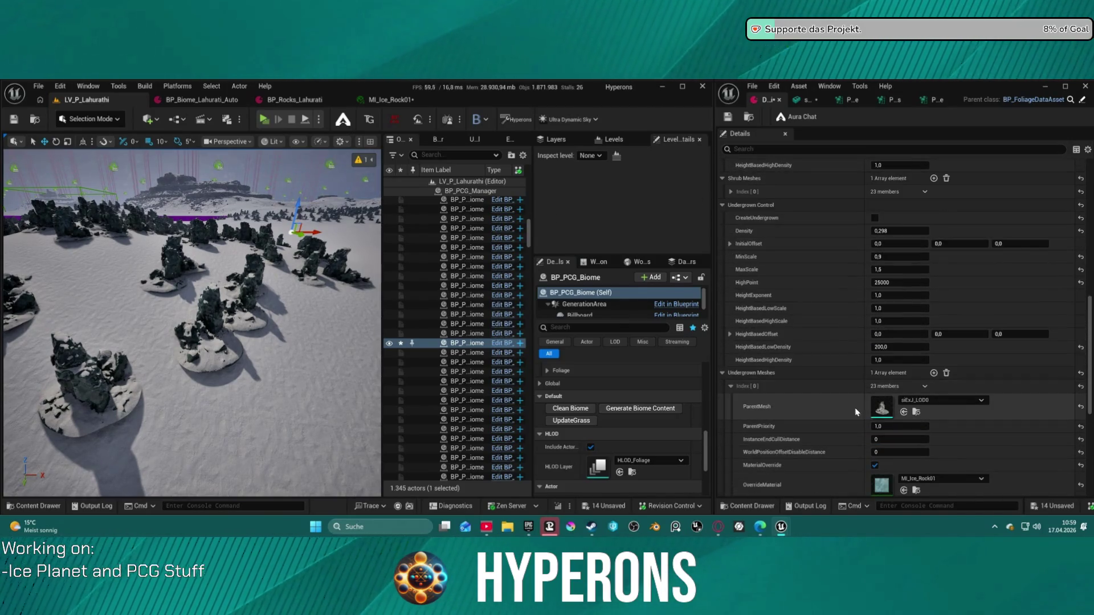
left_click(947, 374)
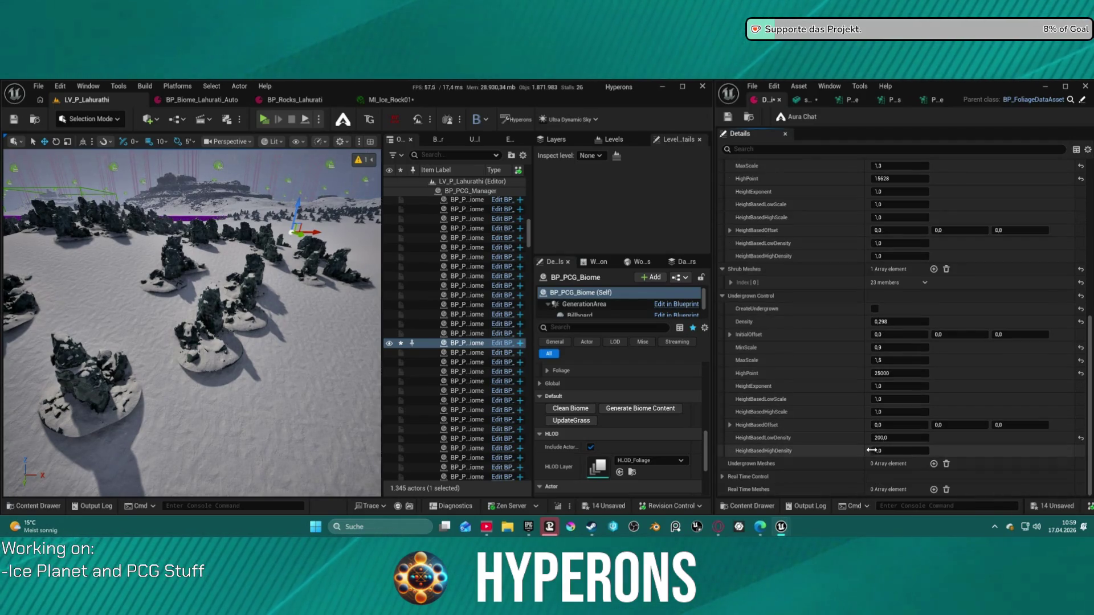
left_click(946, 269)
scroll(947, 267, "up", 3)
scroll(945, 265, "up", 4)
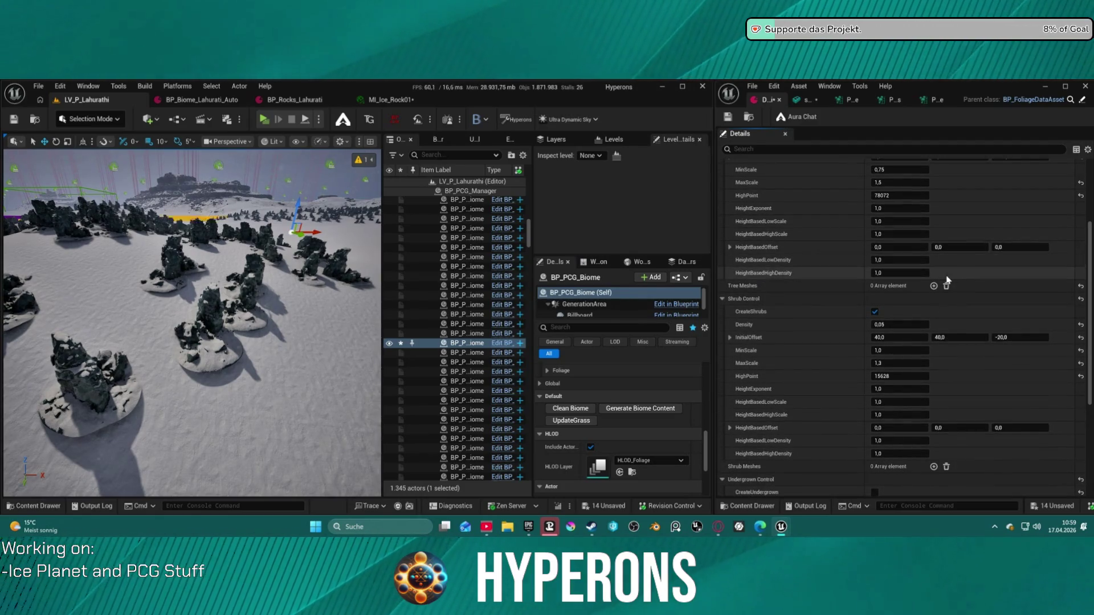
- Add a Tree Meshes entry using the rock mesh with the MI_Ice_Rock01 override
left_click(933, 286)
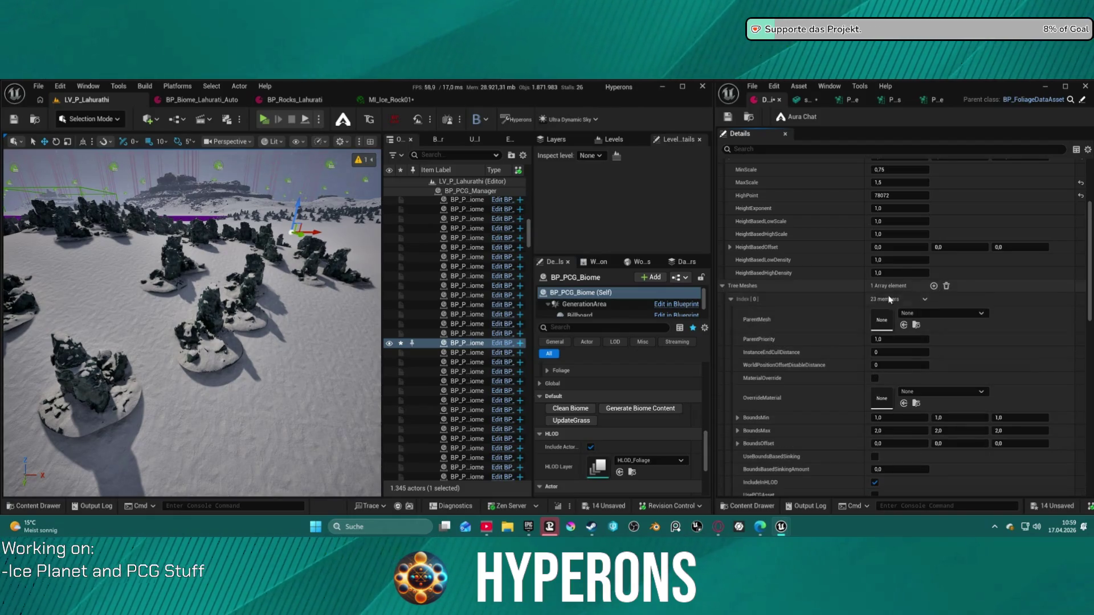
left_click(776, 310, "shift")
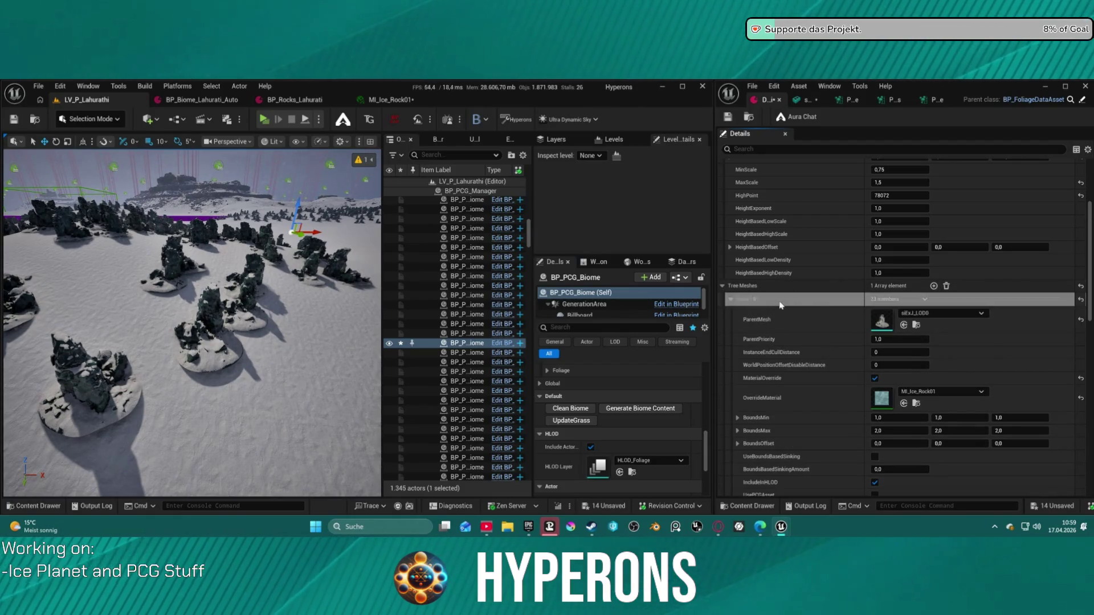
left_click(942, 313)
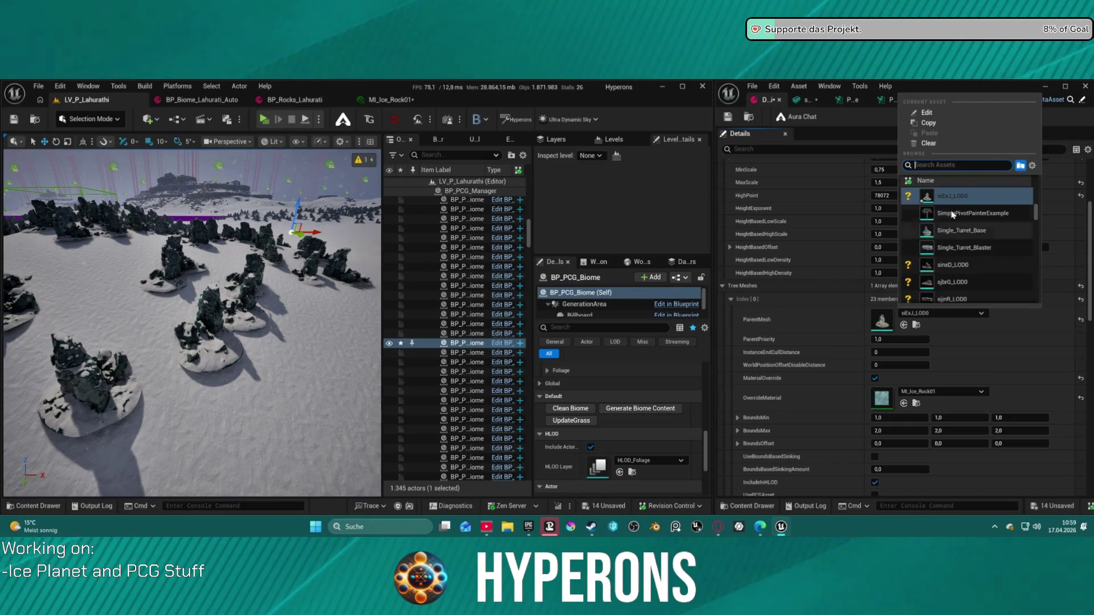
left_click(432, 102)
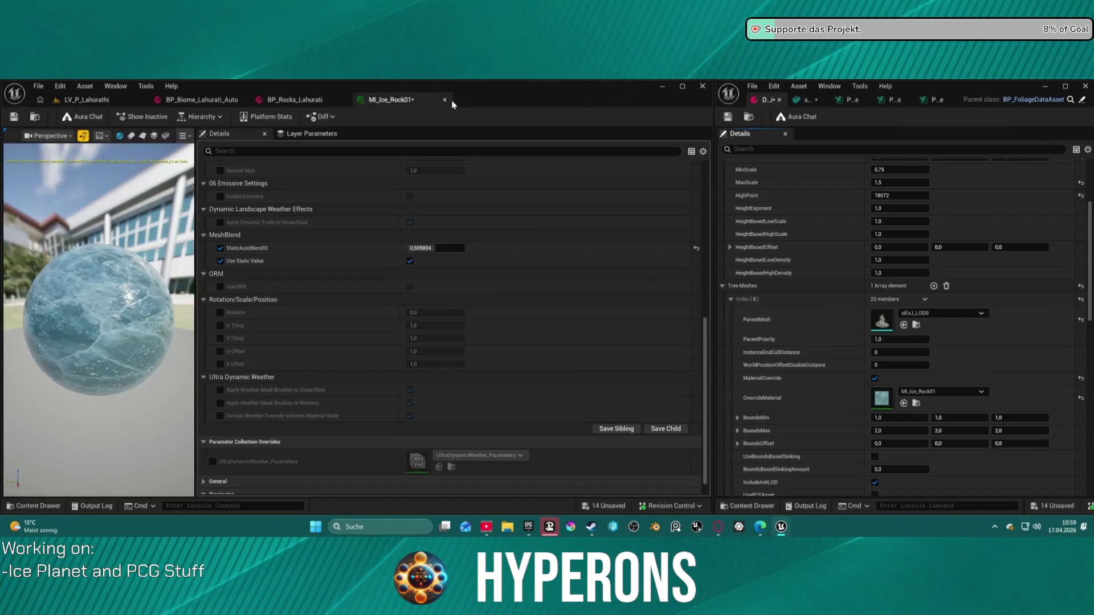
left_click(85, 101)
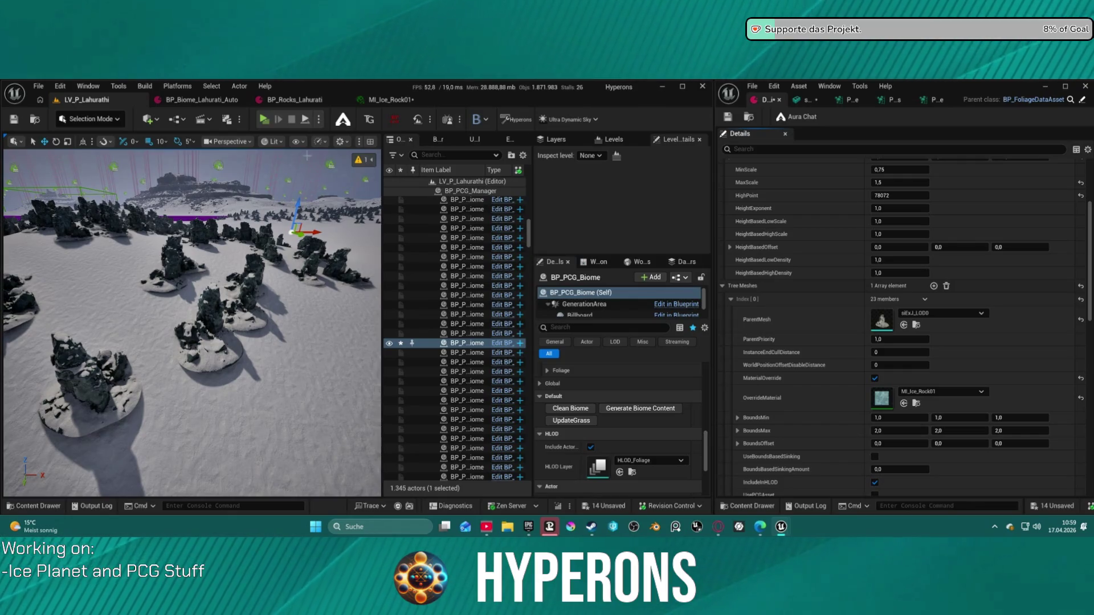
left_click(91, 87)
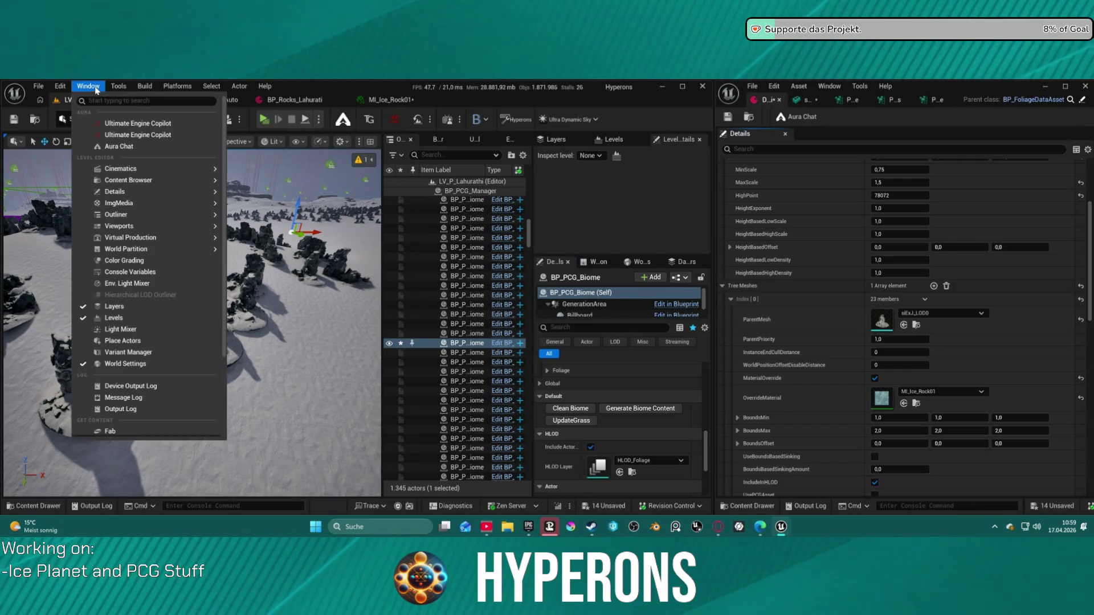
- Set the Tree Meshes ParentMesh to SM_Cave_Drip_Pillar4 from the Content Browser
mouse_move(206, 181)
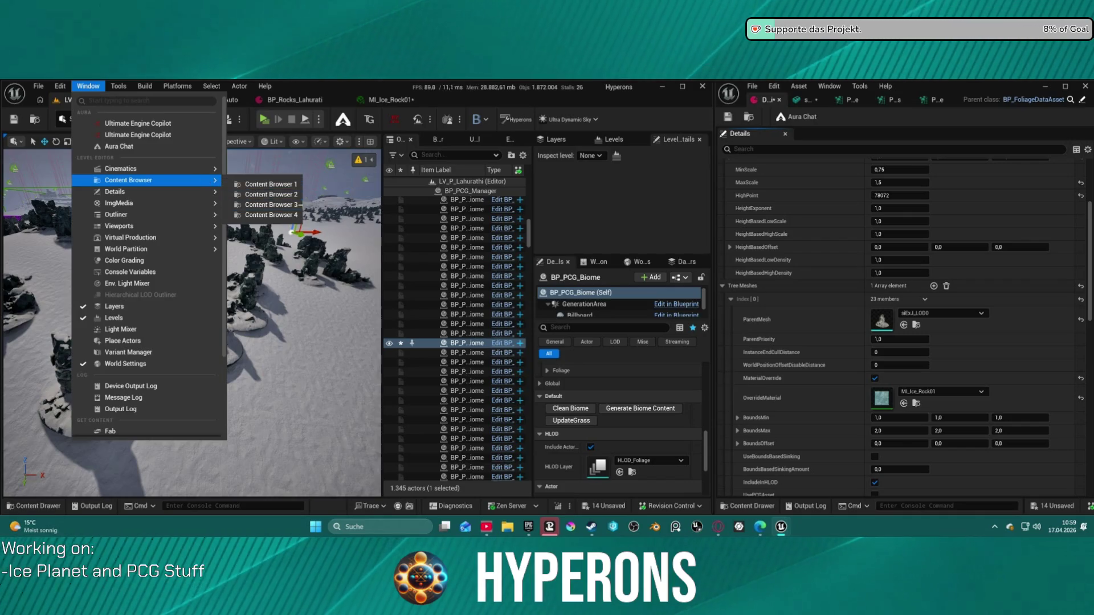
left_click(291, 196)
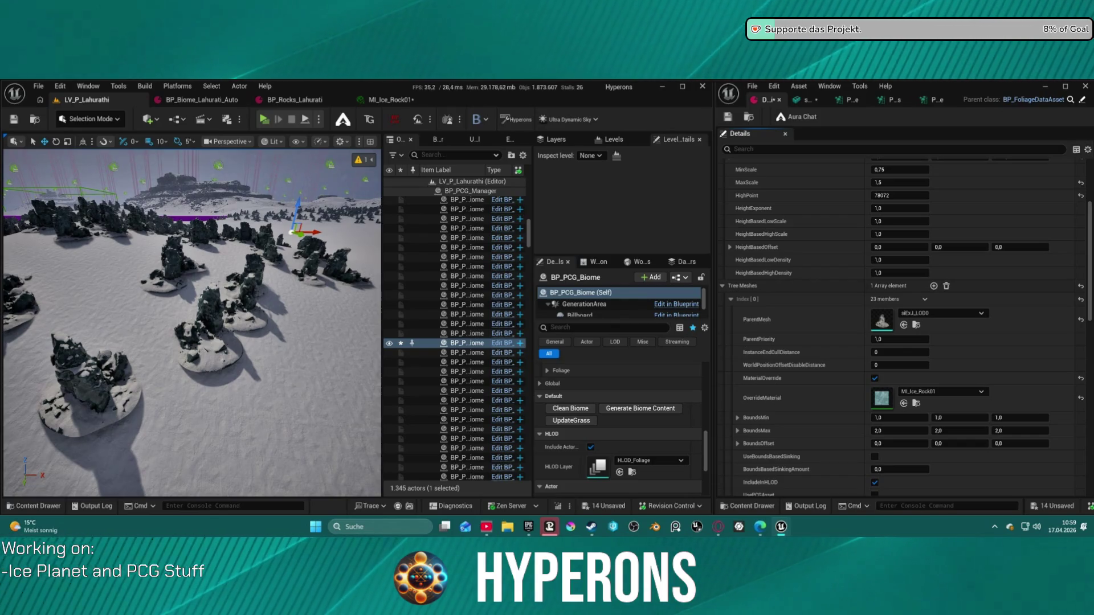
mouse_move(1093, 319)
left_mouse_down()
mouse_move(883, 321)
mouse_move(886, 335)
left_mouse_up()
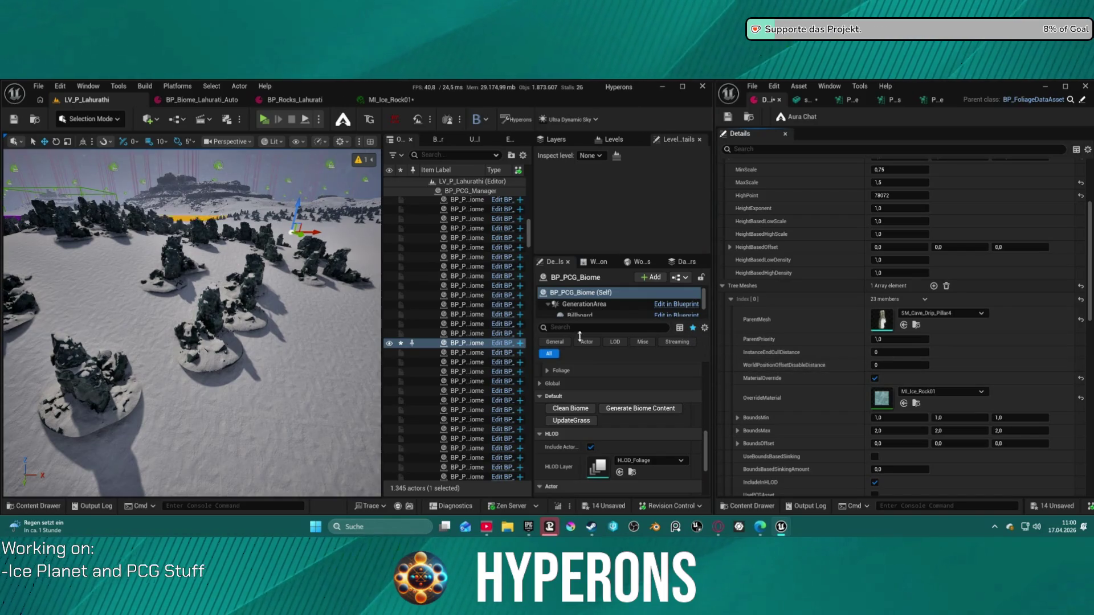
- Regenerate the biome and fly through the field of tall ice pillars
left_click(603, 416)
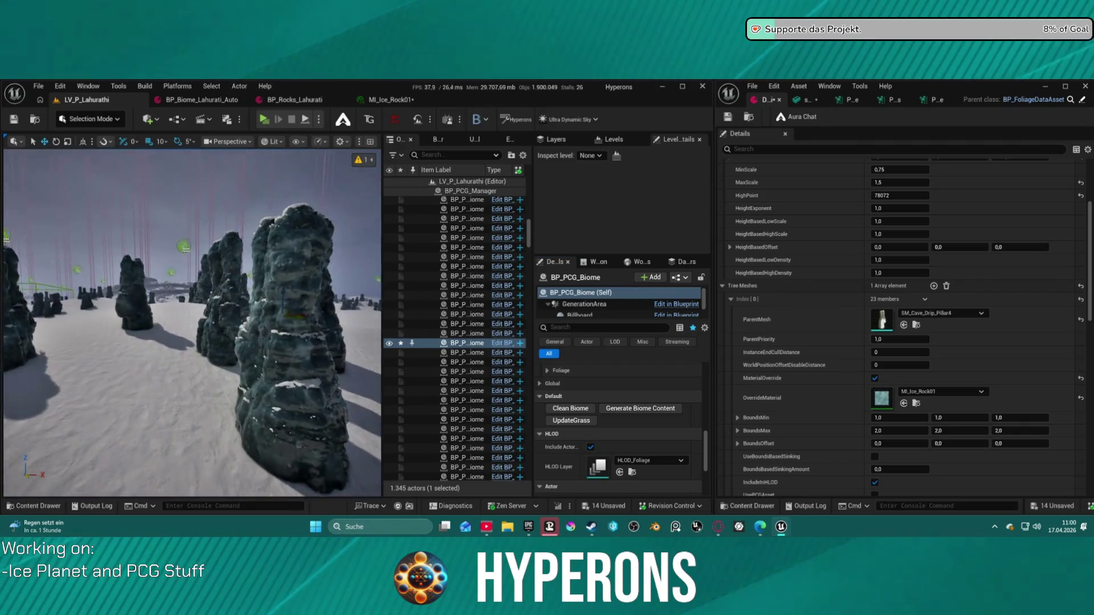
key("w")
key("s")
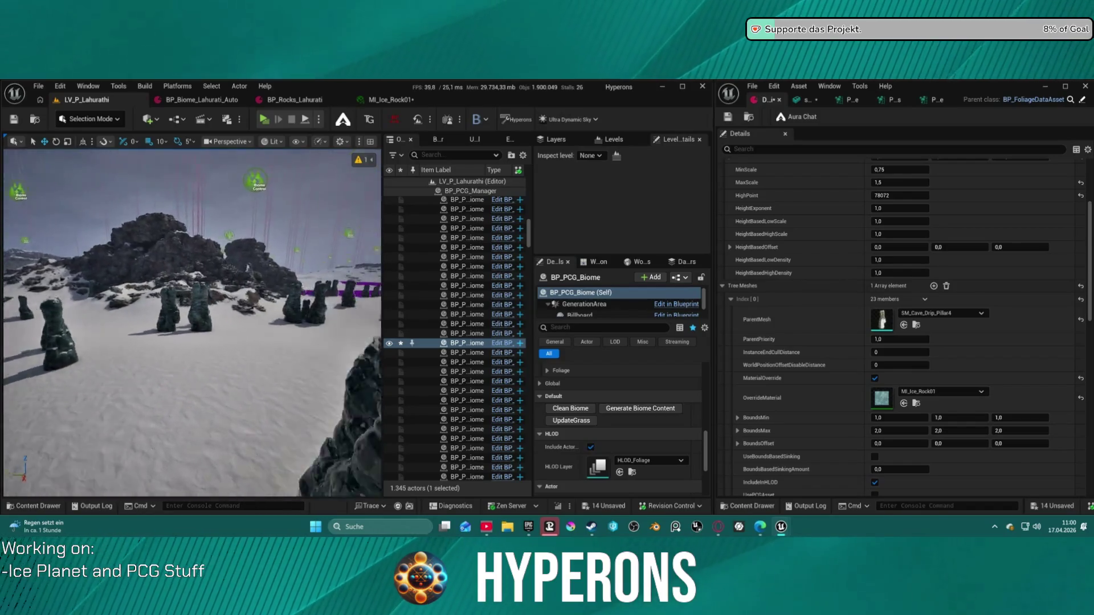
key("w")
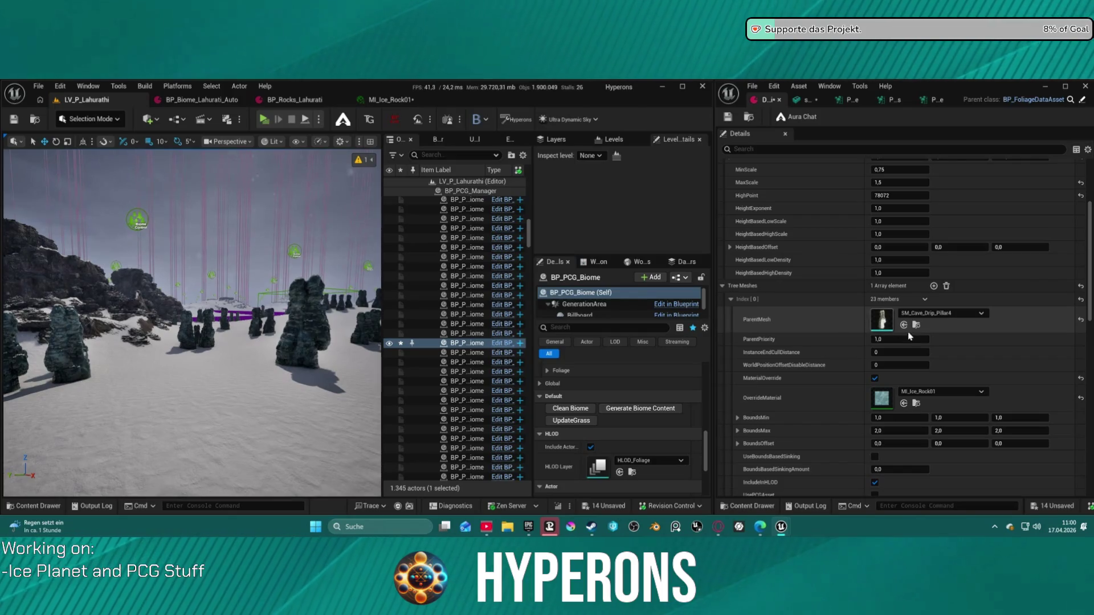
- Duplicate the first Tree Meshes entry until the list holds four Drip Pillar entries
left_click(915, 299)
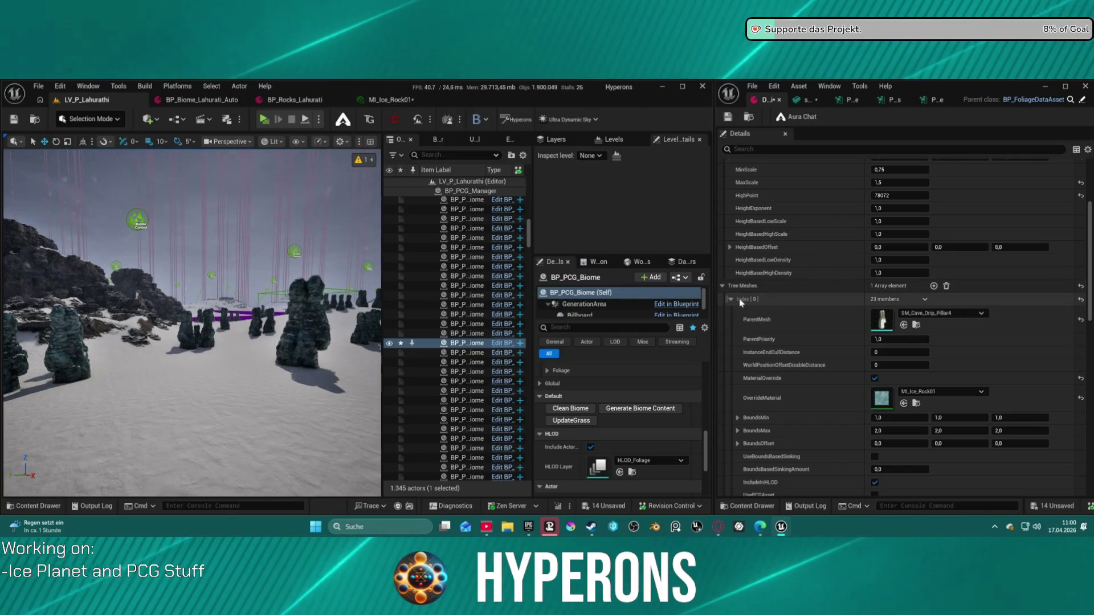
left_click(925, 300)
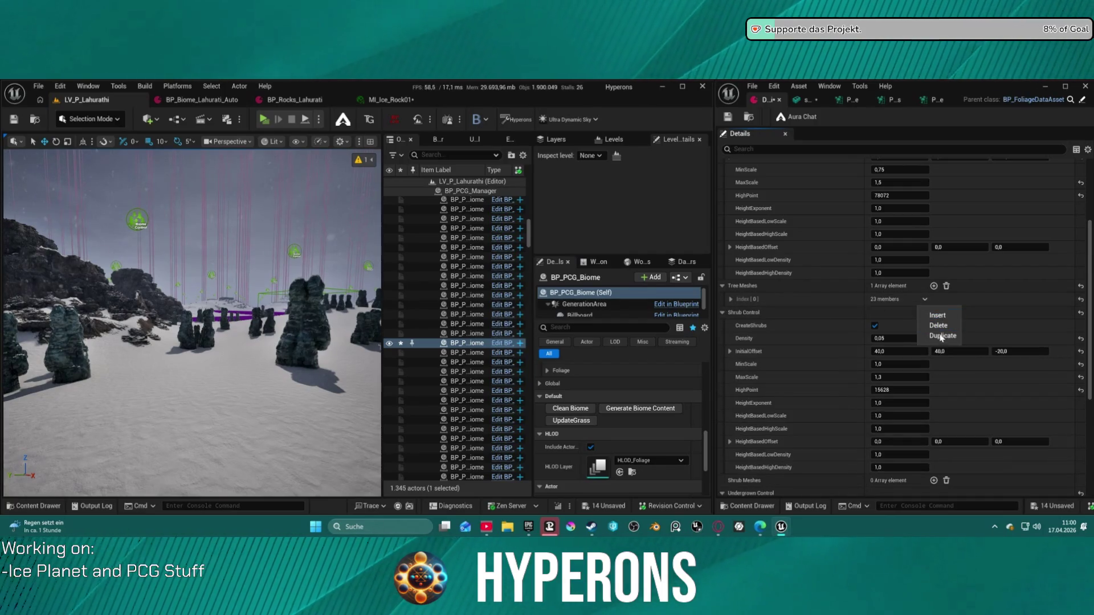
left_click(941, 336)
left_click(924, 314)
left_click(940, 350)
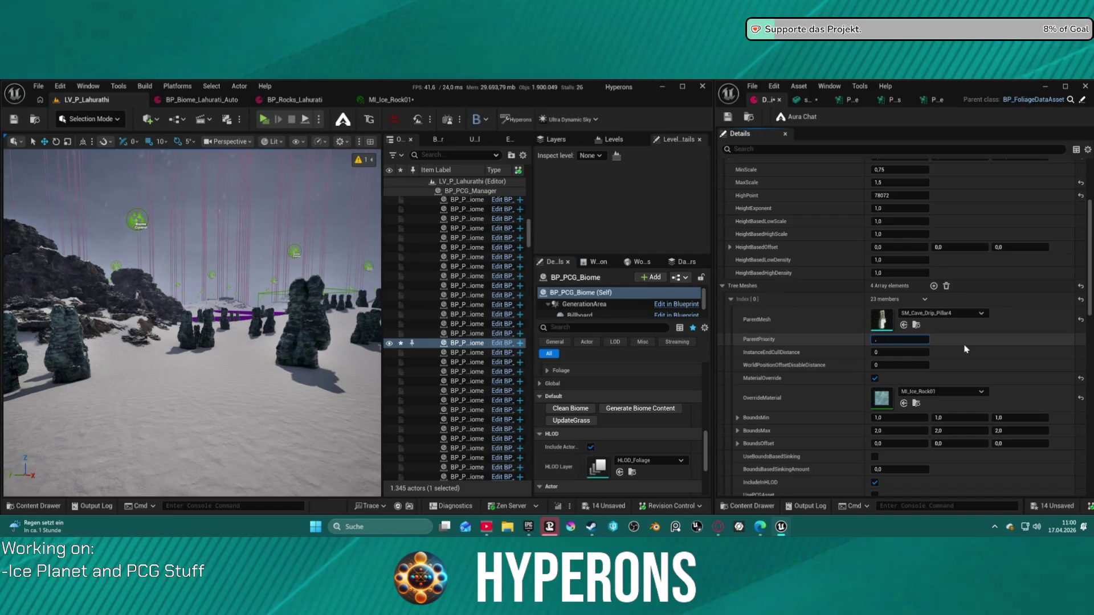
- Set Index[0] ParentPriority to 0,1
type("0,1")
key("Return")
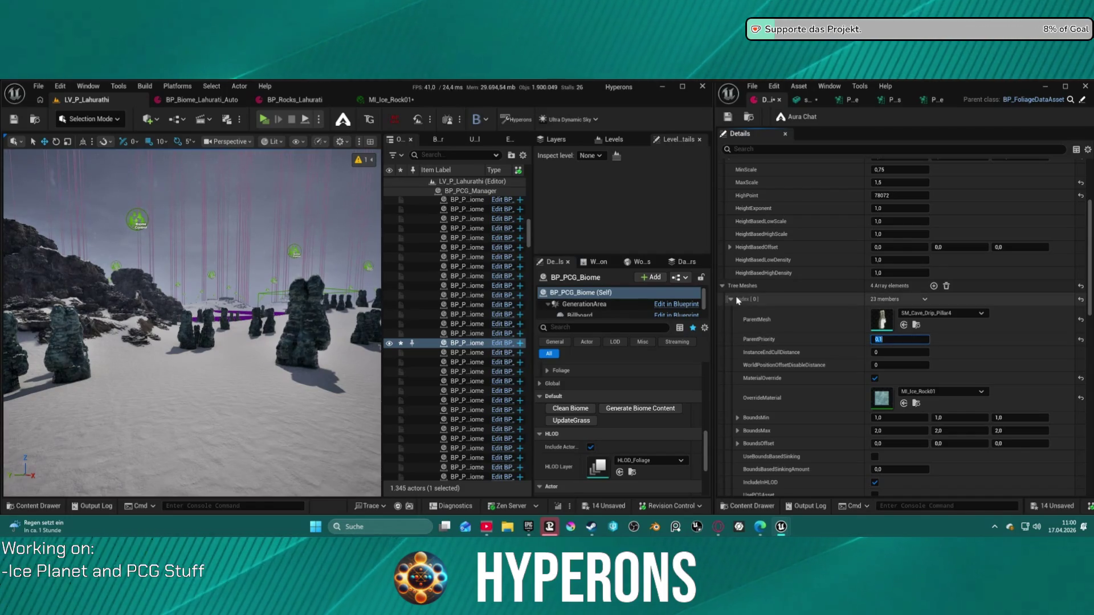
left_click(731, 298)
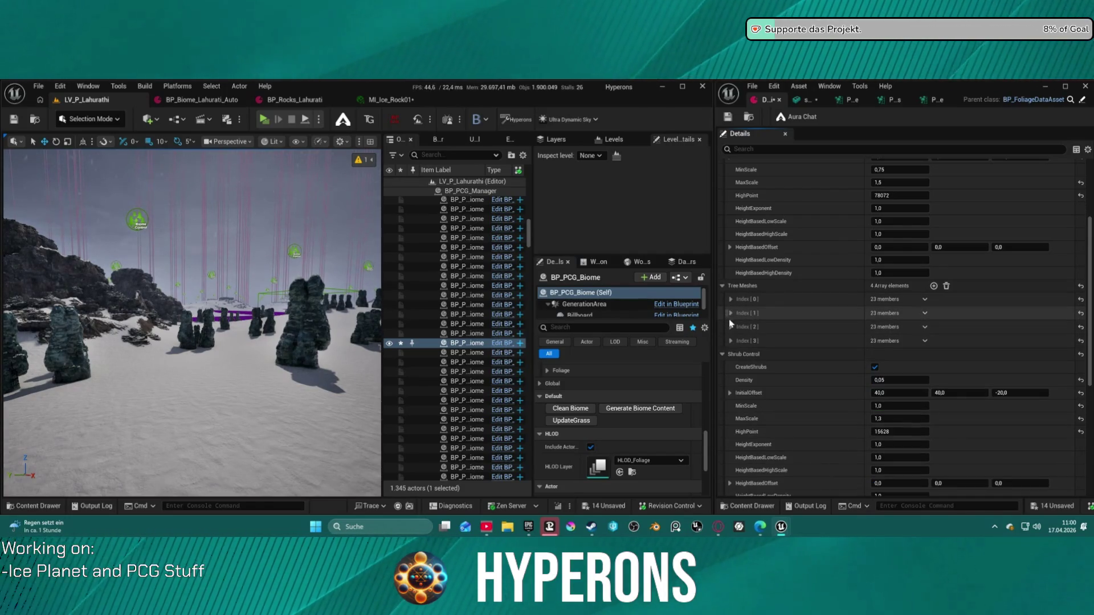
- Expand the other tree mesh entries and make SM_Cave_Dripstone2 the third entry's mesh
left_click(731, 313)
scroll(735, 336, "down", 10)
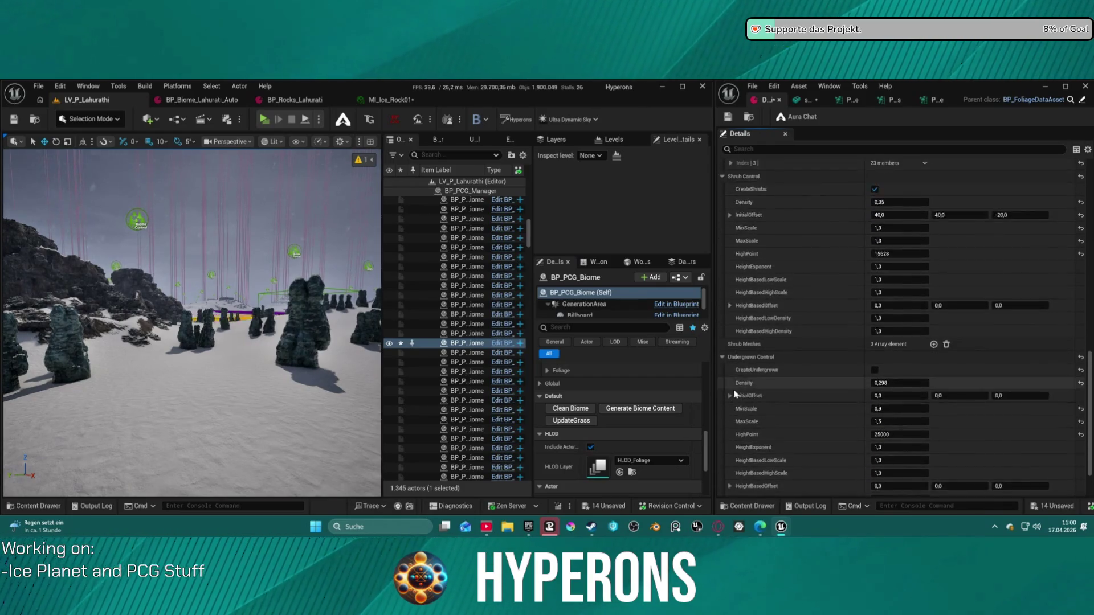
left_click(731, 348)
scroll(742, 436, "down", 3)
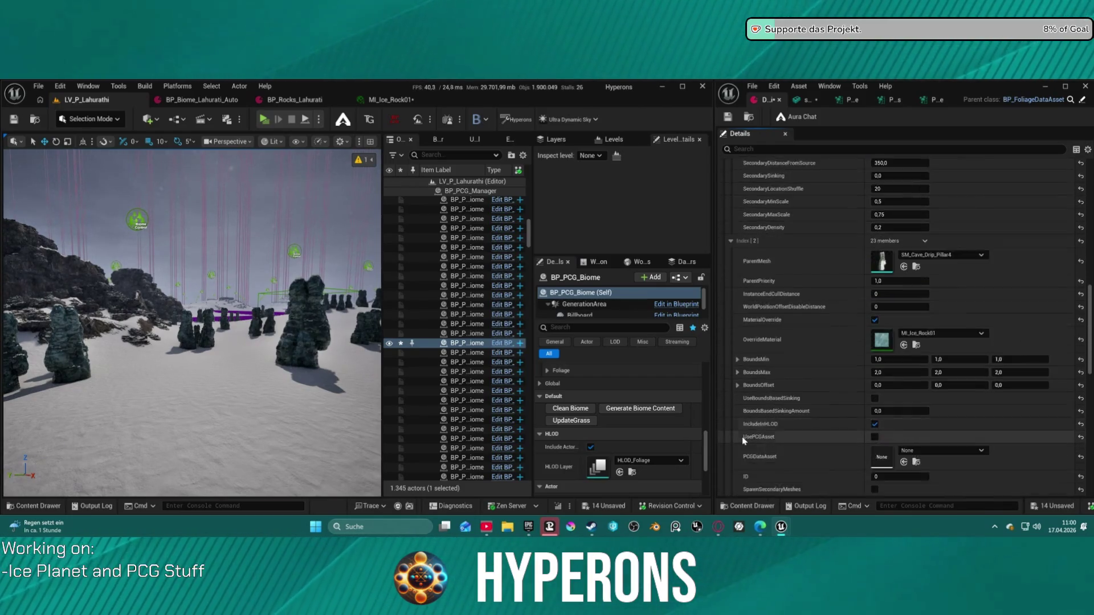
left_click(730, 455)
scroll(826, 370, "down", 2)
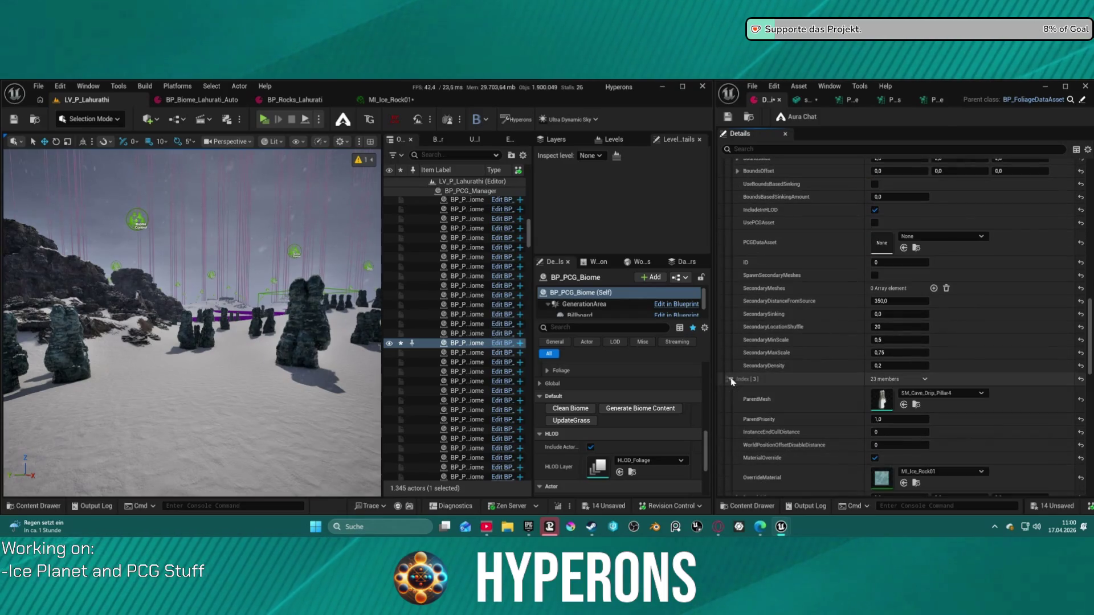
scroll(908, 229, "up", 3)
scroll(908, 230, "up", 10)
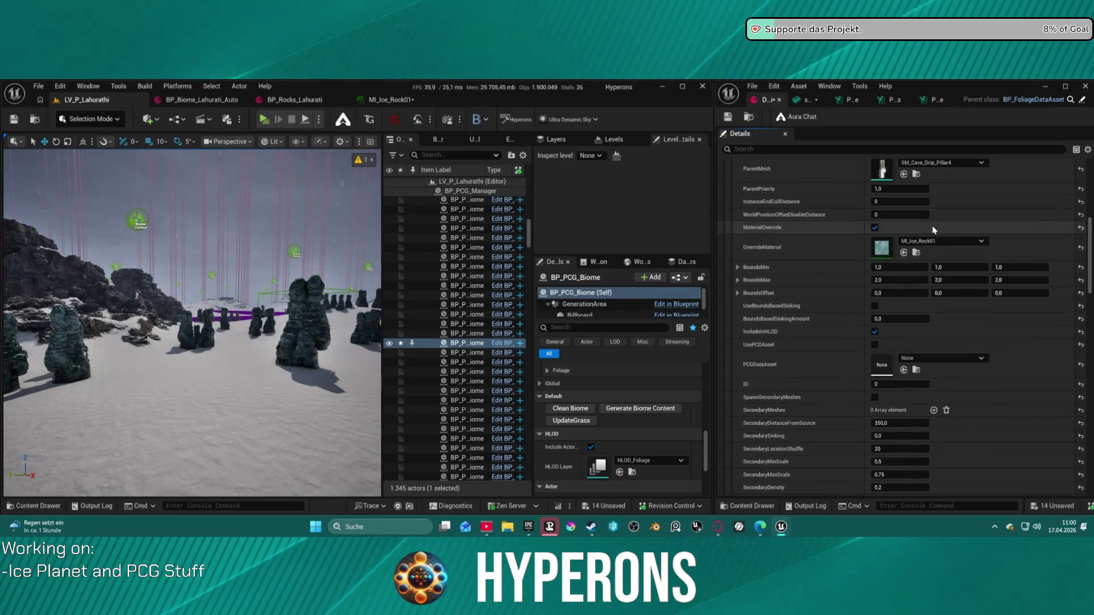
scroll(934, 228, "down", 6)
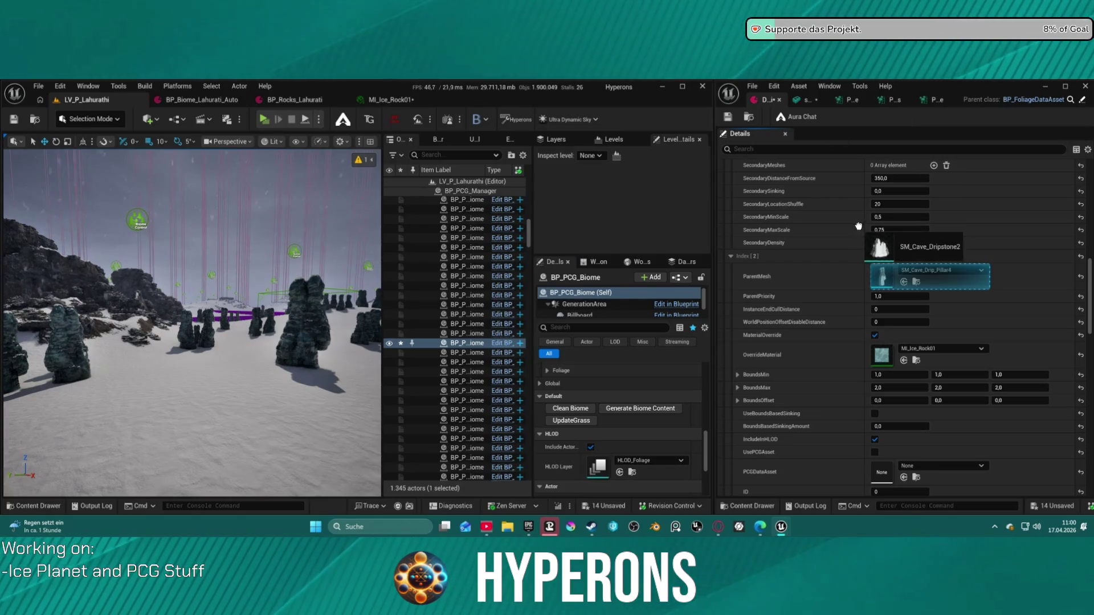
left_click(904, 282)
- Fill the remaining tree slots with SM_Cave_Dripstone3 and Dripstone4, then regenerate the biome
scroll(884, 316, "down", 3)
scroll(886, 338, "down", 4)
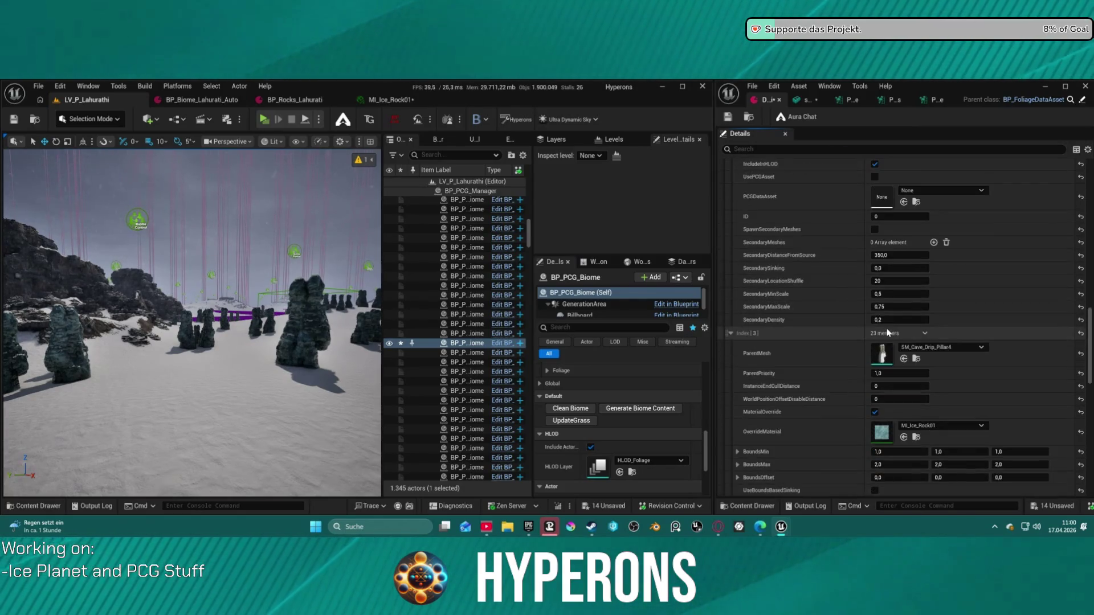
mouse_move(887, 337)
left_mouse_down()
mouse_move(819, 173)
mouse_move(884, 339)
left_mouse_up()
mouse_move(855, 217)
left_mouse_down()
mouse_move(849, 336)
mouse_move(882, 436)
mouse_move(886, 345)
mouse_move(903, 345)
mouse_move(901, 313)
mouse_move(977, 323)
left_mouse_up()
scroll(882, 435, "down", 10)
scroll(886, 410, "down", 3)
scroll(886, 345, "up", 10)
scroll(899, 347, "up", 5)
scroll(901, 315, "up", 5)
scroll(906, 317, "up", 5)
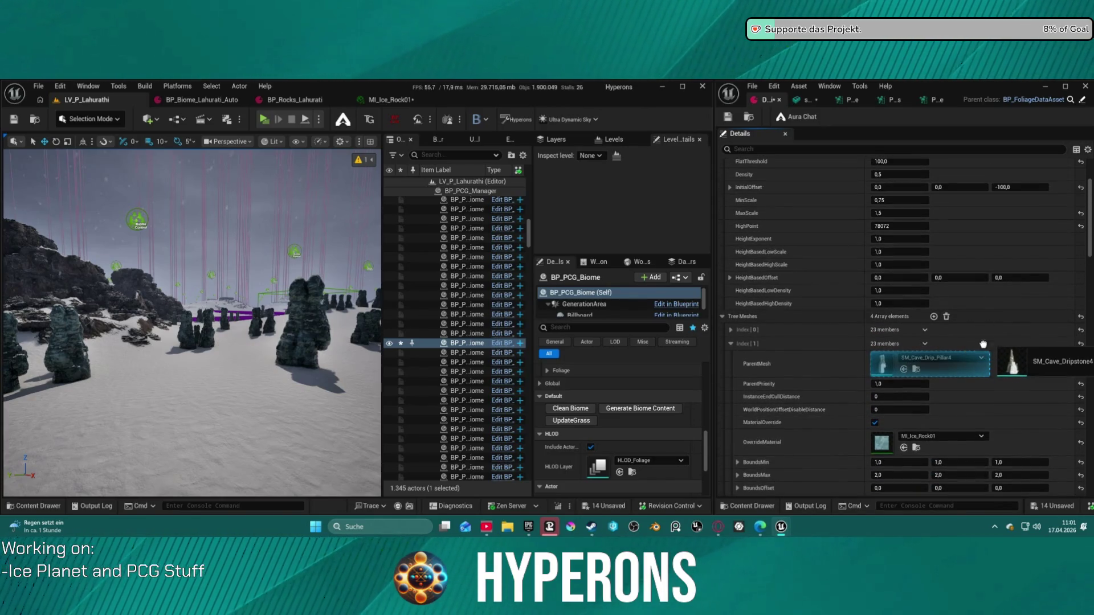
left_click_drag(885, 363, 886, 362)
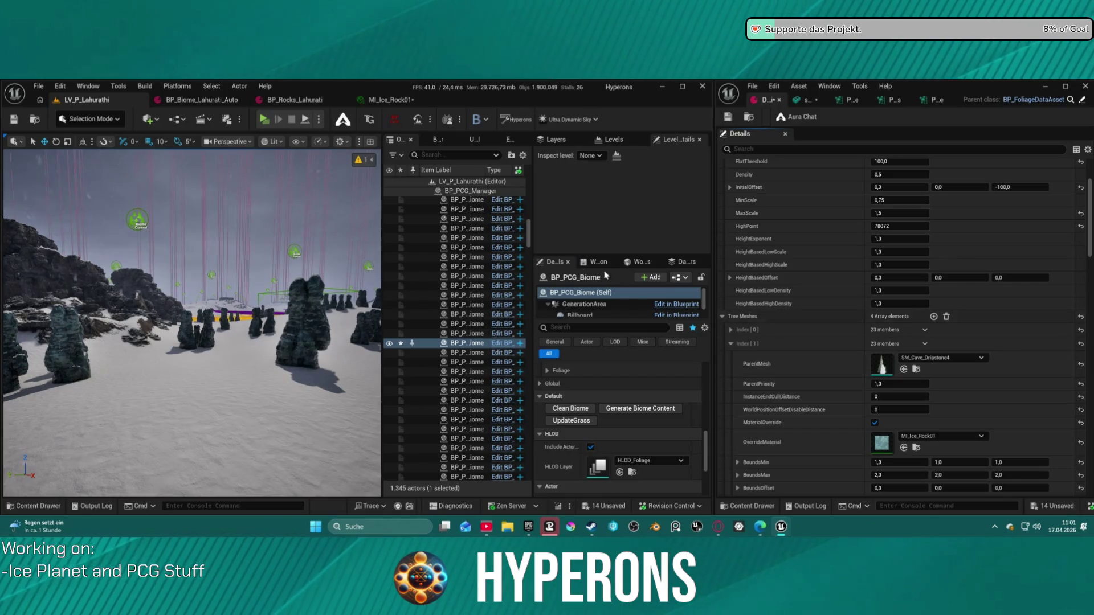
left_click(619, 413)
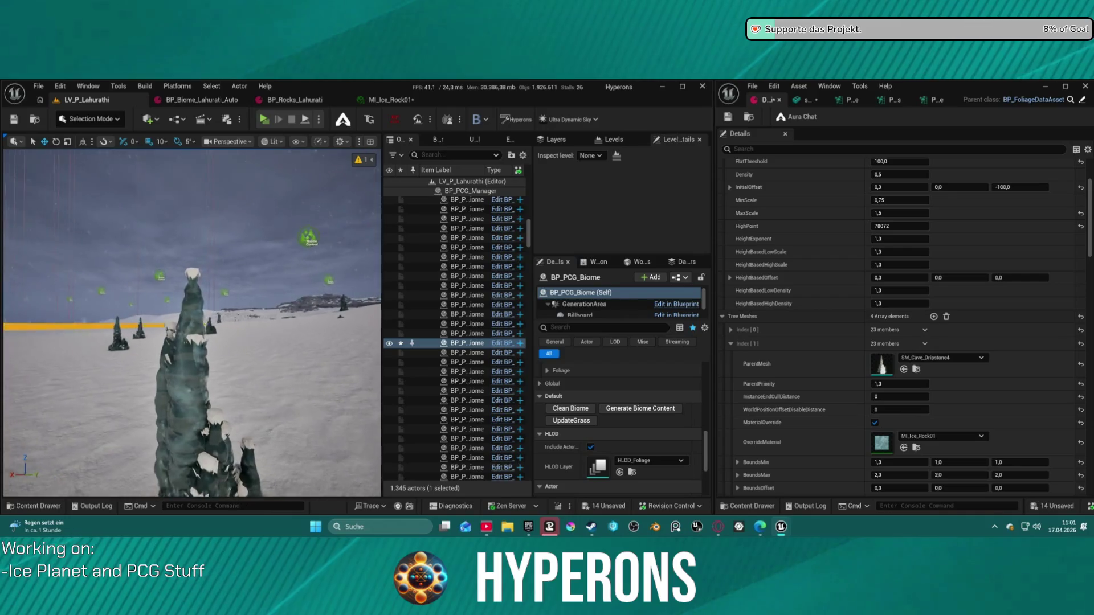
- Fly around the snowfield to inspect the icy dripstone spires up close and far away
scroll(192, 323, "up", 5)
mouse_move(192, 324)
left_mouse_down()
mouse_move(148, 302)
mouse_move(192, 314)
mouse_move(192, 279)
left_mouse_up()
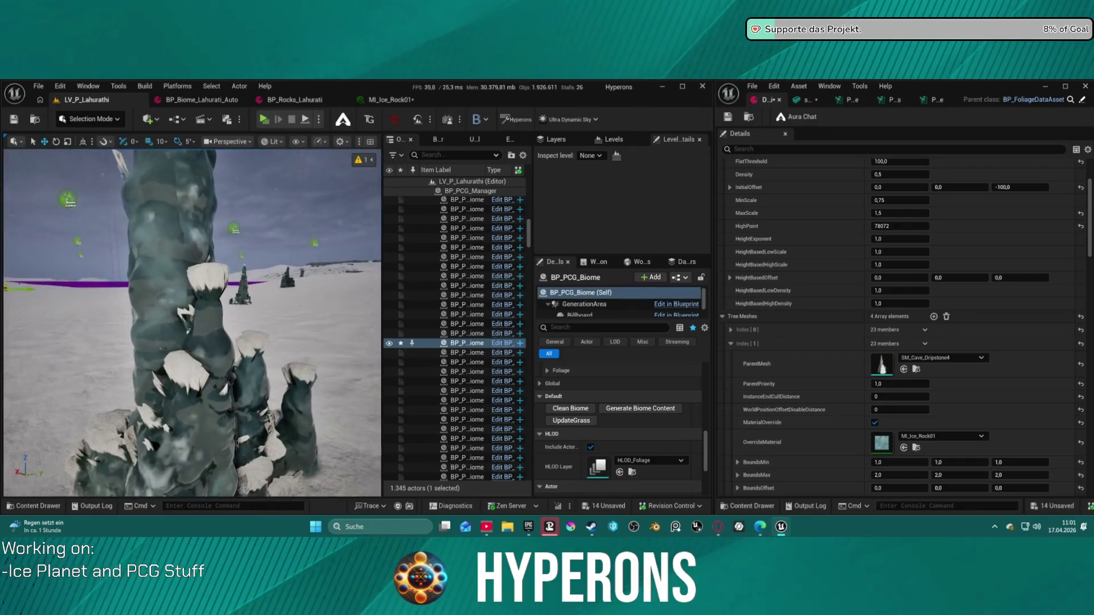
left_click_drag(192, 323, 192, 353)
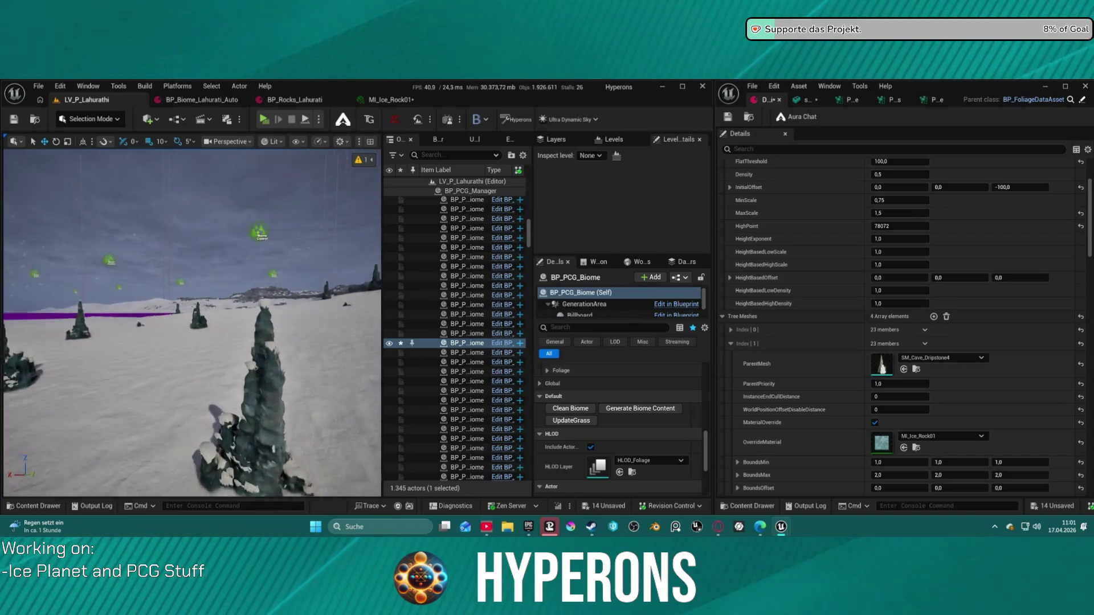
left_click_drag(192, 324, 192, 348)
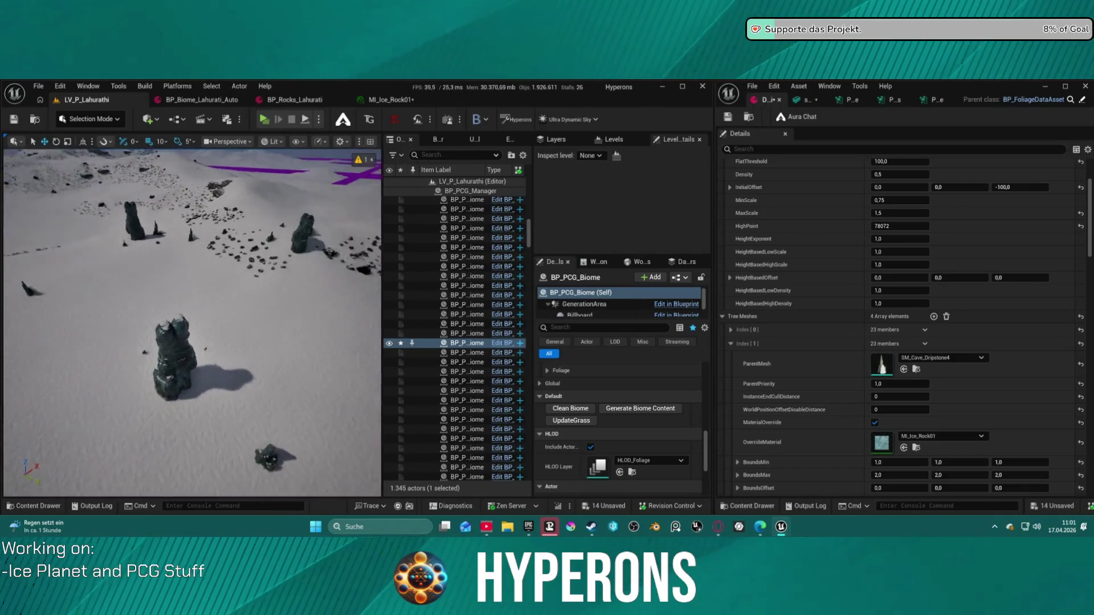
left_click_drag(192, 323, 192, 323)
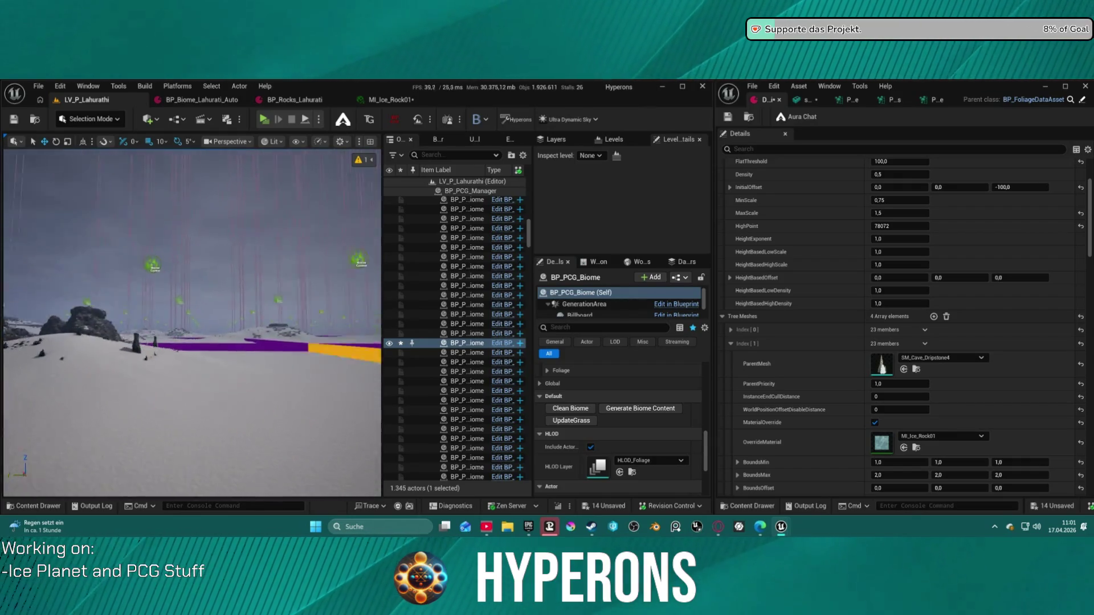
left_click_drag(192, 323, 192, 324)
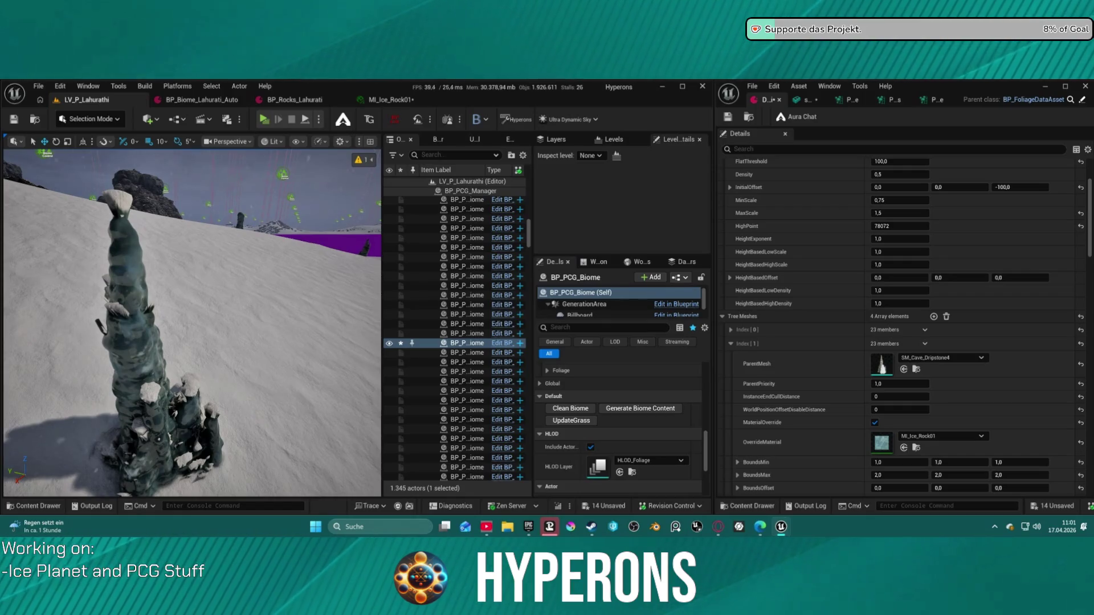
- Set the Index[1] tree mesh ParentMesh to SM_Cave_Hexa4
left_click_drag(829, 308, 912, 365)
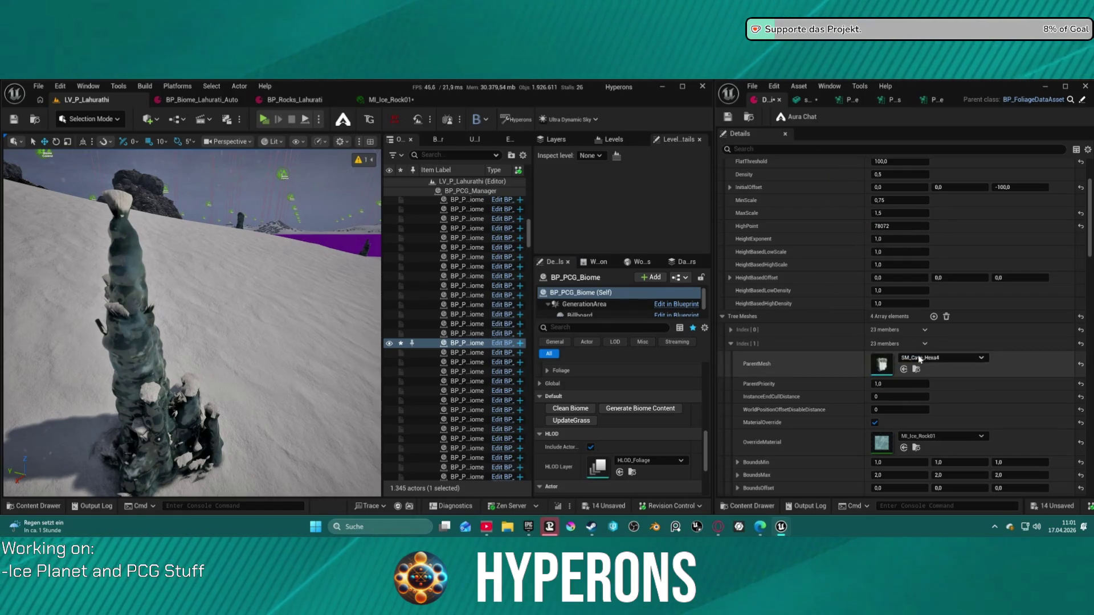
scroll(938, 349, "down", 5)
scroll(923, 330, "down", 4)
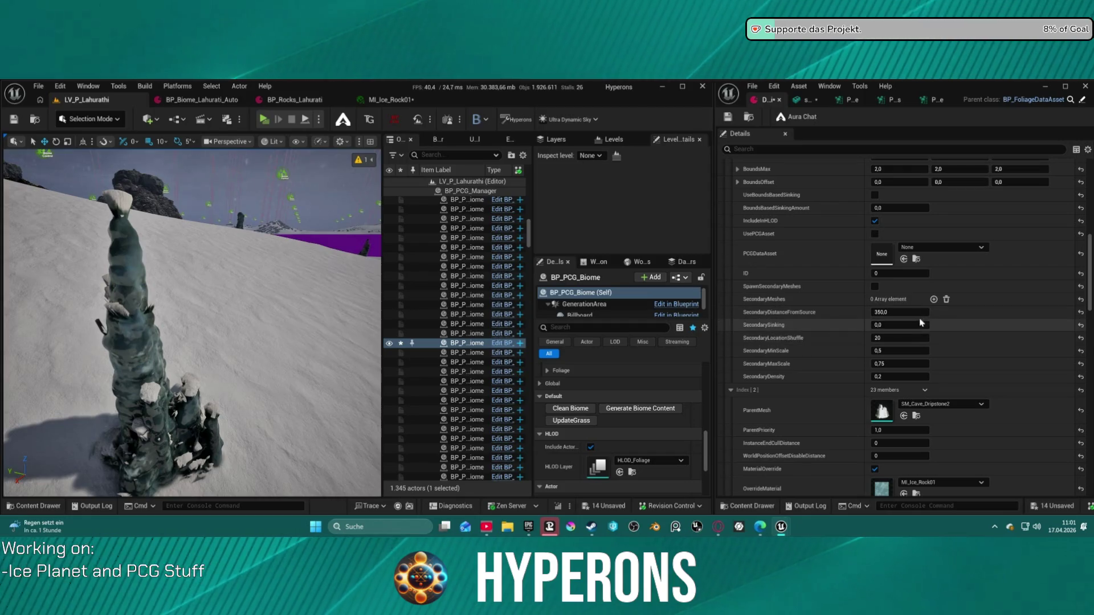
scroll(920, 365, "down", 8)
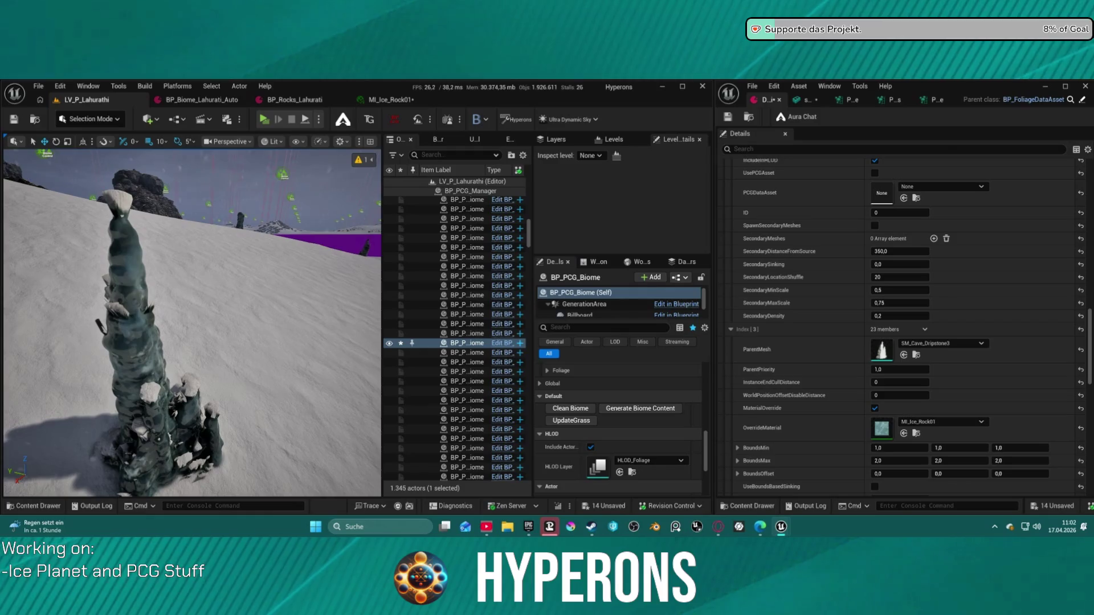
- Set the Index[3] ParentMesh to SM_Pillar_Rock_1 and regenerate the biome
mouse_move(889, 356)
left_mouse_down()
mouse_move(901, 393)
mouse_move(876, 286)
left_mouse_up()
scroll(901, 392, "down", 3)
scroll(900, 392, "down", 3)
scroll(897, 371, "down", 6)
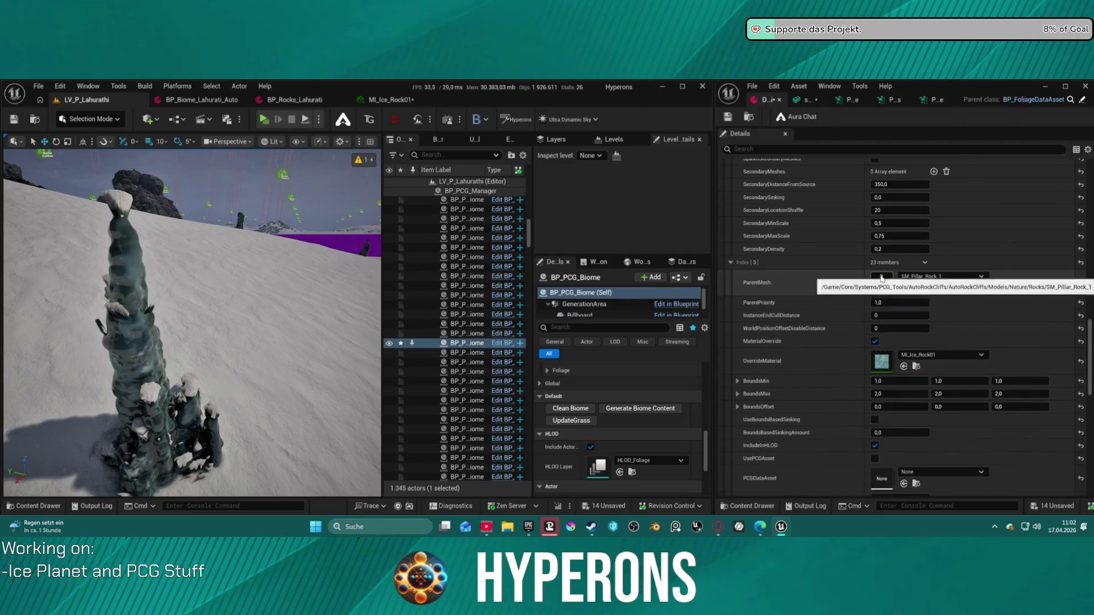
left_click(618, 409)
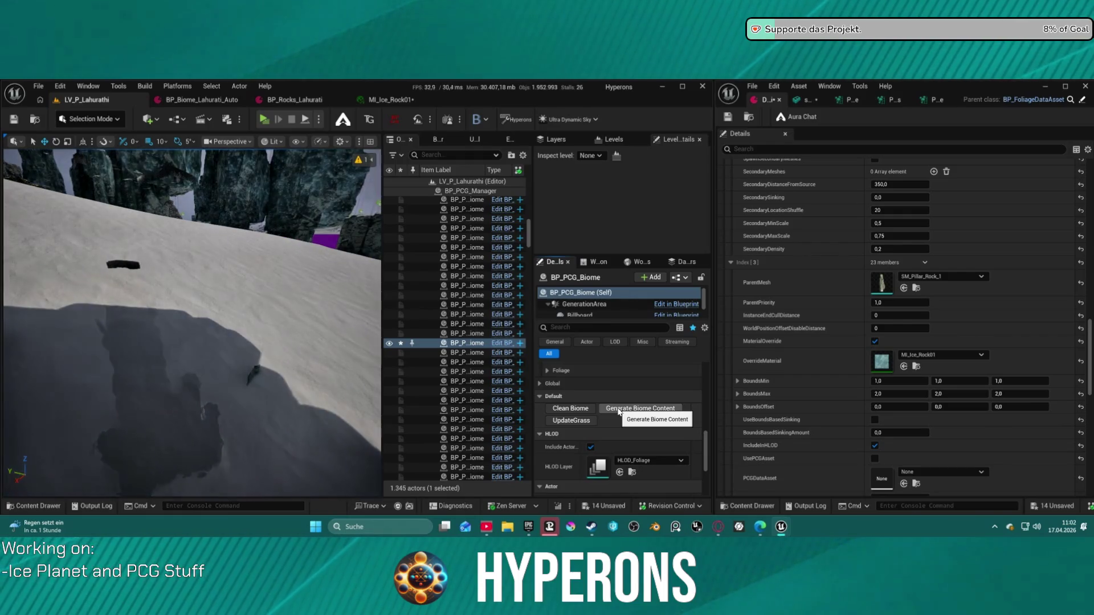
- Fly among the massive rock pillars, then scroll the Details panel to Tree Meshes Index [3]
key("w")
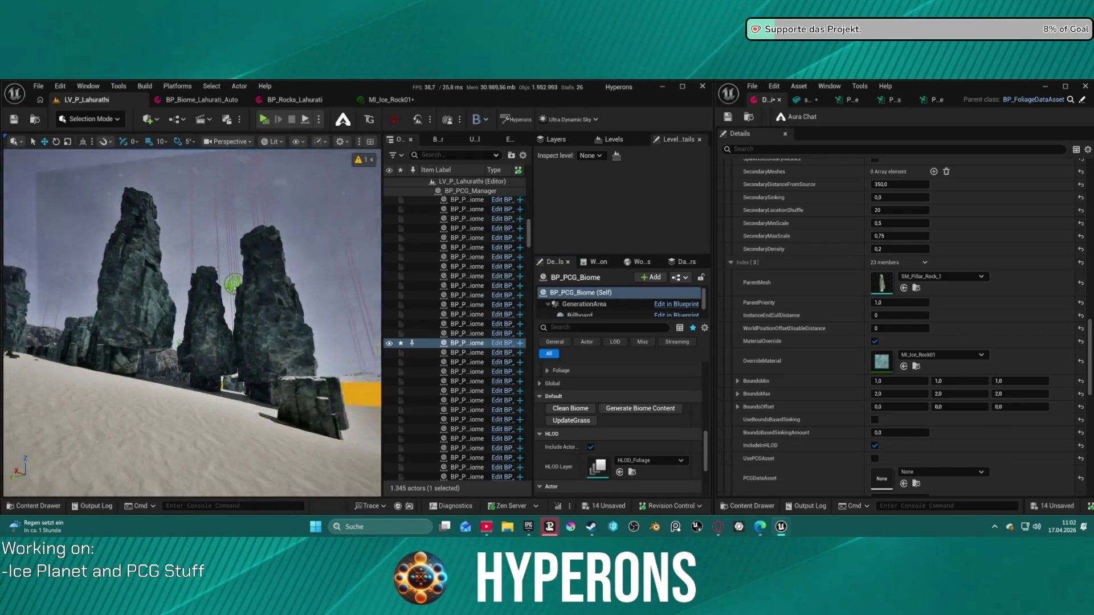
key("w")
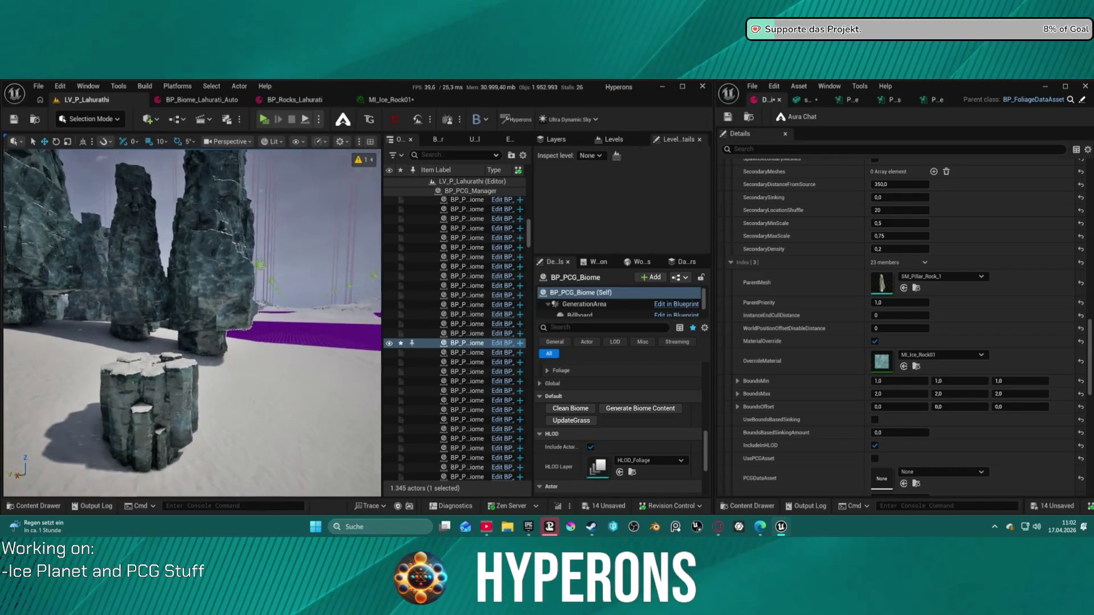
scroll(928, 288, "down", 1)
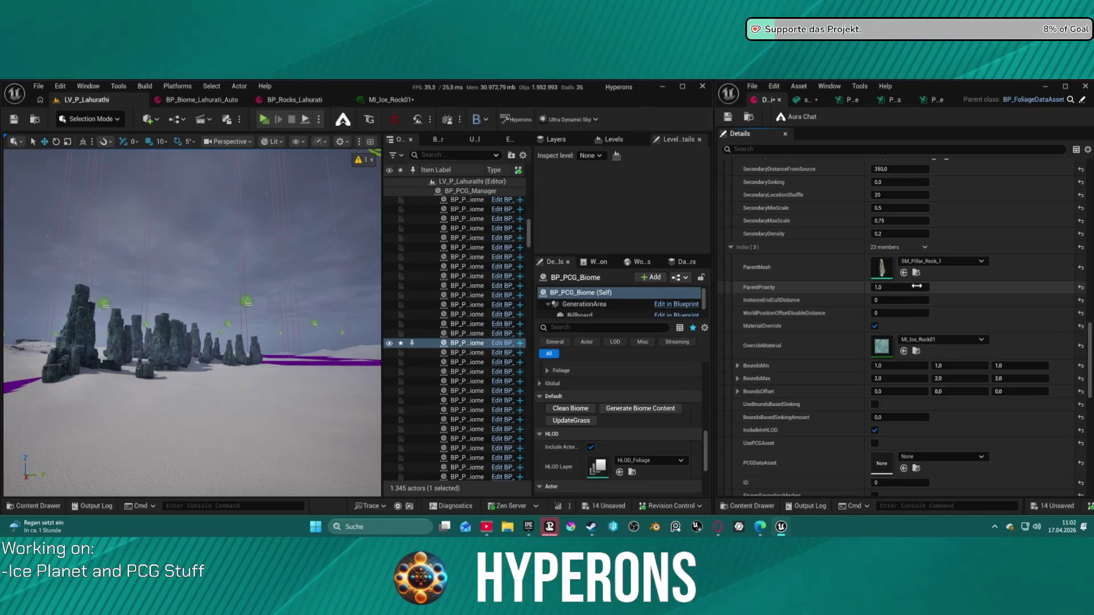
key("w")
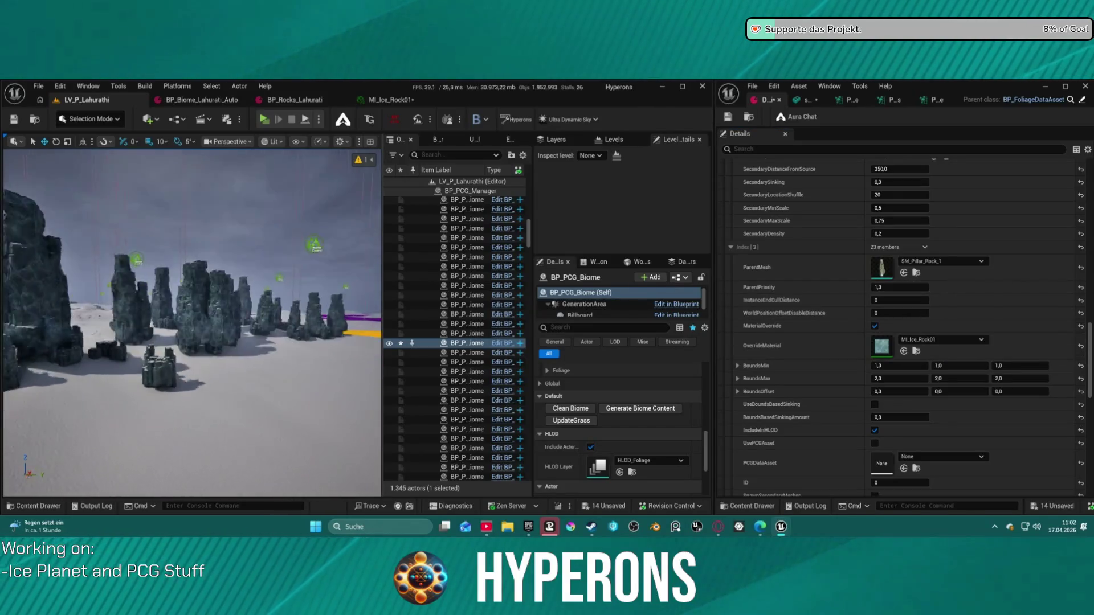
key("s")
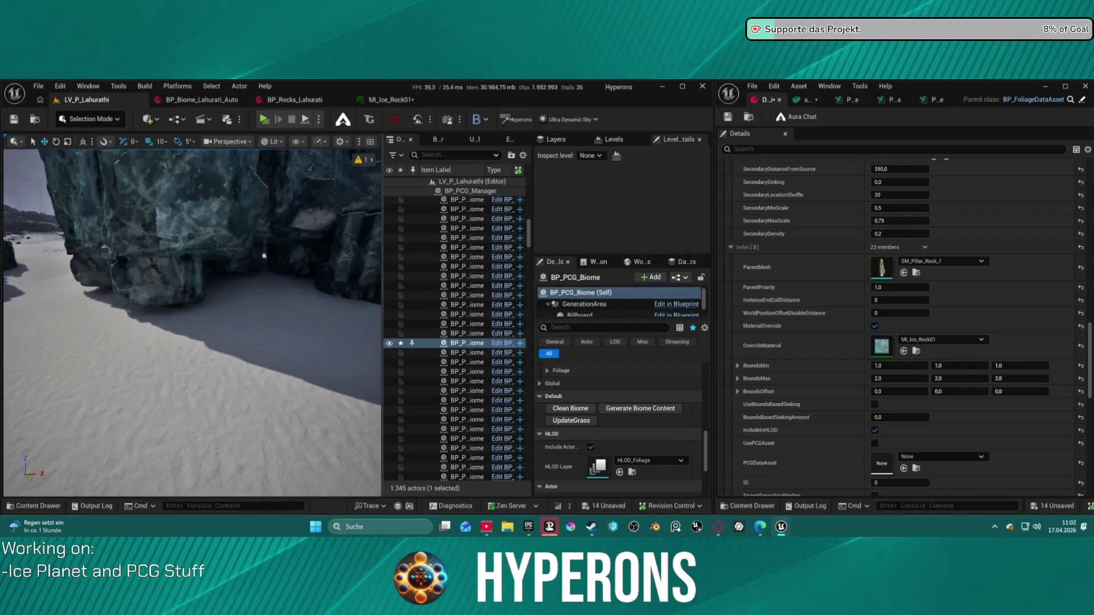
key("w")
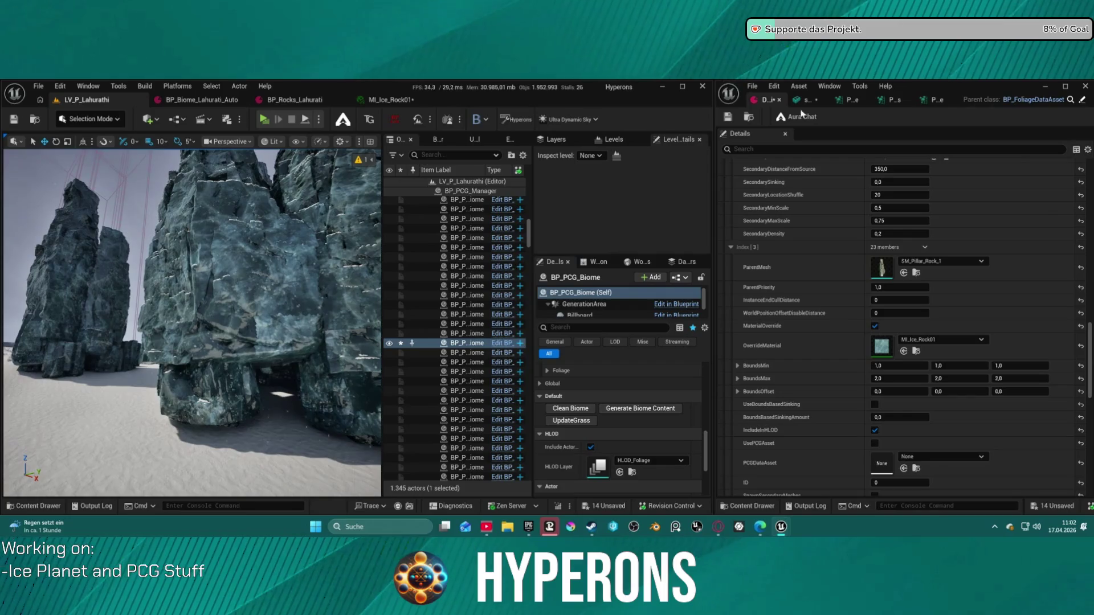
scroll(940, 302, "up", 2)
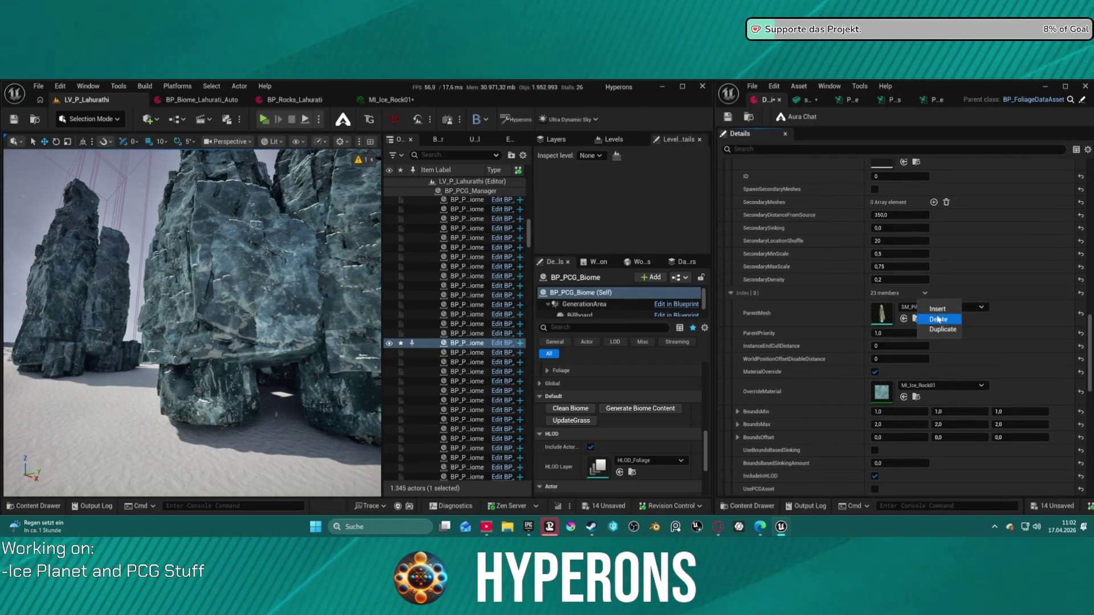
- Delete the SM_Pillar_Rock_1 entry at Tree Meshes Index [3]
left_click(938, 319)
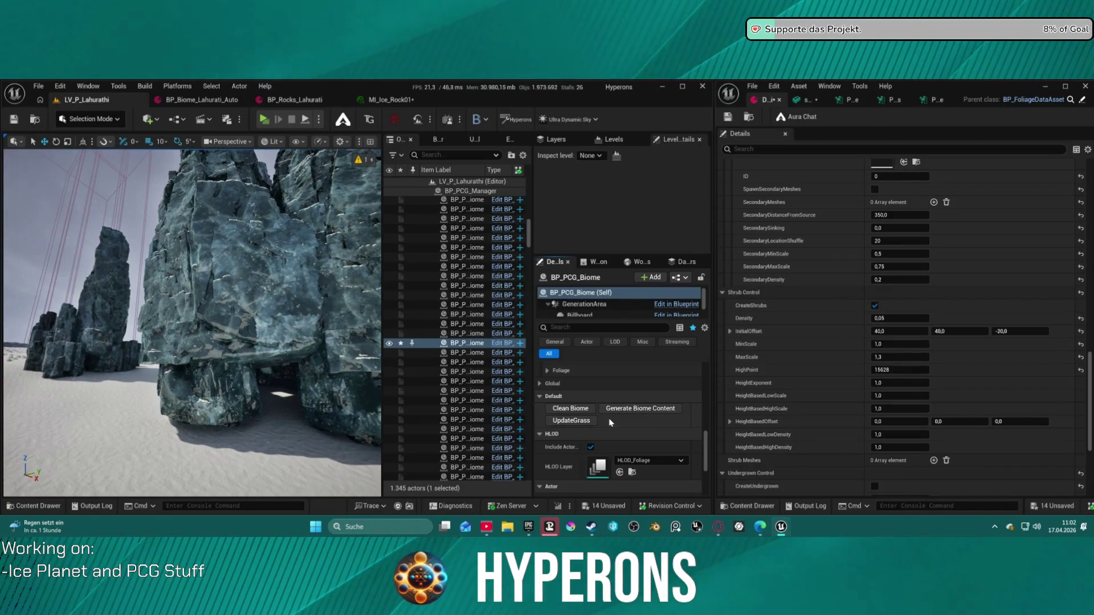
mouse_move(286, 340)
left_mouse_down()
mouse_move(286, 388)
mouse_move(287, 342)
left_mouse_up()
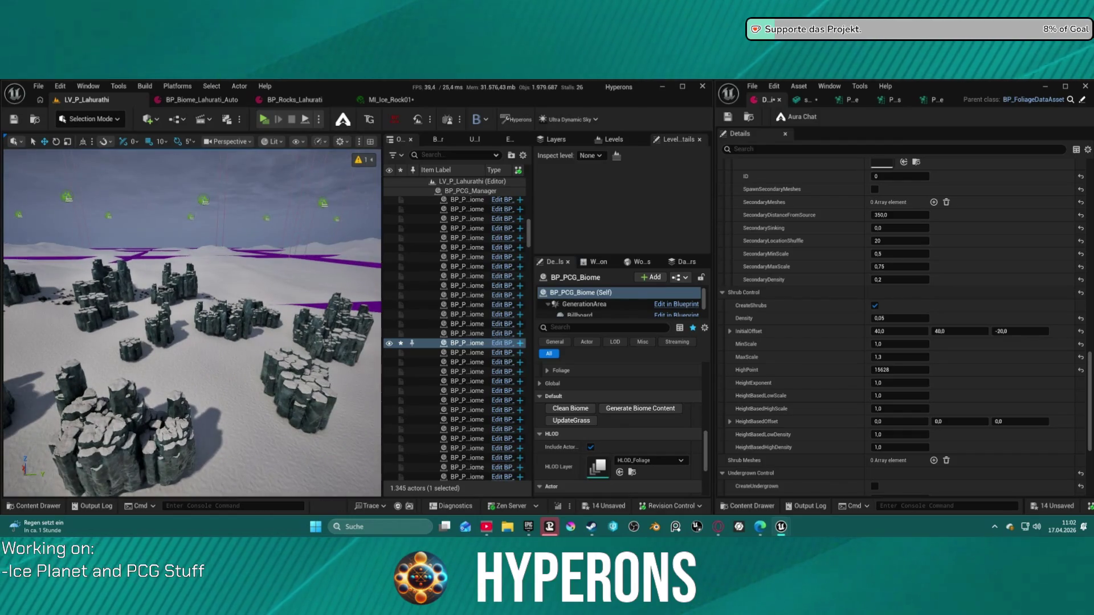
scroll(928, 291, "up", 5)
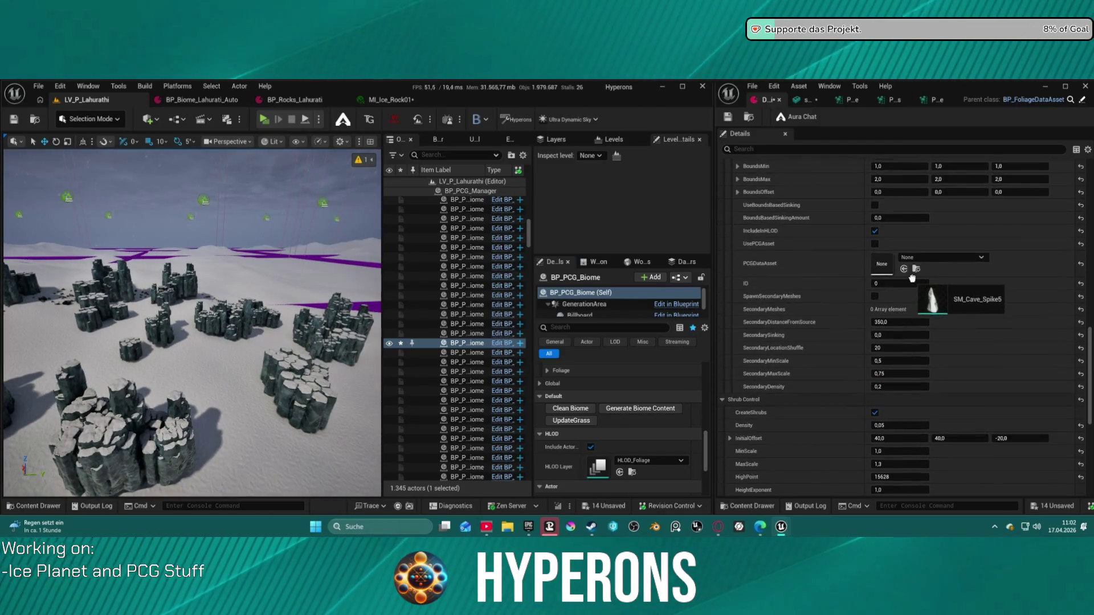
scroll(928, 291, "up", 10)
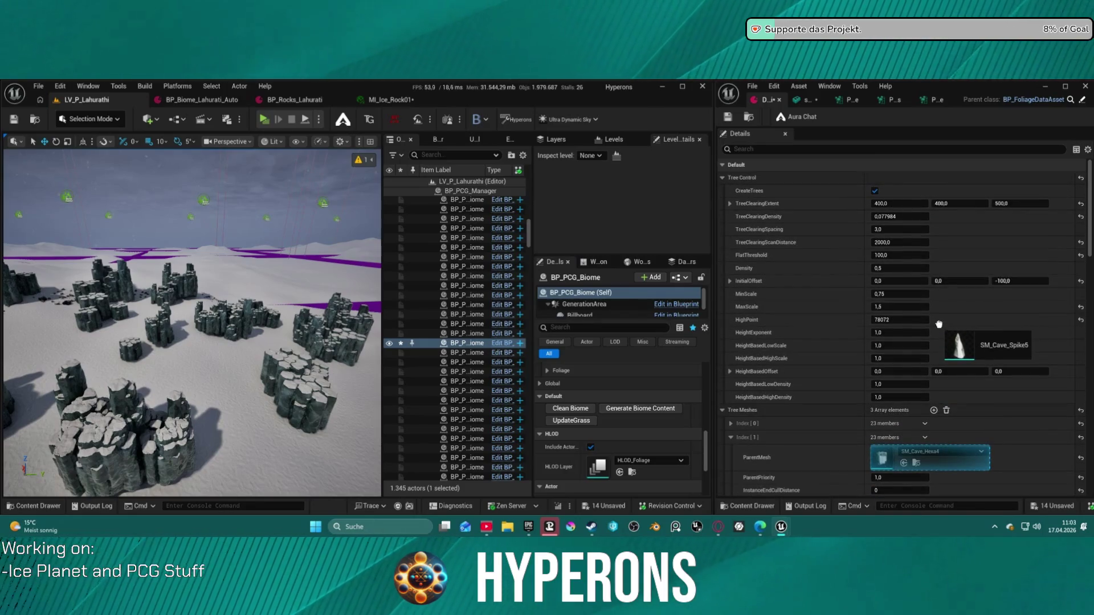
scroll(936, 365, "down", 4)
- Set Index [1] ParentMesh to SM_Cave_Spike5 and review the three remaining tree slots
left_click_drag(936, 344, 929, 364)
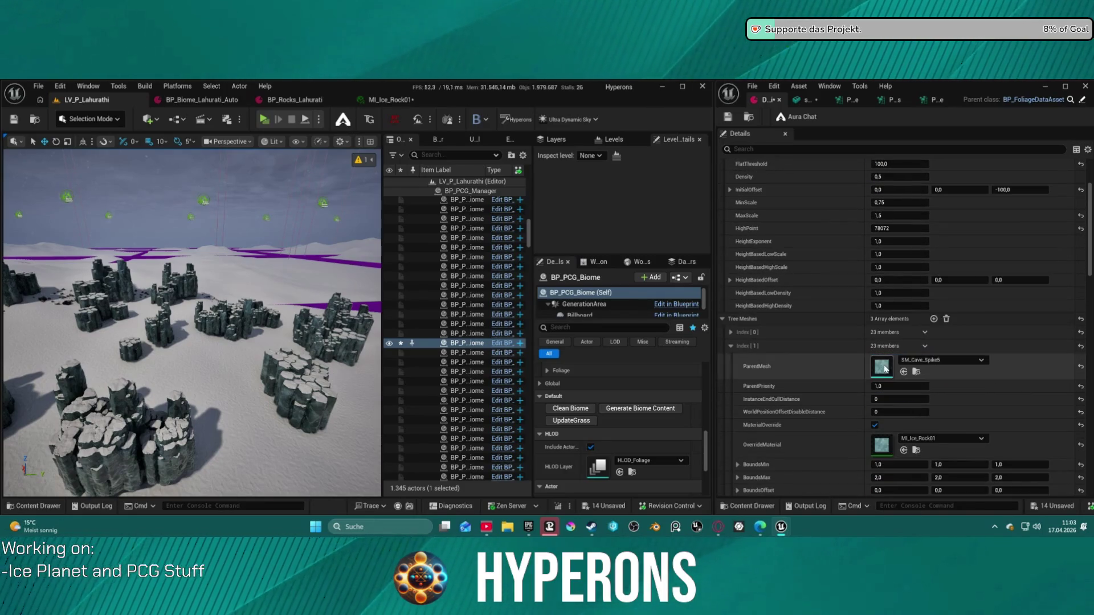
scroll(740, 239, "down", 8)
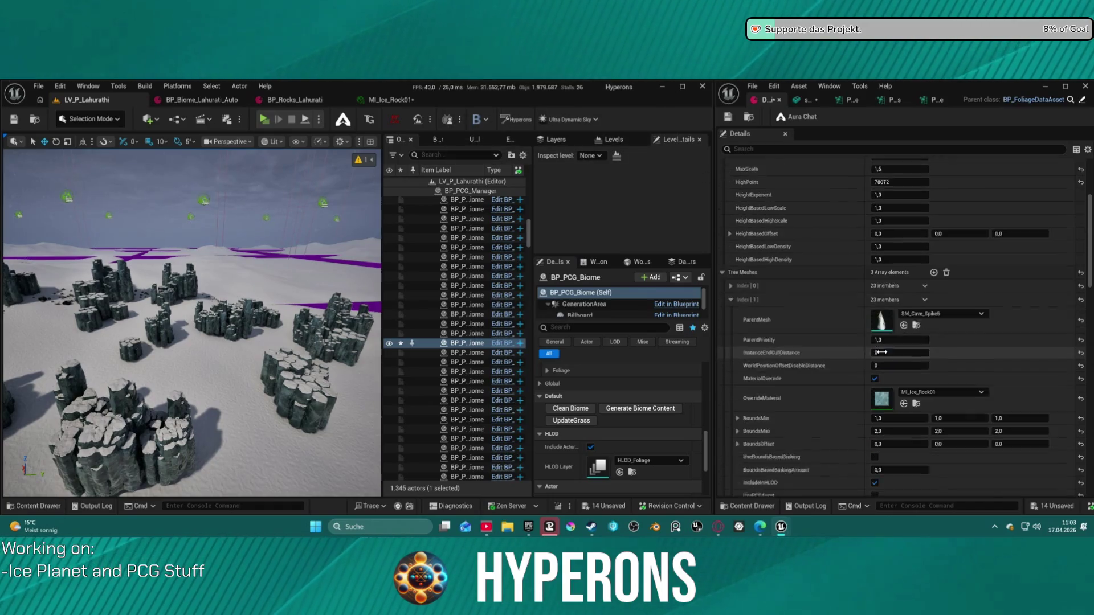
scroll(788, 228, "down", 10)
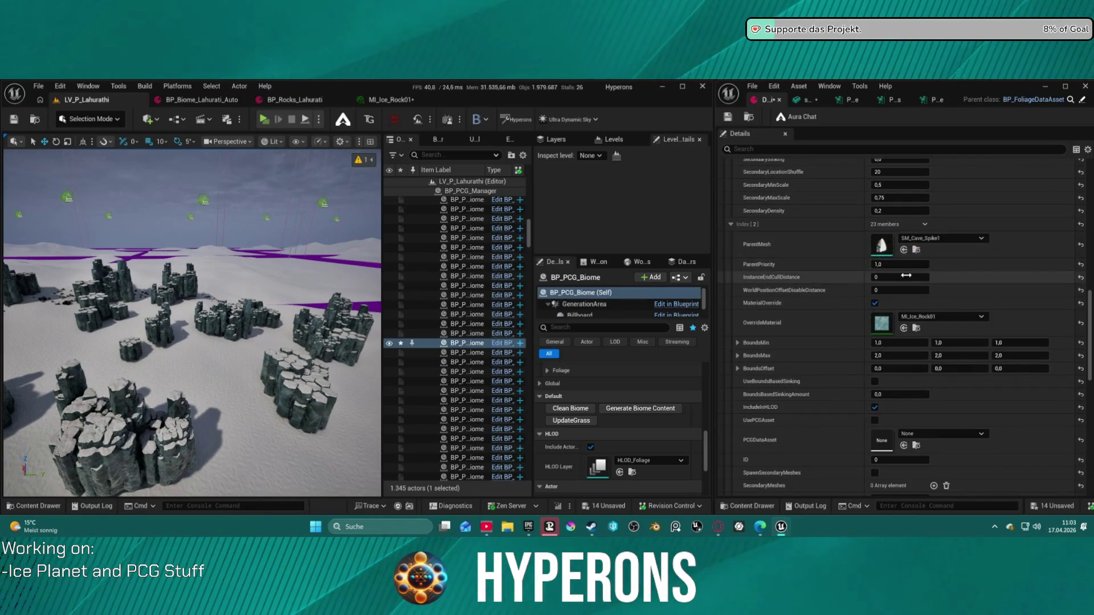
scroll(888, 307, "down", 15)
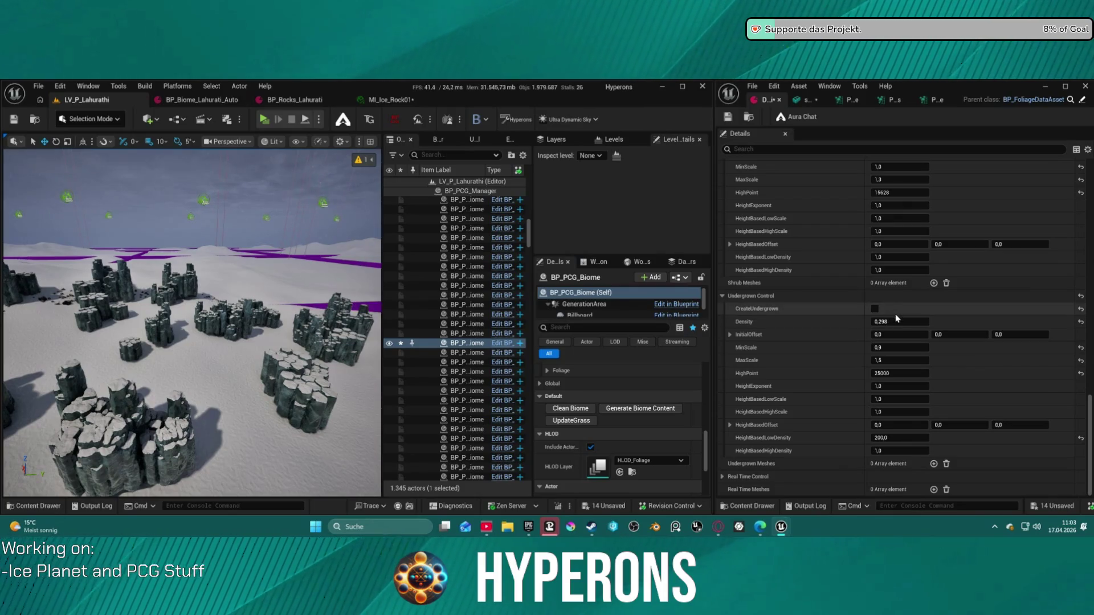
scroll(892, 317, "up", 15)
scroll(899, 311, "up", 10)
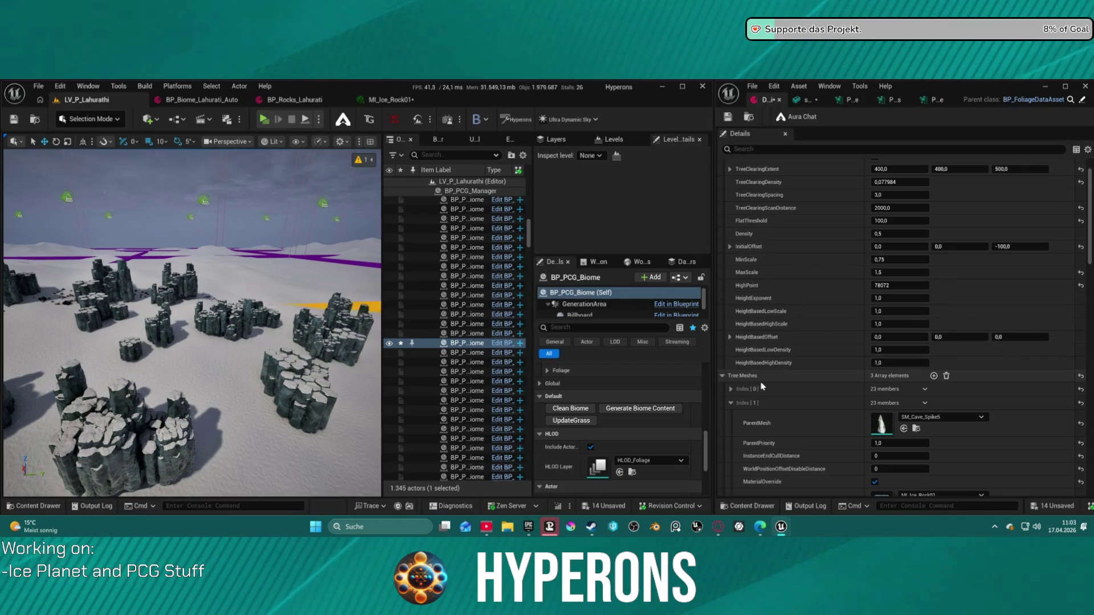
scroll(764, 368, "down", 8)
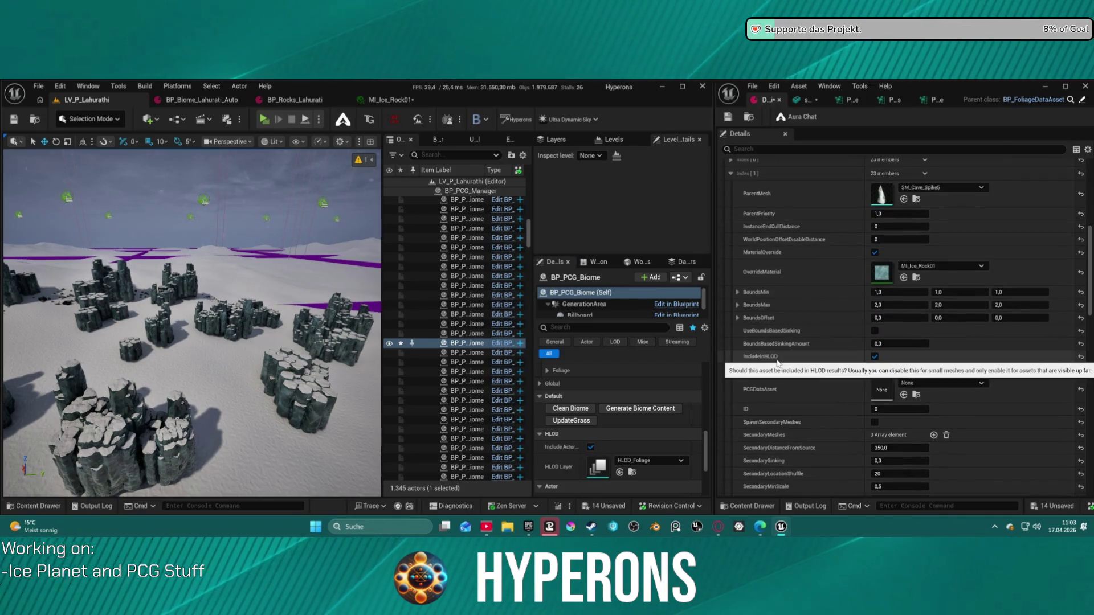
scroll(776, 359, "up", 2)
scroll(769, 293, "down", 20)
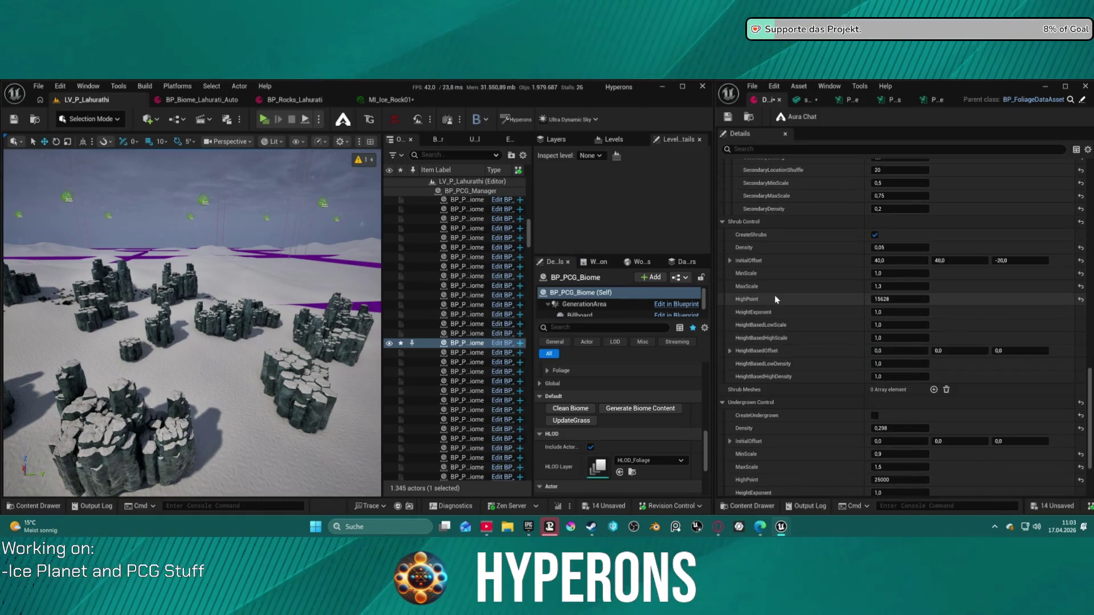
scroll(840, 281, "up", 12)
scroll(844, 287, "up", 2)
scroll(843, 287, "down", 6)
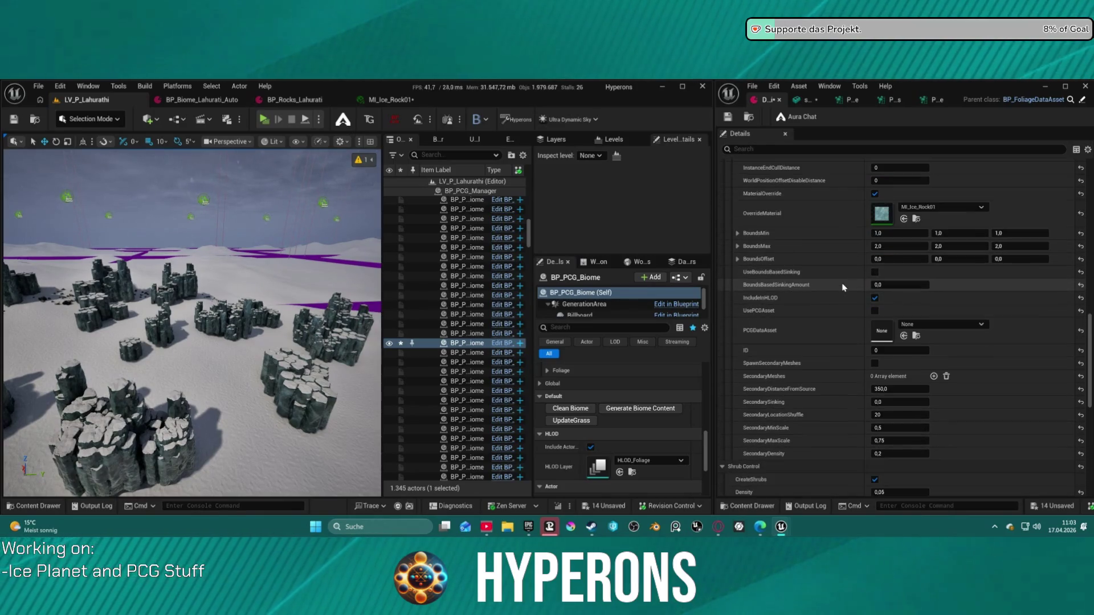
- Regenerate BP_PCG_Biome and fly over the snowfield to inspect the few scattered dark spikes
left_click(658, 411)
mouse_move(165, 294)
left_mouse_down()
mouse_move(188, 359)
mouse_move(188, 290)
mouse_move(177, 314)
mouse_move(154, 290)
mouse_move(194, 291)
left_mouse_up()
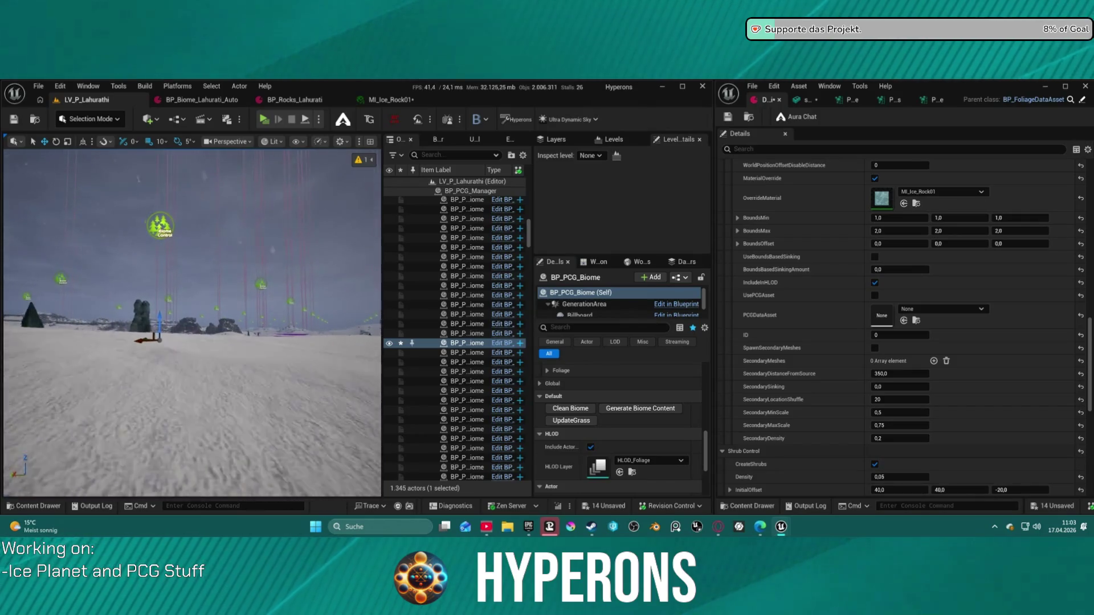
left_click_drag(194, 290, 206, 290)
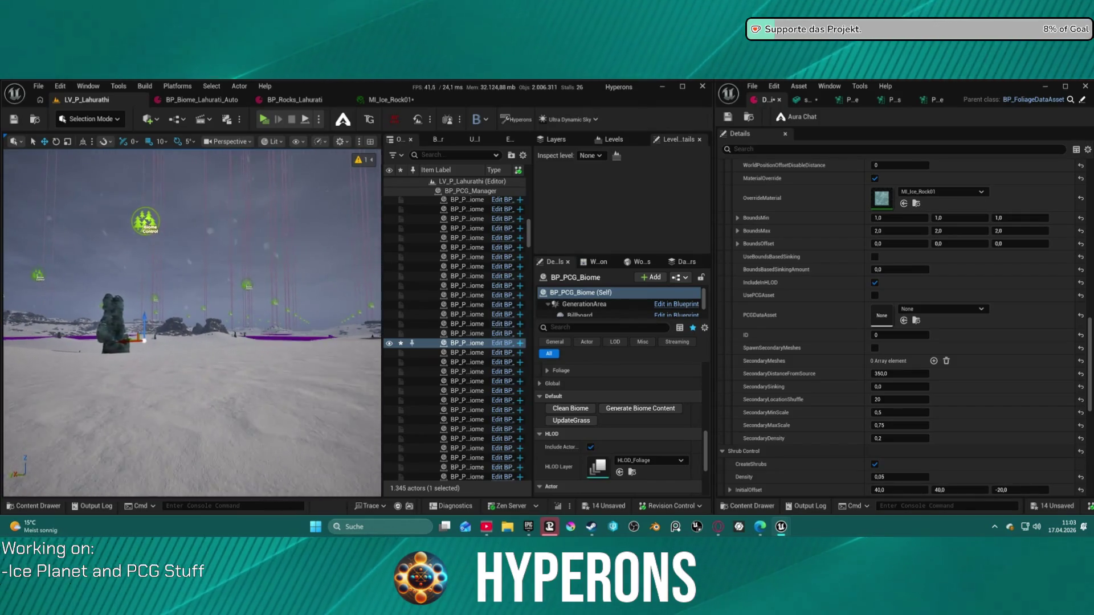
left_click_drag(205, 290, 217, 268)
left_click_drag(324, 304, 310, 299)
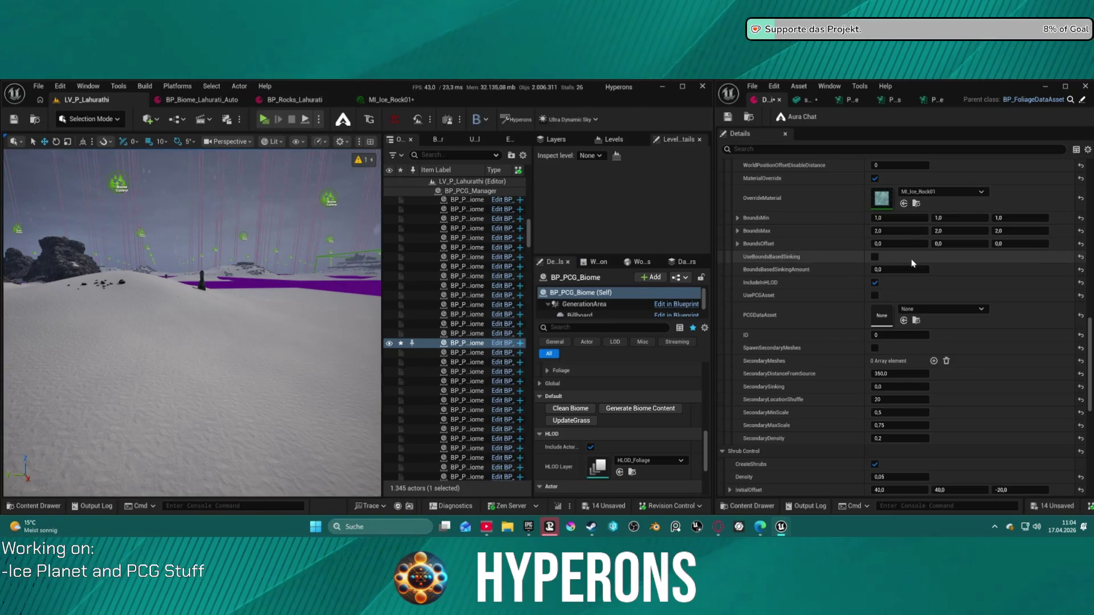
scroll(886, 342, "down", 5)
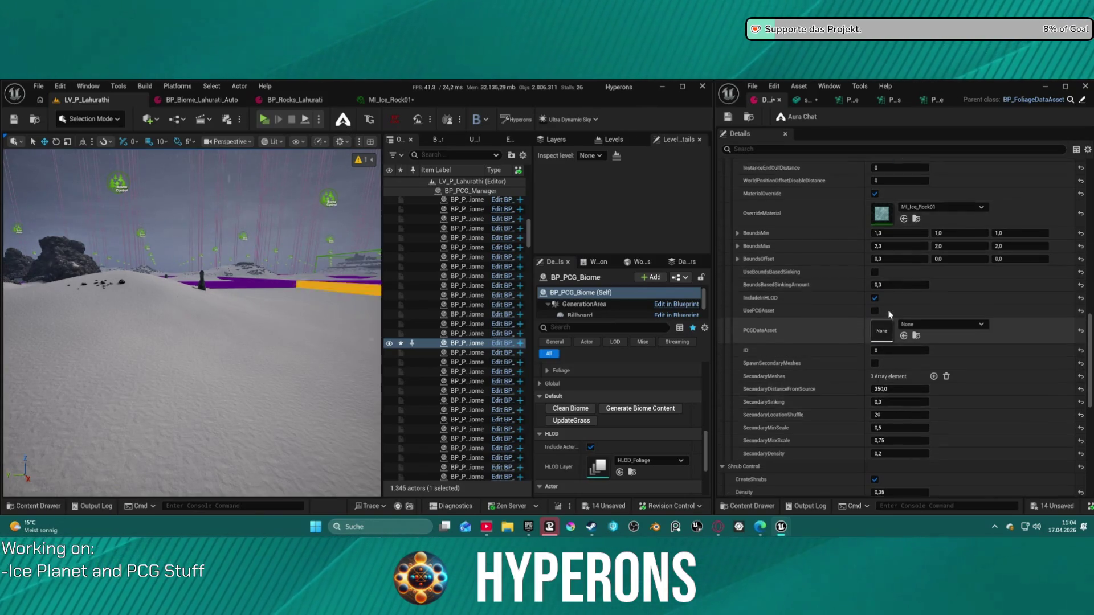
- Set Tree Meshes Index [1] ParentMesh to SM_Rock_Mesa_Sharp_1 and regenerate to raise tall spires
scroll(888, 309, "up", 2)
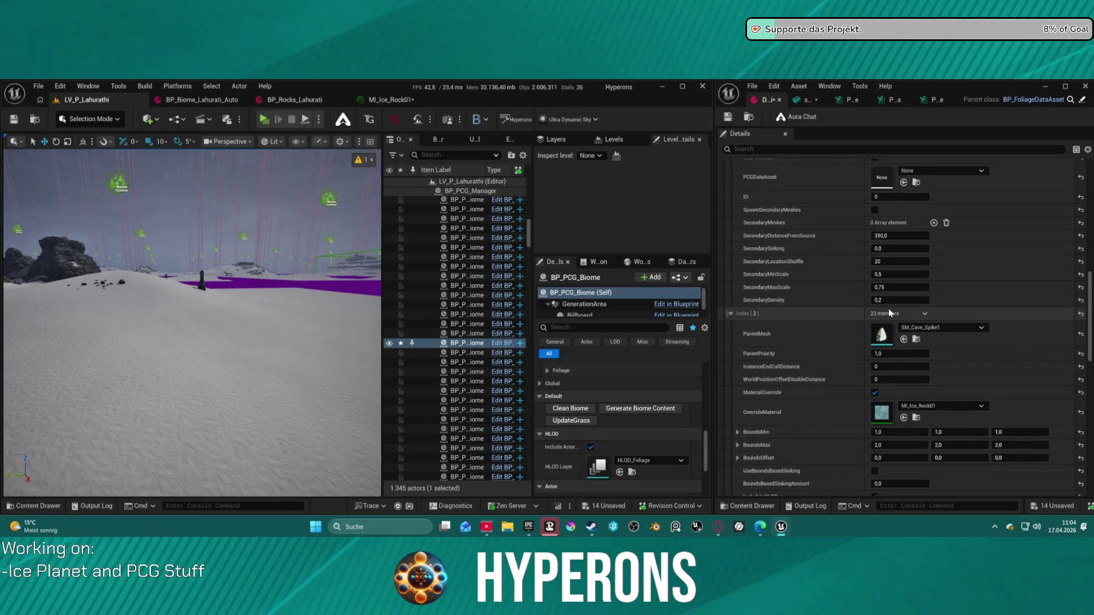
scroll(888, 309, "up", 4)
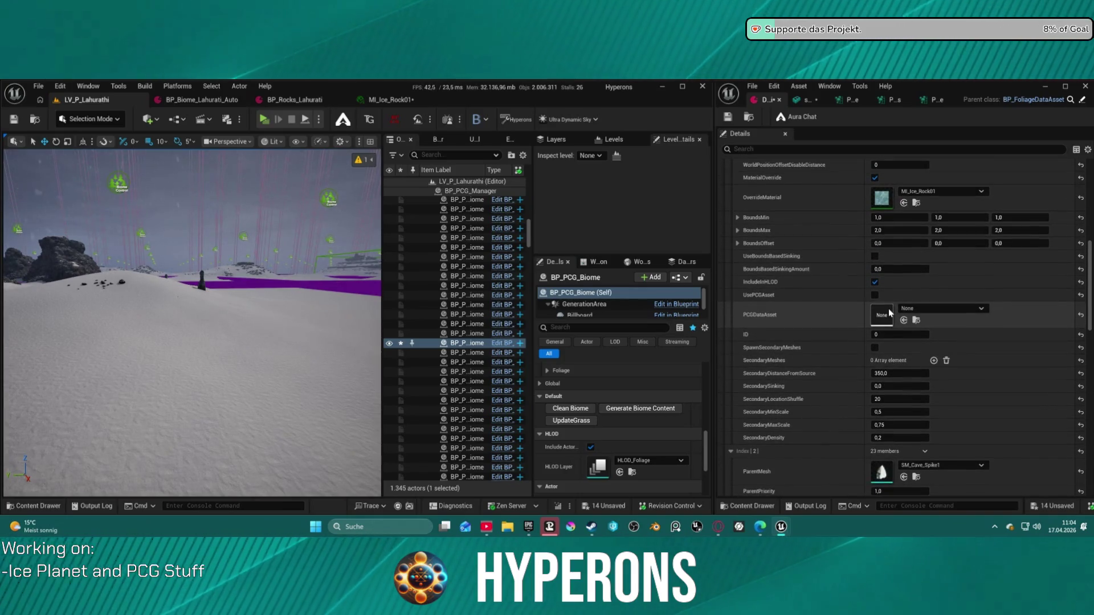
scroll(887, 308, "up", 1)
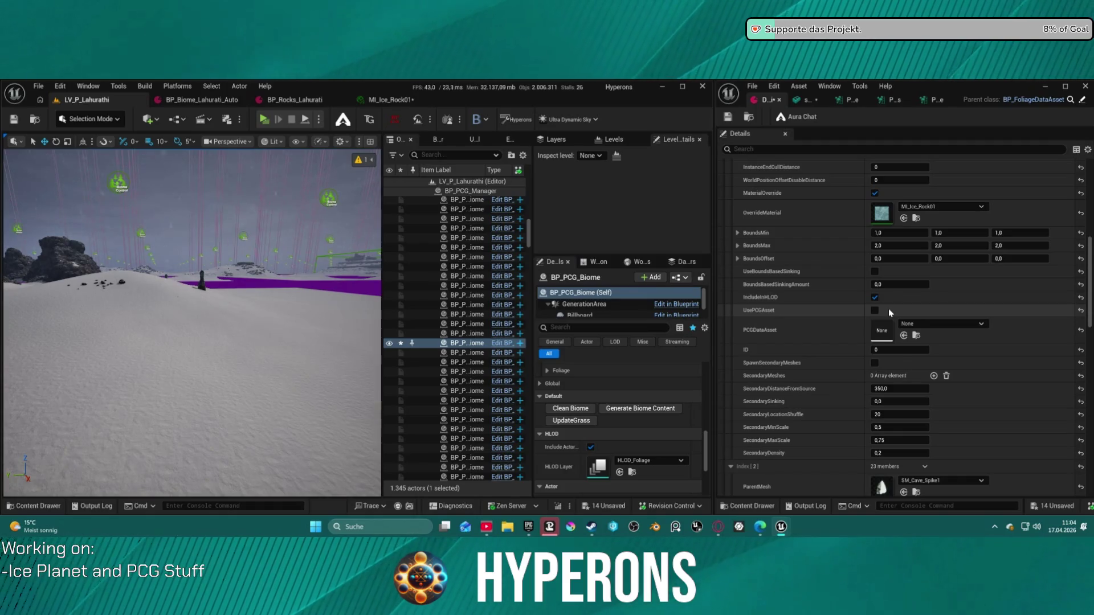
scroll(889, 310, "up", 5)
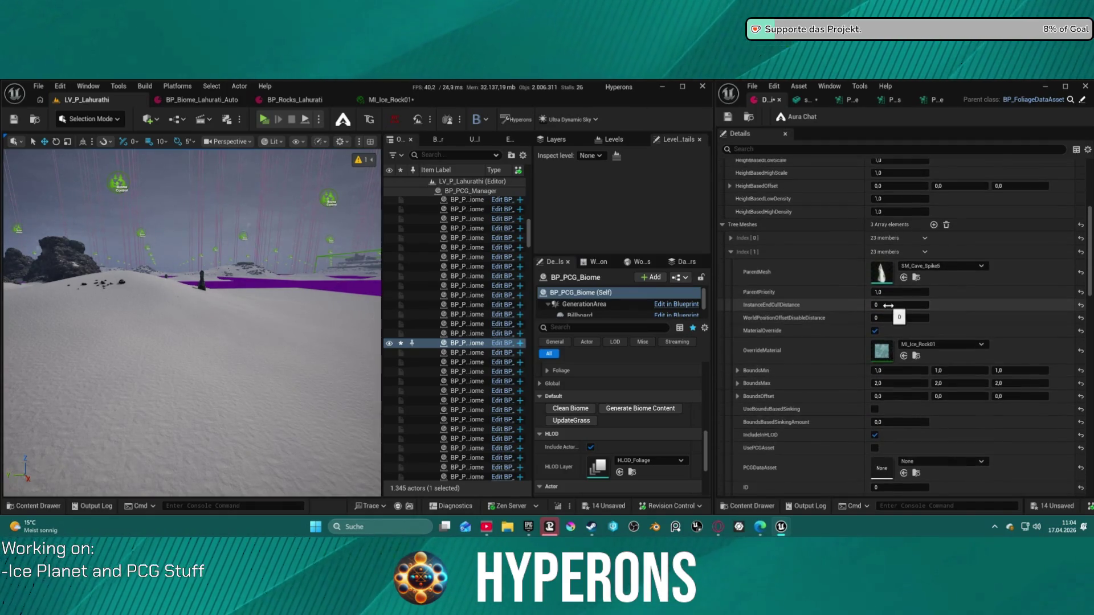
scroll(889, 310, "down", 1)
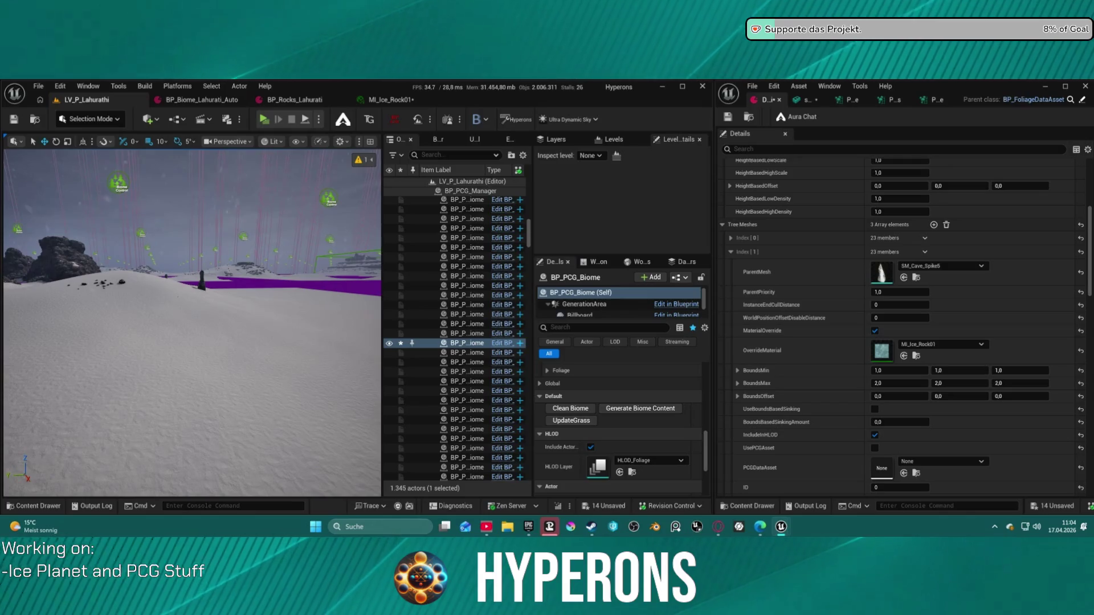
left_click(903, 278)
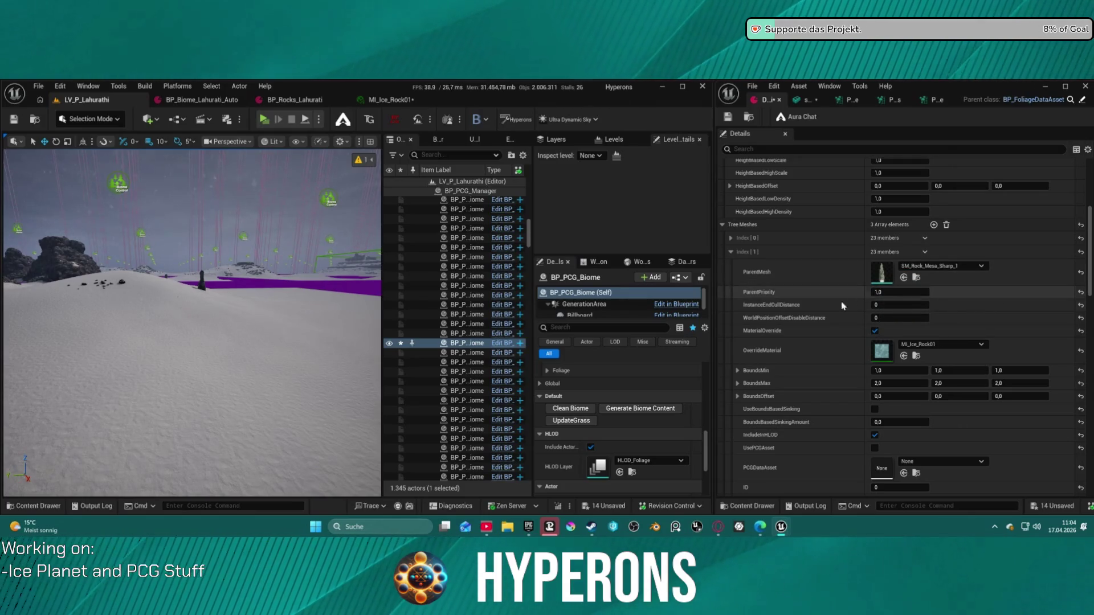
left_click(653, 409)
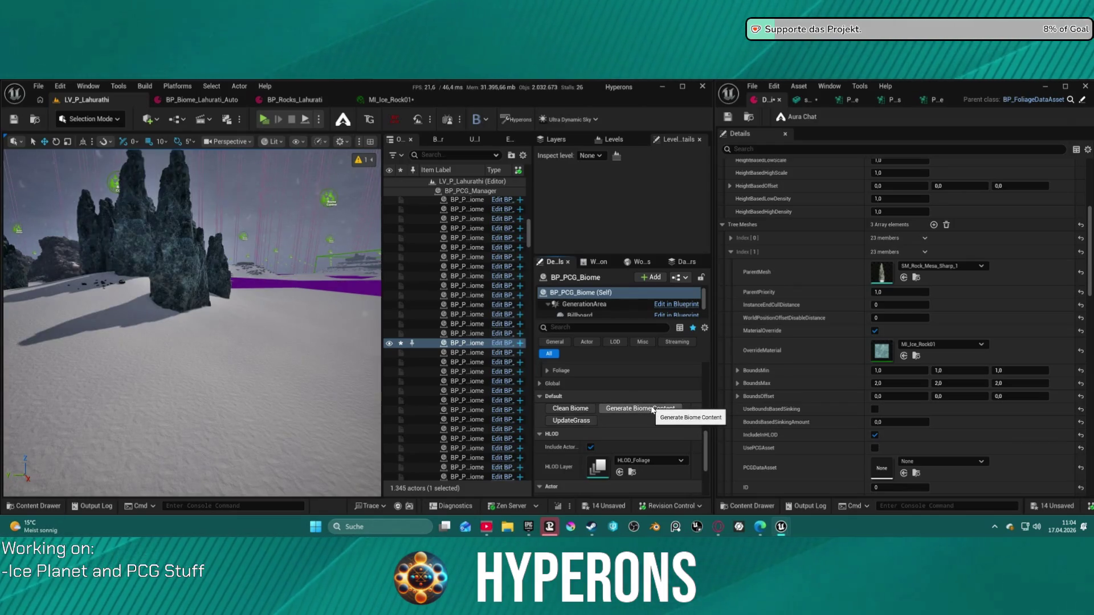
- Set Tree Meshes Index [1] ParentPriority to 0,1
mouse_move(277, 286)
left_mouse_down()
mouse_move(150, 296)
mouse_move(121, 229)
mouse_move(120, 273)
mouse_move(120, 234)
mouse_move(74, 233)
mouse_move(85, 233)
mouse_move(86, 267)
left_mouse_up()
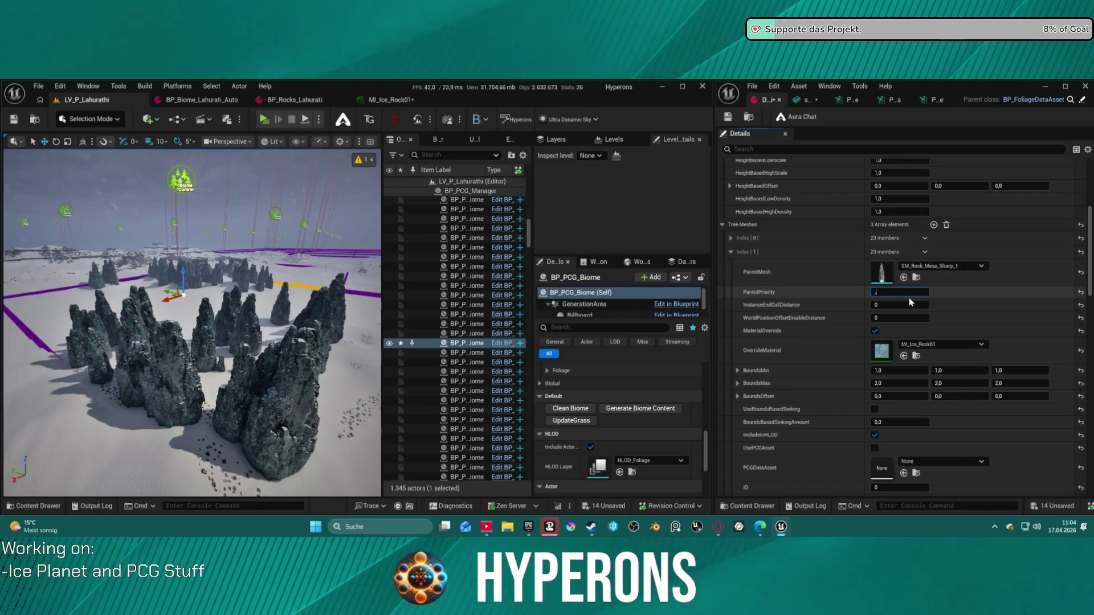
type("0,1")
key("Return")
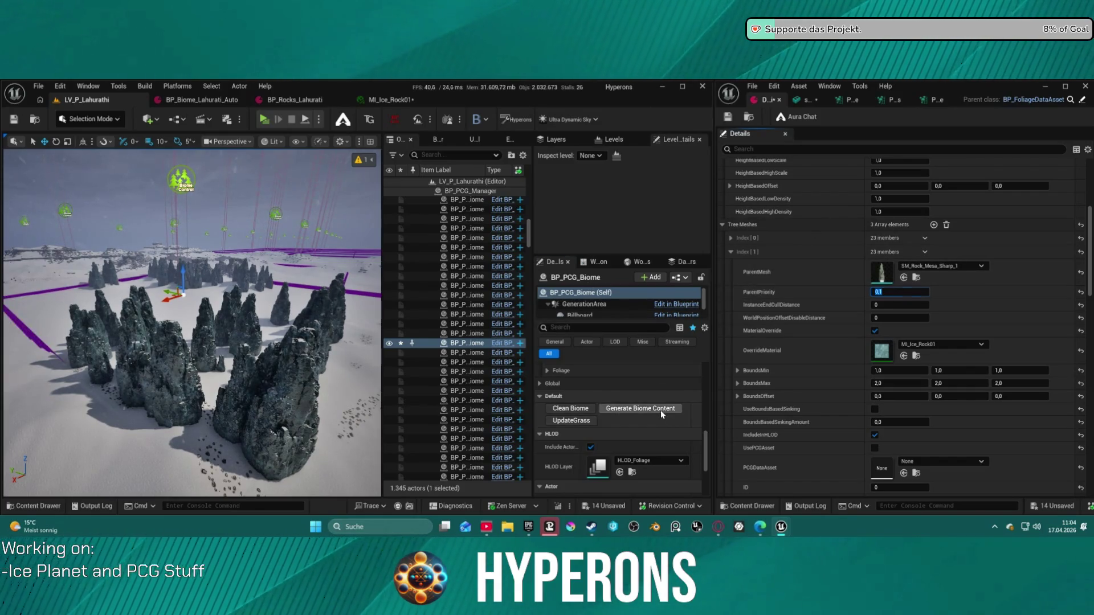
- Regenerate the biome with ParentPriority 0,1 and fly through the sparser spire field
left_click(644, 409)
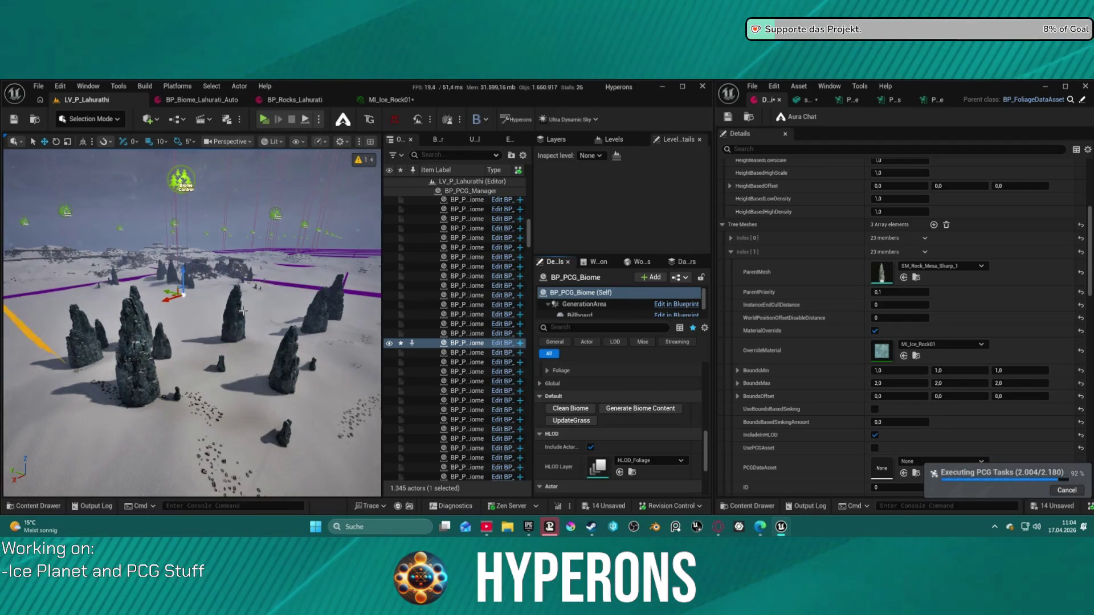
key("w")
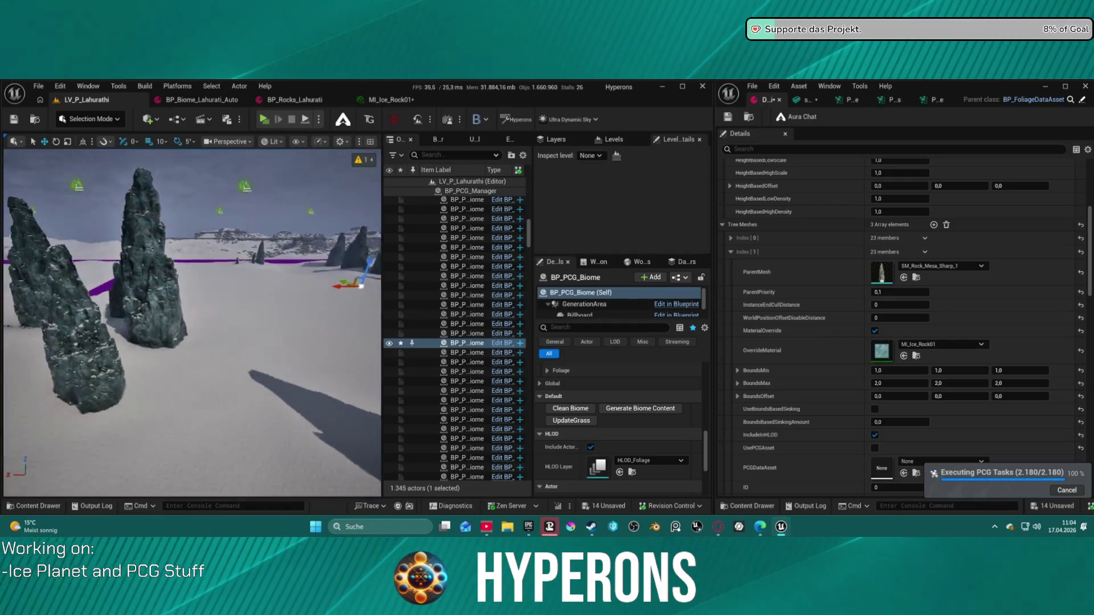
key("s")
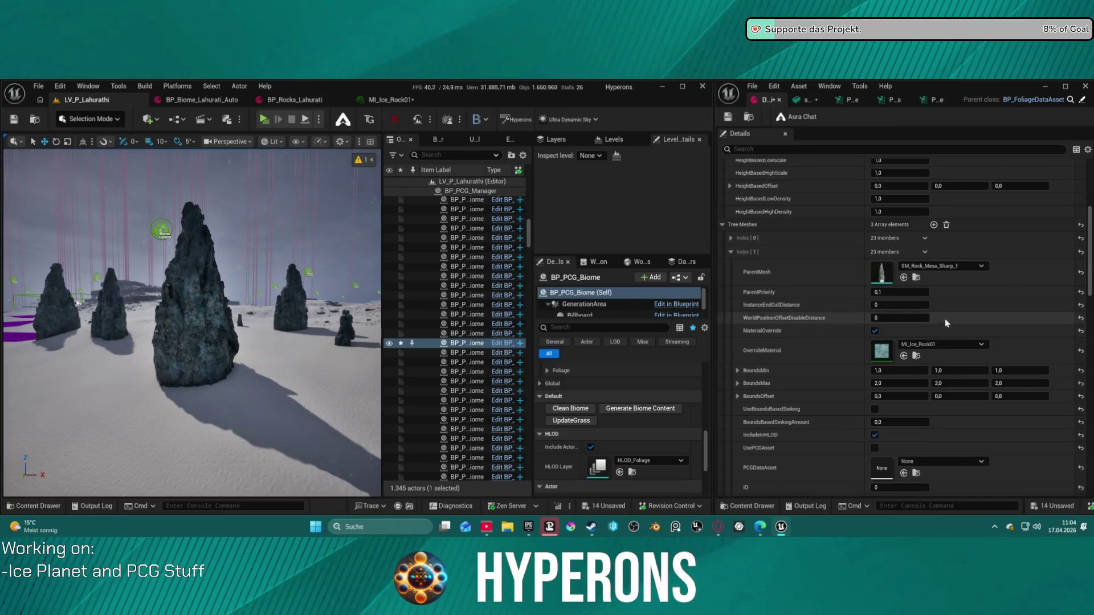
left_click(923, 370)
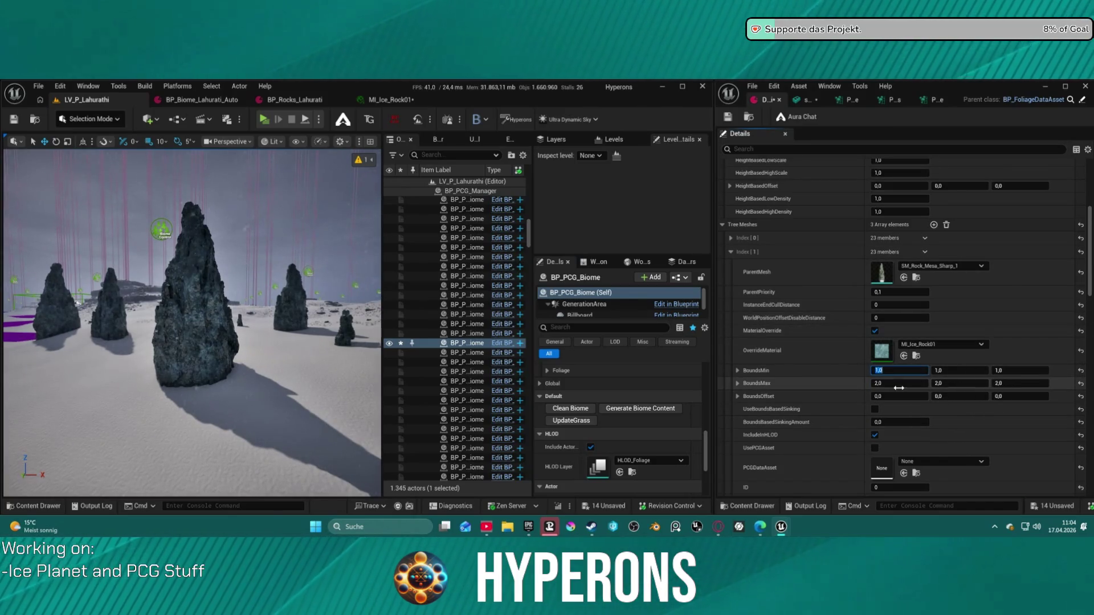
- Give Index [1] BoundsMin 0,5 on all axes, keep BoundsMax 1,0, and regenerate the biome
key("Return")
key("Tab")
type("0,5")
key("Tab")
type("0,5")
key("Tab")
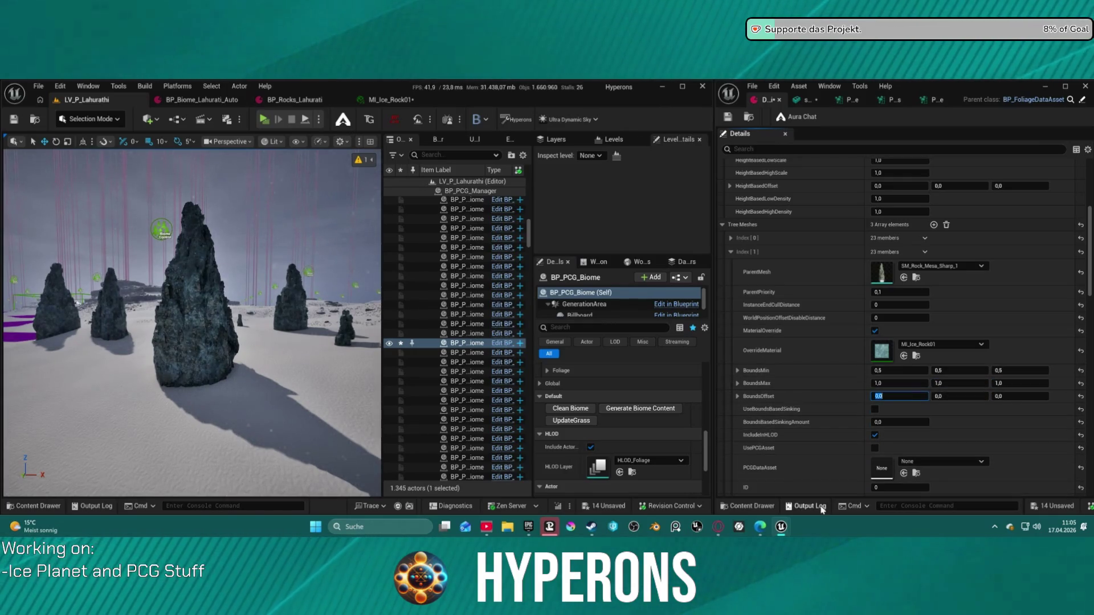
left_click(648, 408)
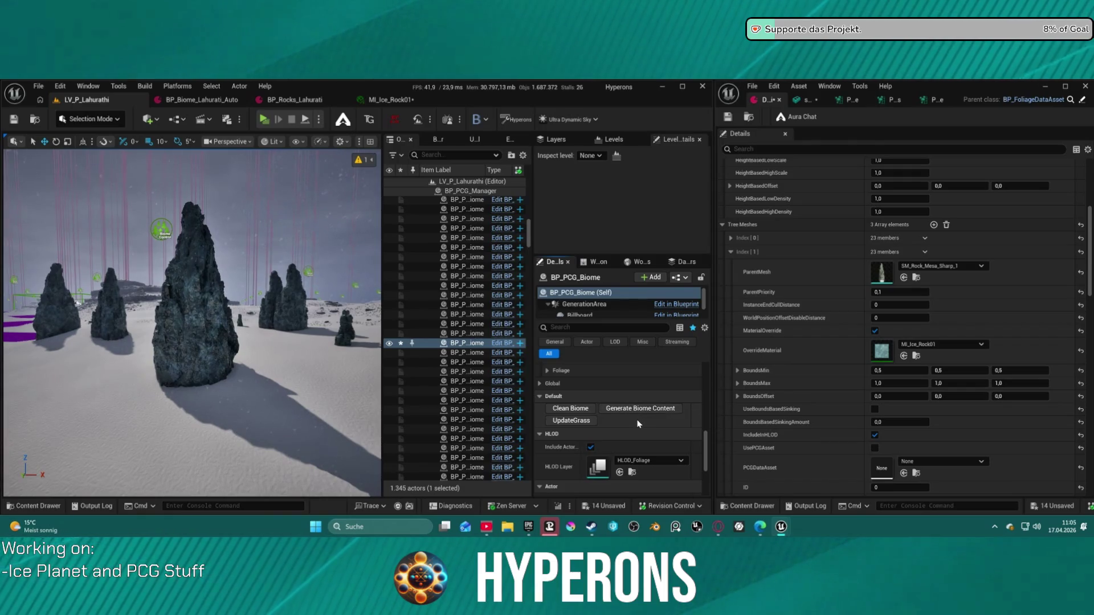
- Undo the biome regeneration made with the 0,5 bounds
key("ctrl+z")
scroll(867, 287, "up", 5)
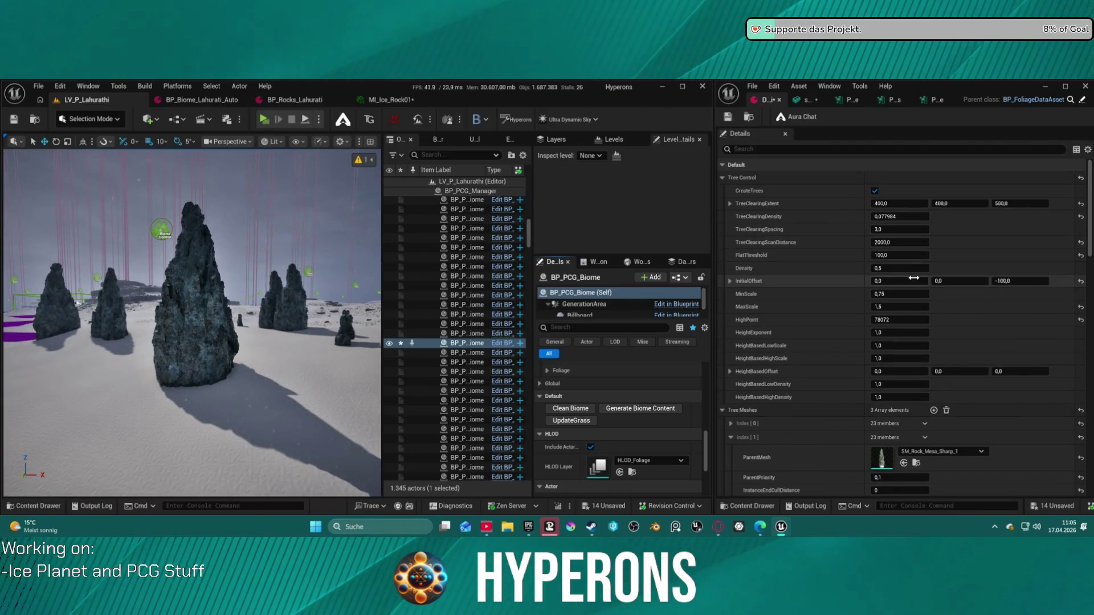
left_click(897, 297)
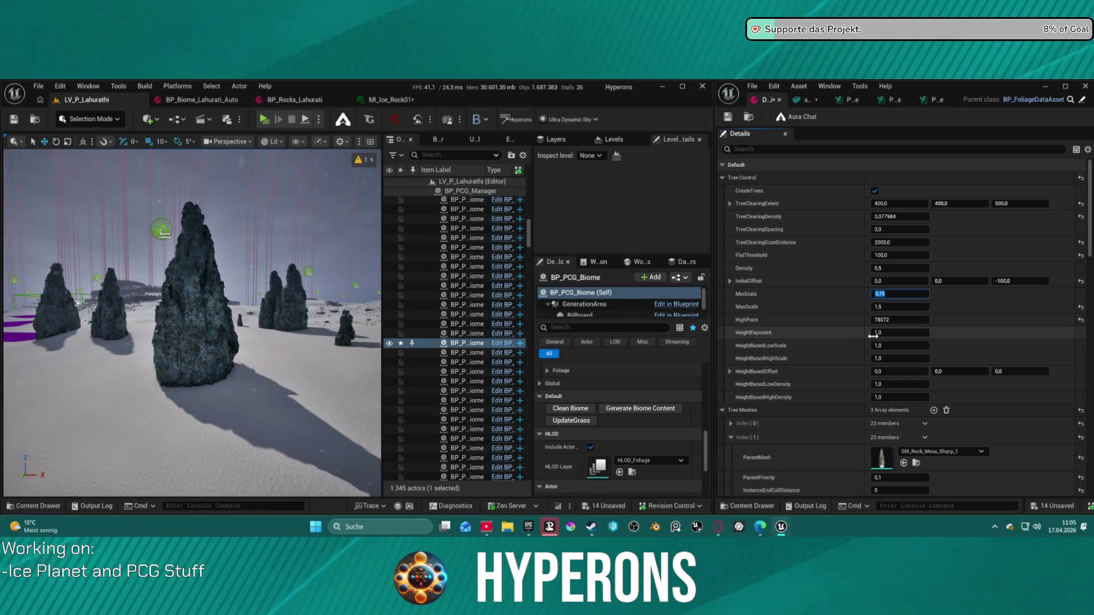
scroll(876, 336, "down", 3)
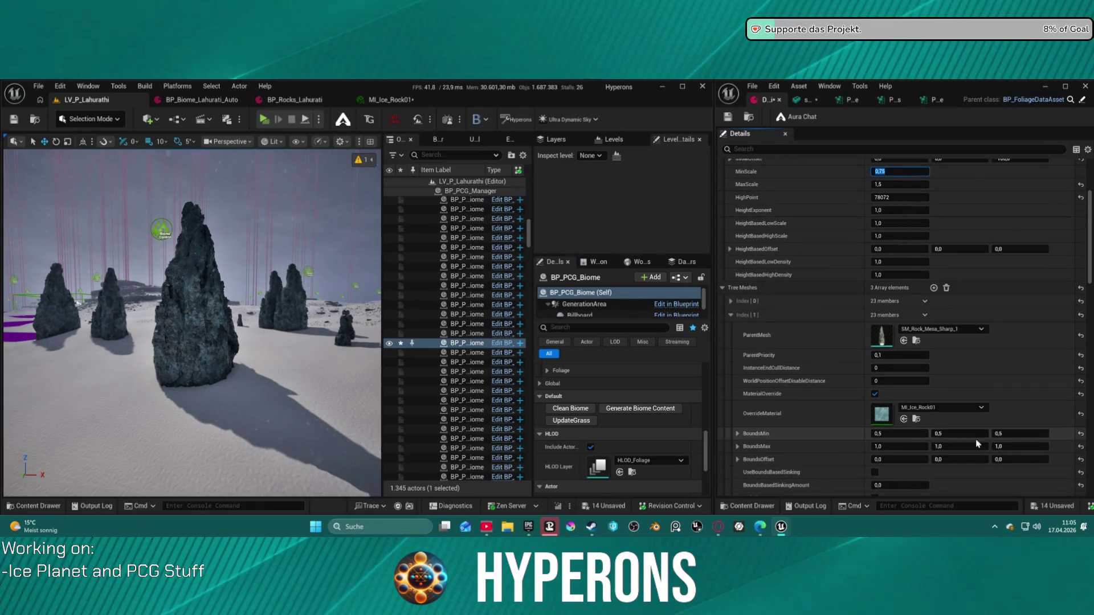
- Set Index [1] BoundsMin to 1,0 and BoundsMax to 3,0 on all axes, then save
type("1")
key("Tab")
type("1")
key("Tab")
type("1")
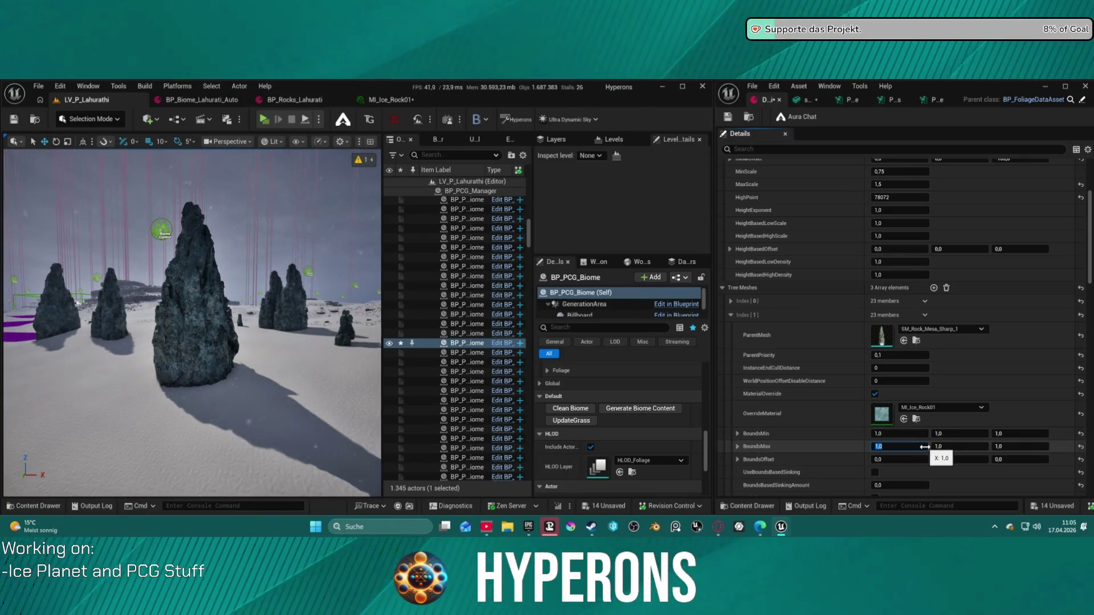
type("3")
key("Return")
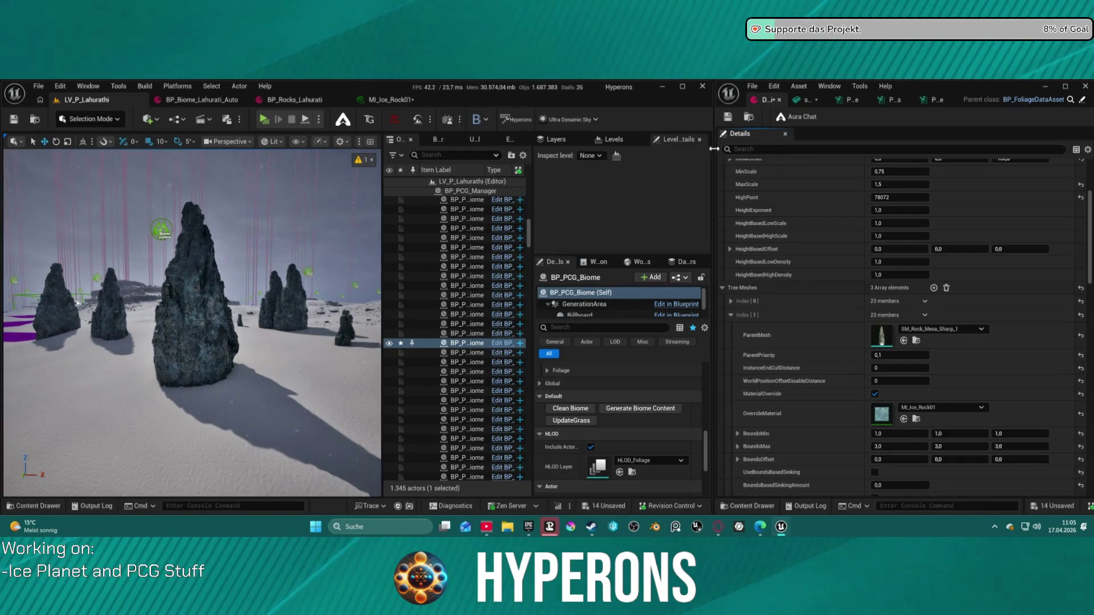
key("ctrl+s")
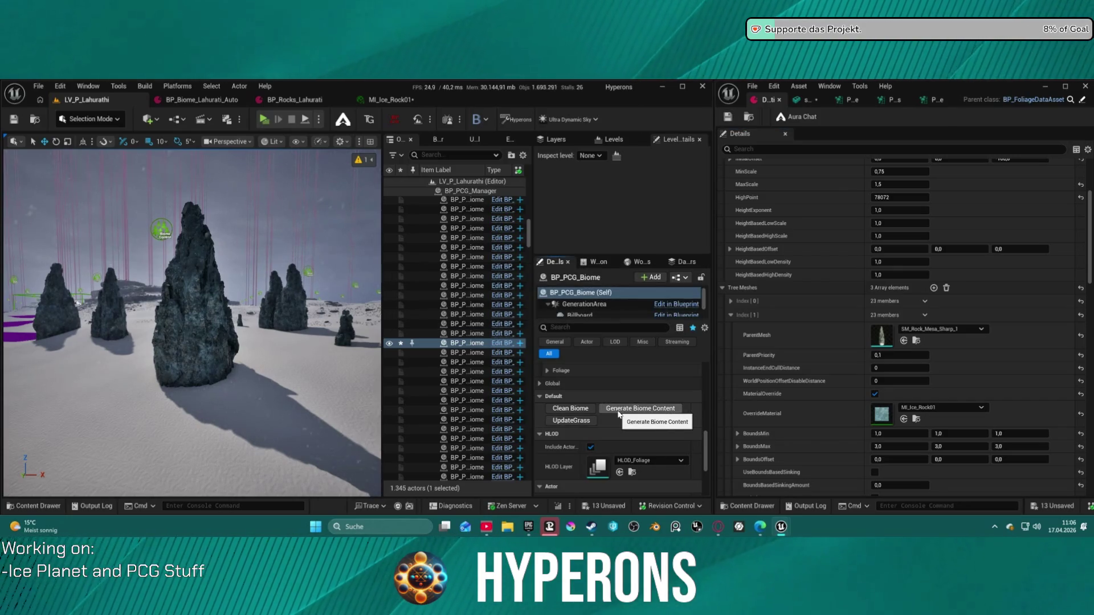
mouse_move(193, 226)
left_mouse_down()
mouse_move(162, 224)
mouse_move(163, 205)
left_mouse_up()
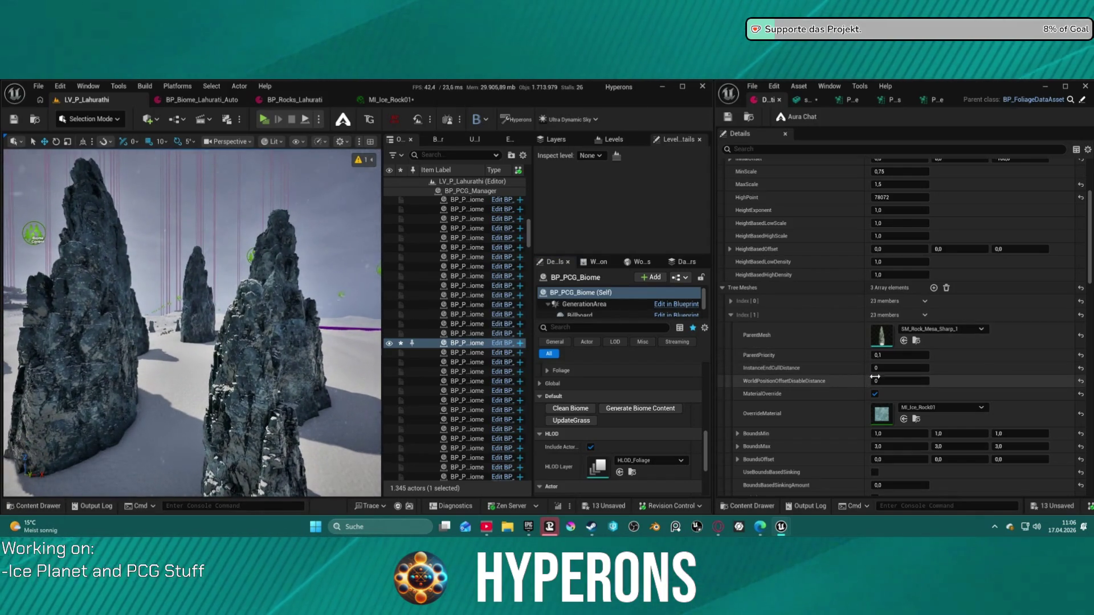
scroll(894, 410, "up", 1)
scroll(894, 409, "down", 8)
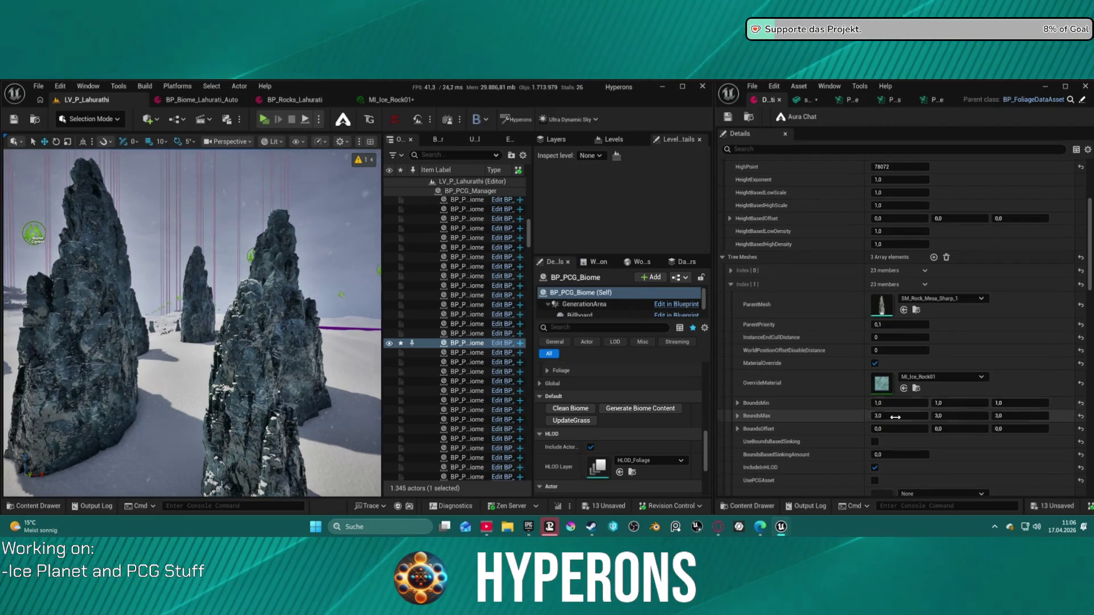
scroll(897, 418, "down", 3)
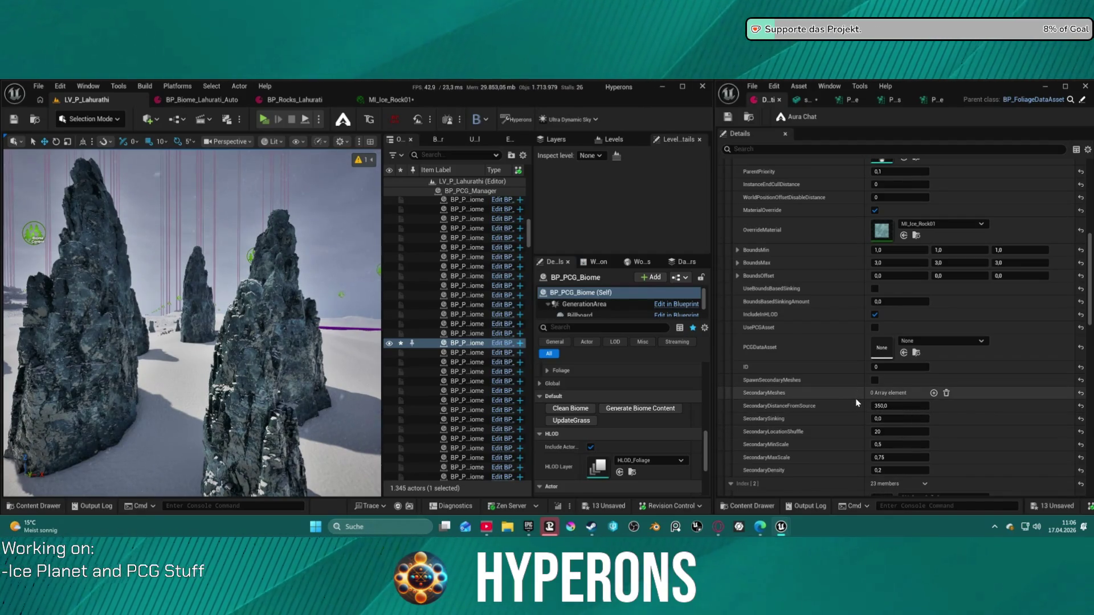
scroll(856, 403, "up", 16)
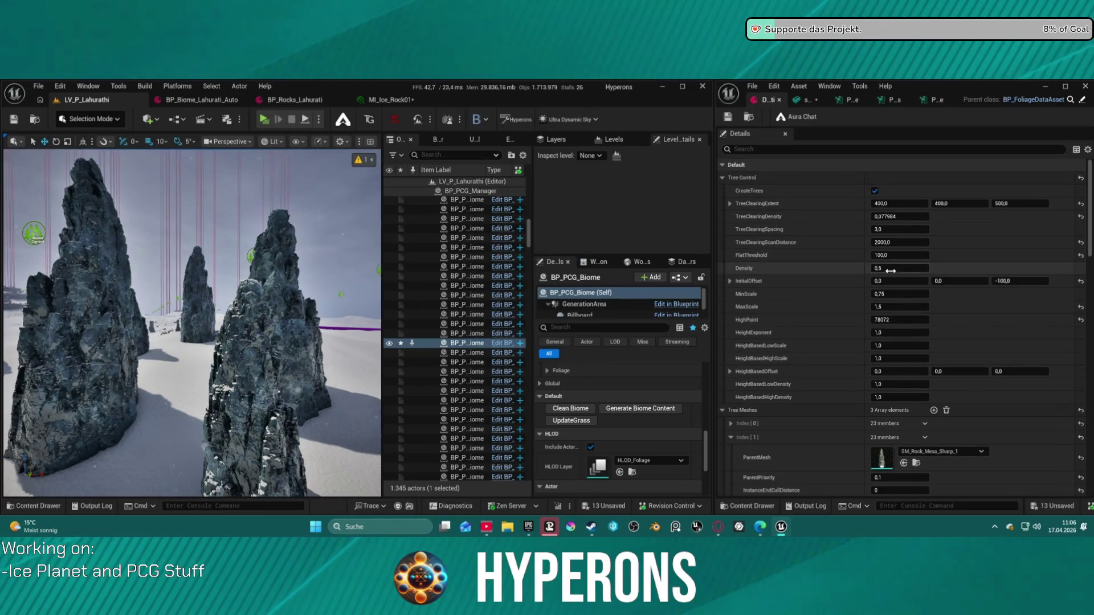
- Set tree MinScale 0,2 and MaxScale 1,0, save the foliage data asset, and regenerate
left_click(906, 307)
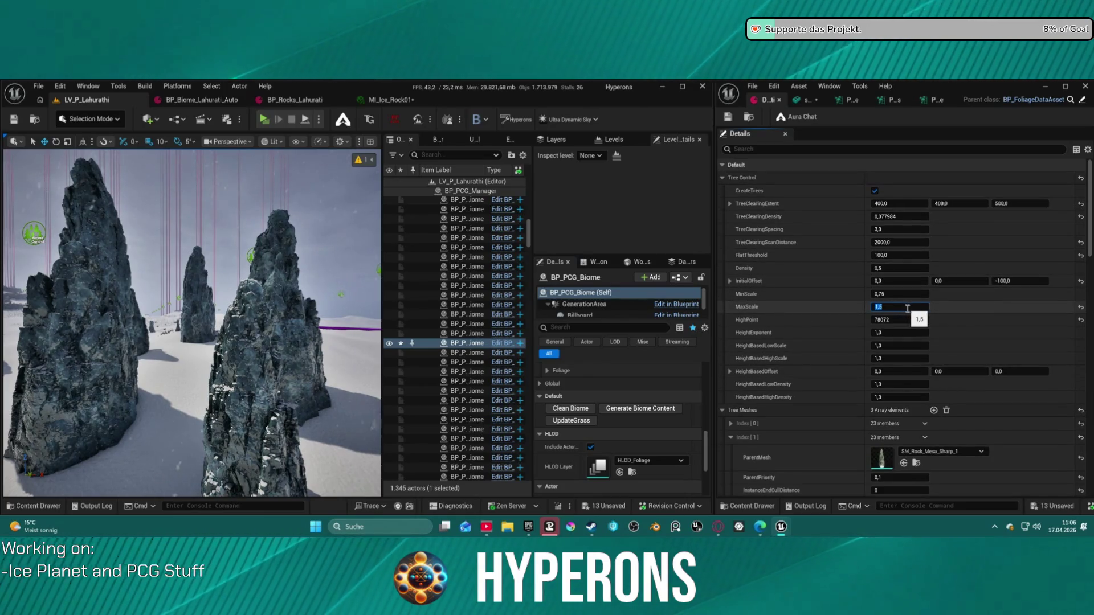
type("1")
left_click(901, 294)
type(",")
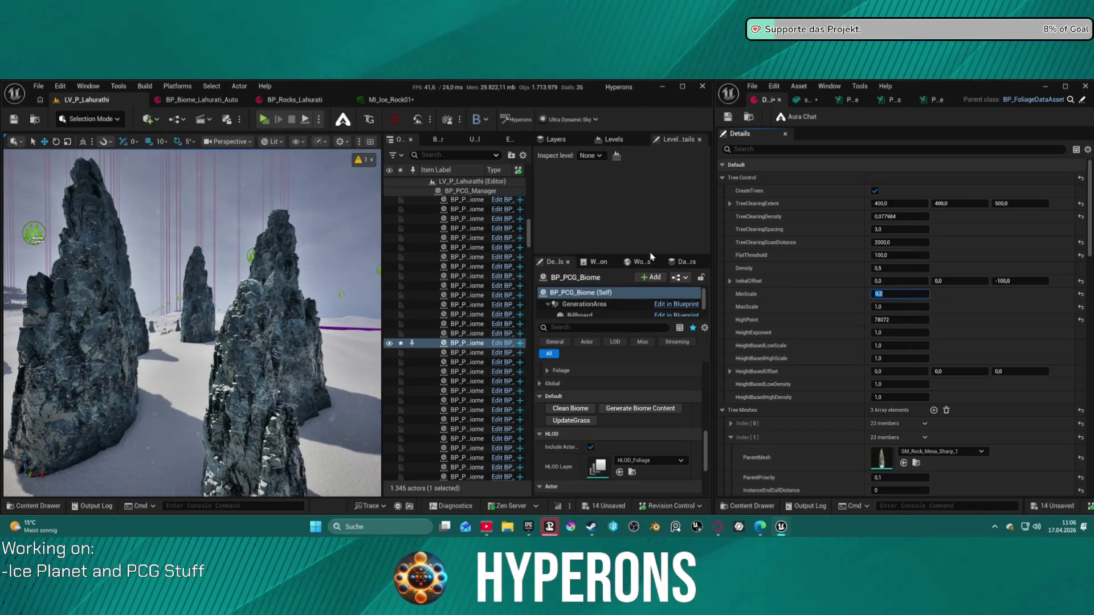
left_click(729, 116)
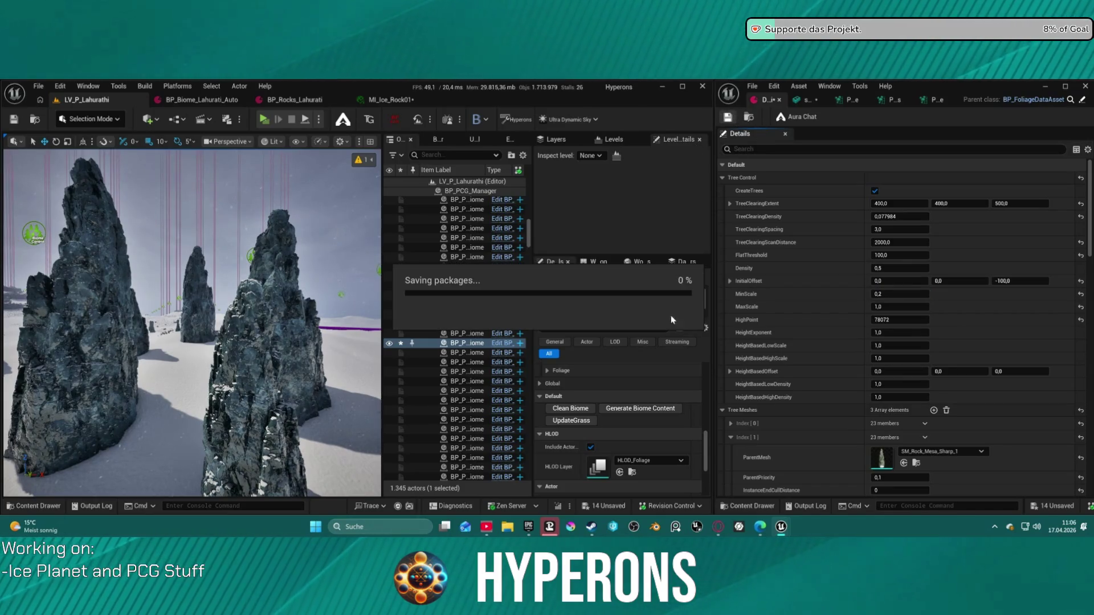
left_click(634, 409)
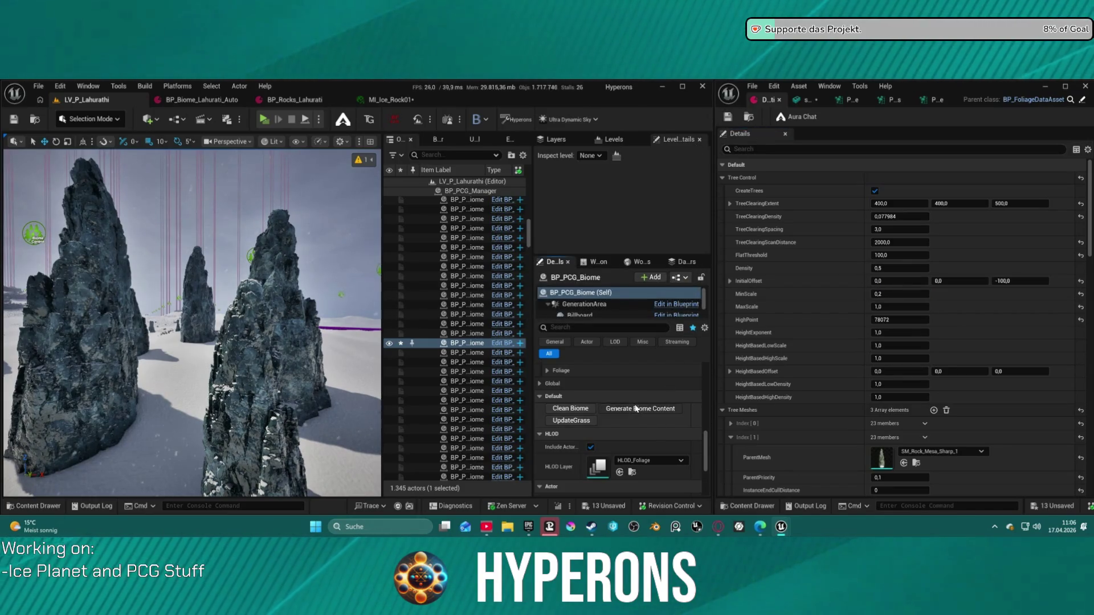
- Collapse the second and third Tree Meshes entries and the Shrub Control section
key("f")
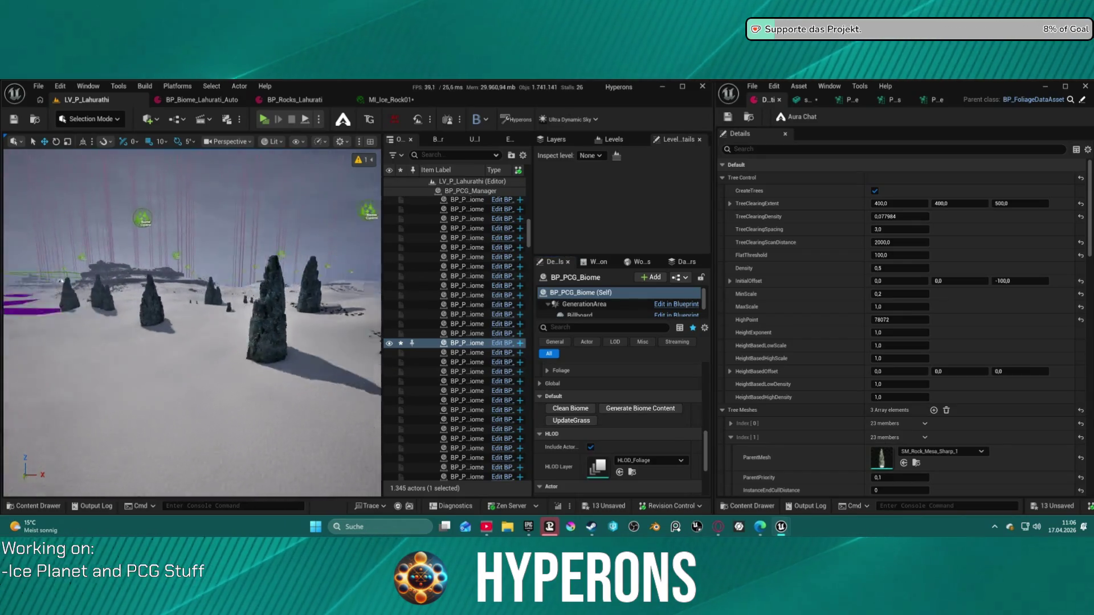
mouse_move(328, 279)
left_mouse_down()
mouse_move(328, 234)
mouse_move(351, 228)
mouse_move(181, 332)
left_mouse_up()
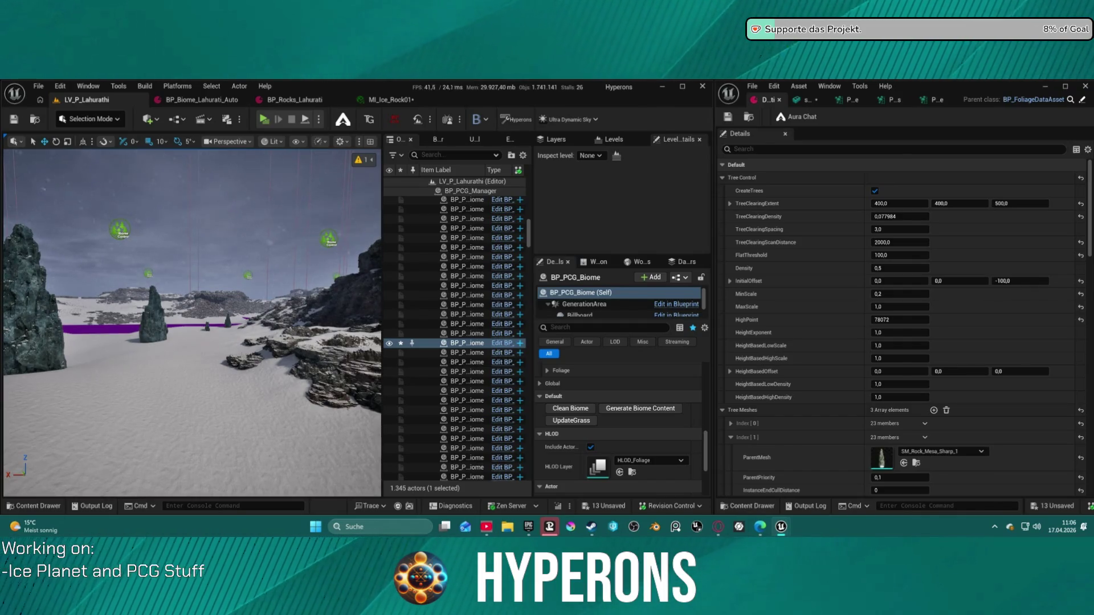
scroll(864, 320, "down", 1)
scroll(826, 353, "down", 5)
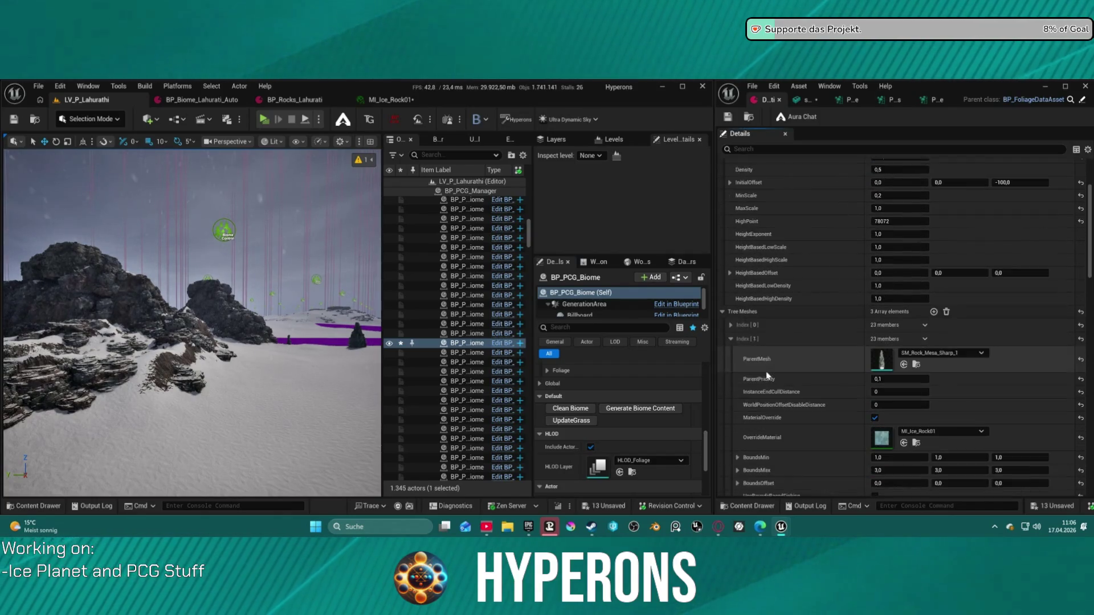
scroll(767, 376, "down", 1)
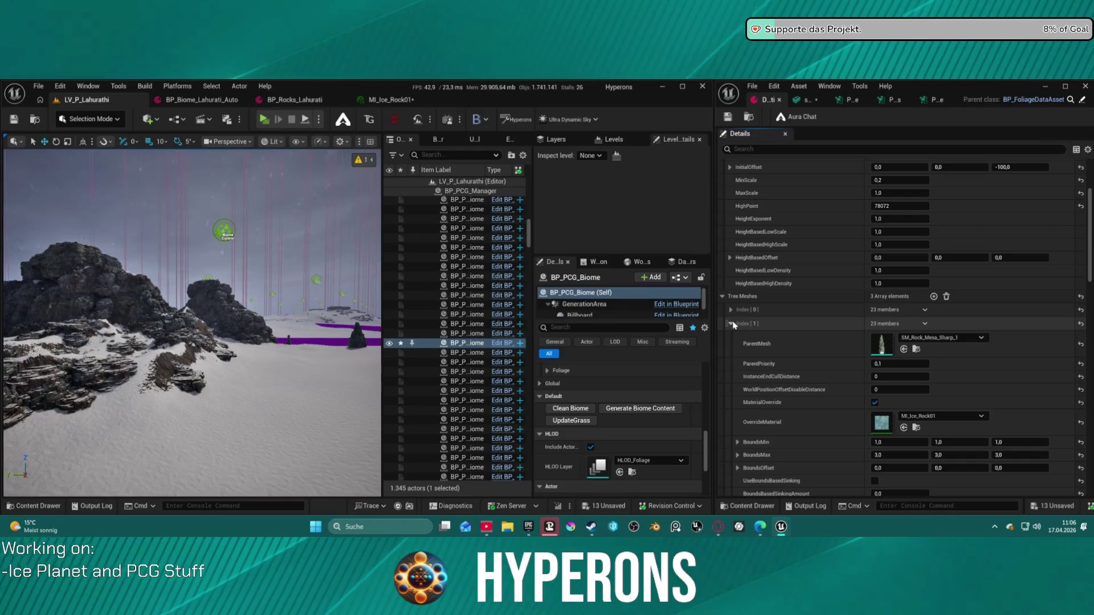
left_click(731, 323)
left_click(731, 337)
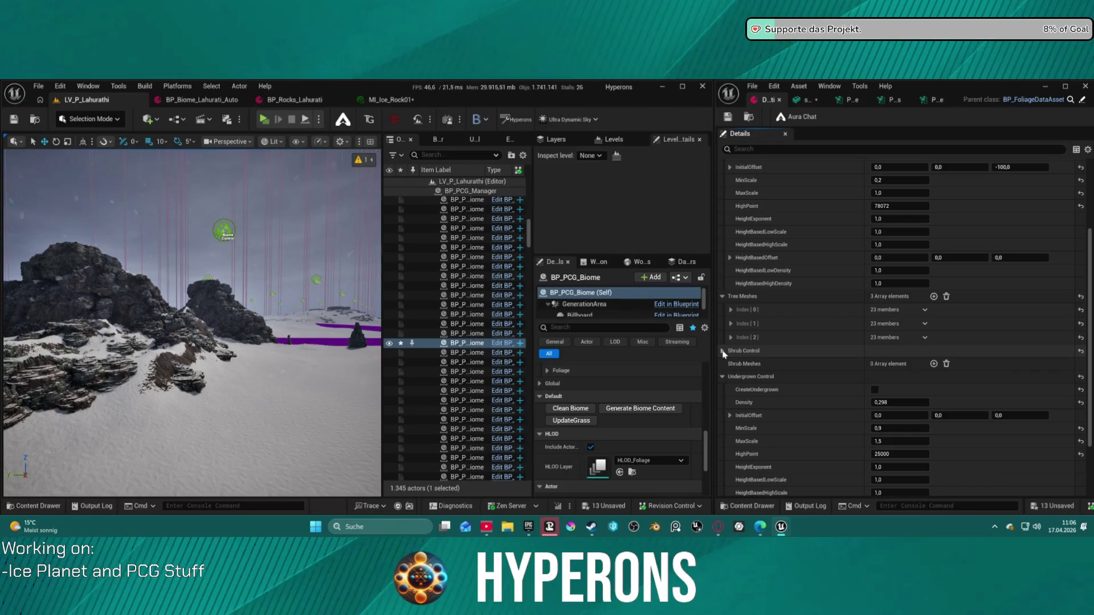
left_click(722, 351)
- Fly across the regenerated spire field and start a Play session to test it
scroll(830, 298, "up", 5)
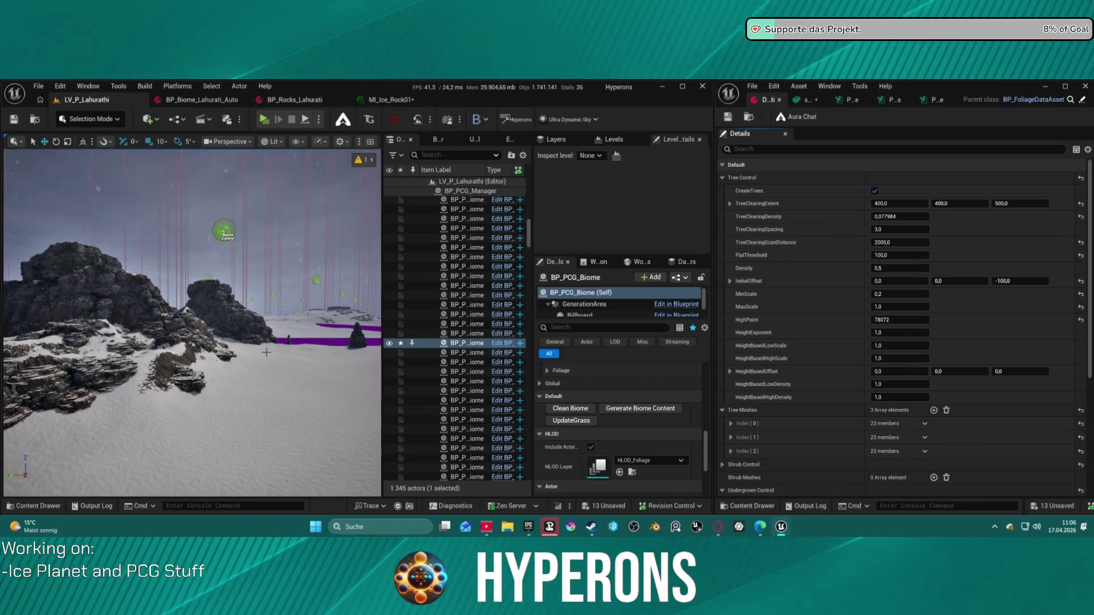
key("f")
key("w")
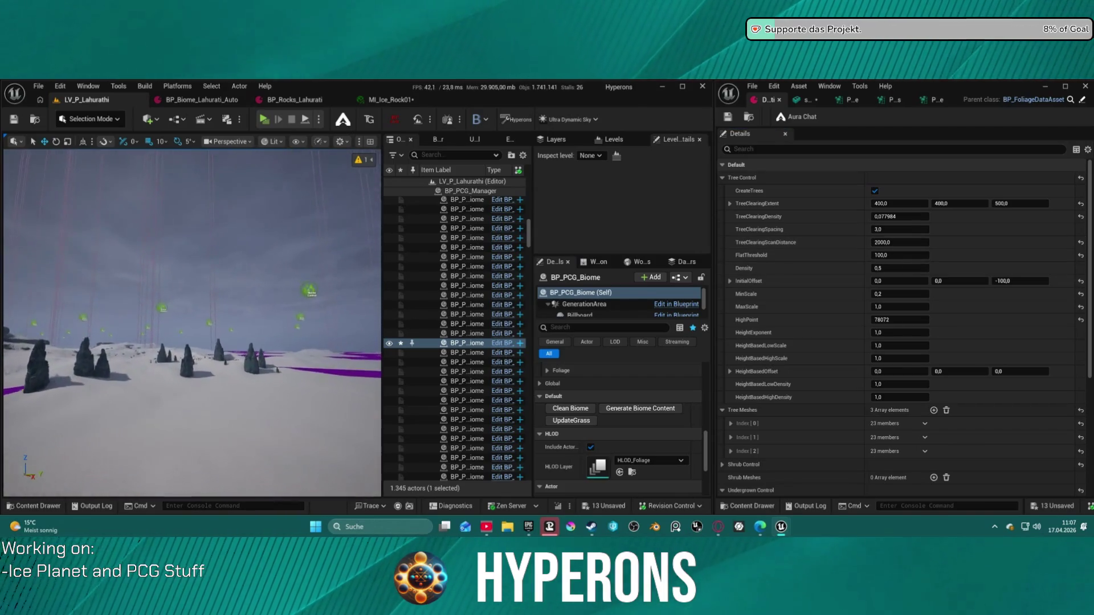
key("w")
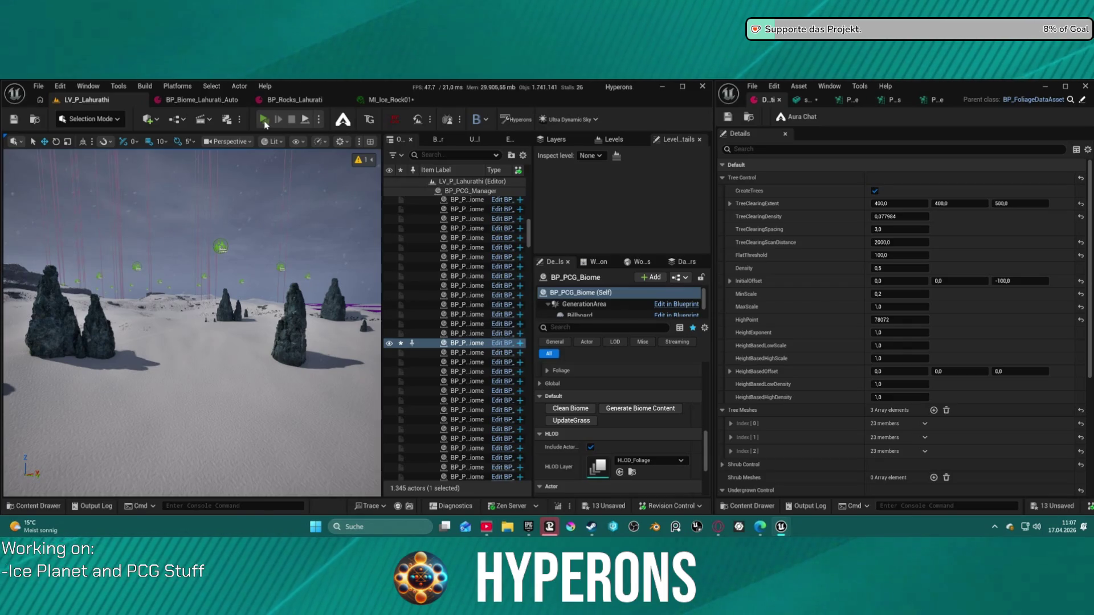
left_click(264, 120)
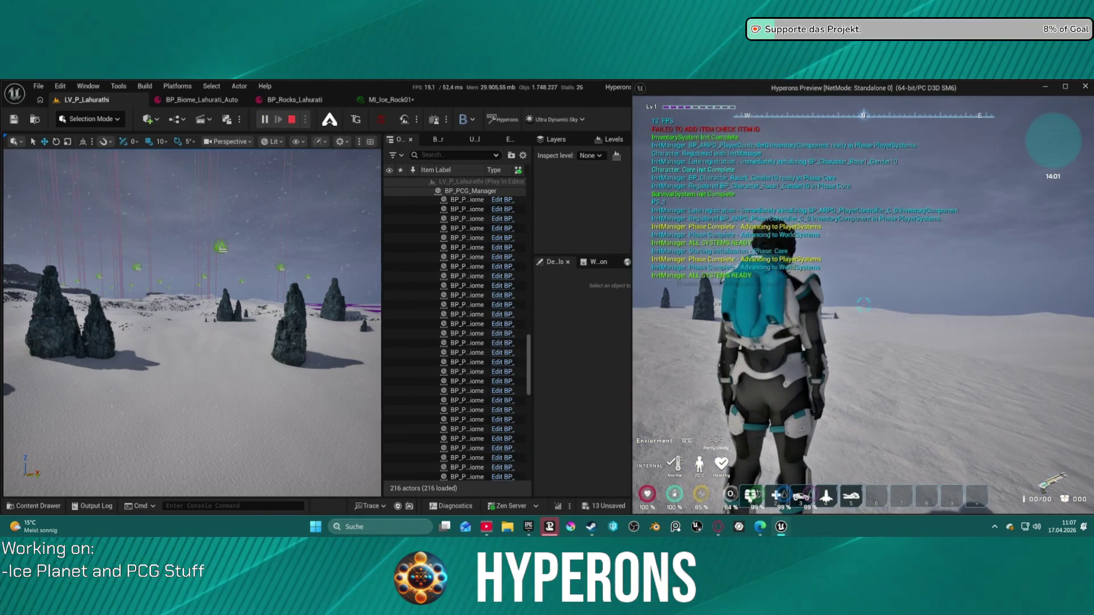
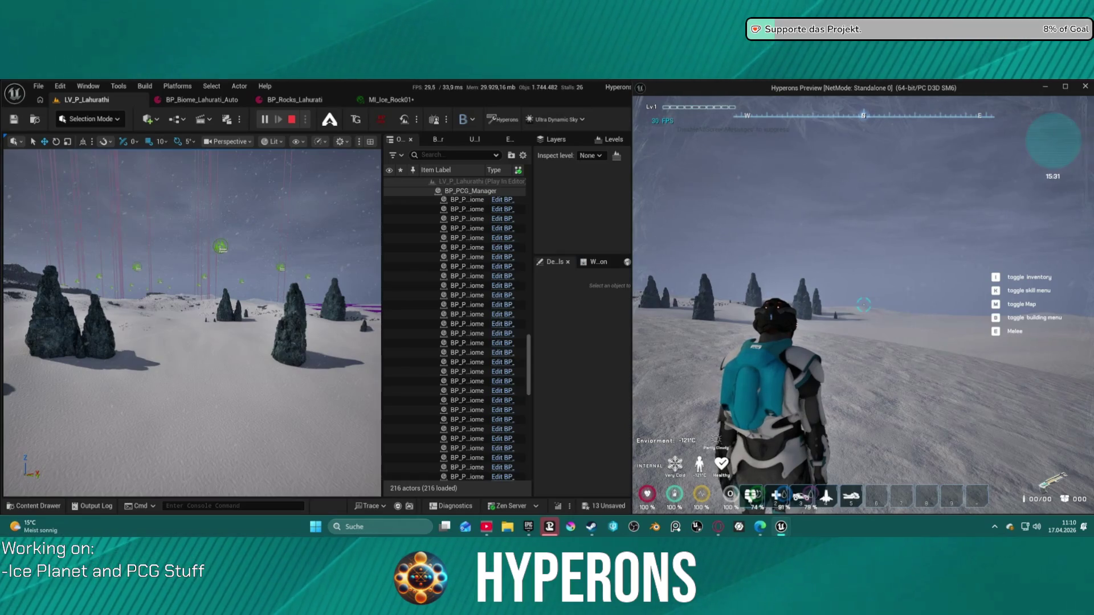
- Walk forward across the snow in the game preview, then stop the play-test from the editor
mouse_move(863, 305)
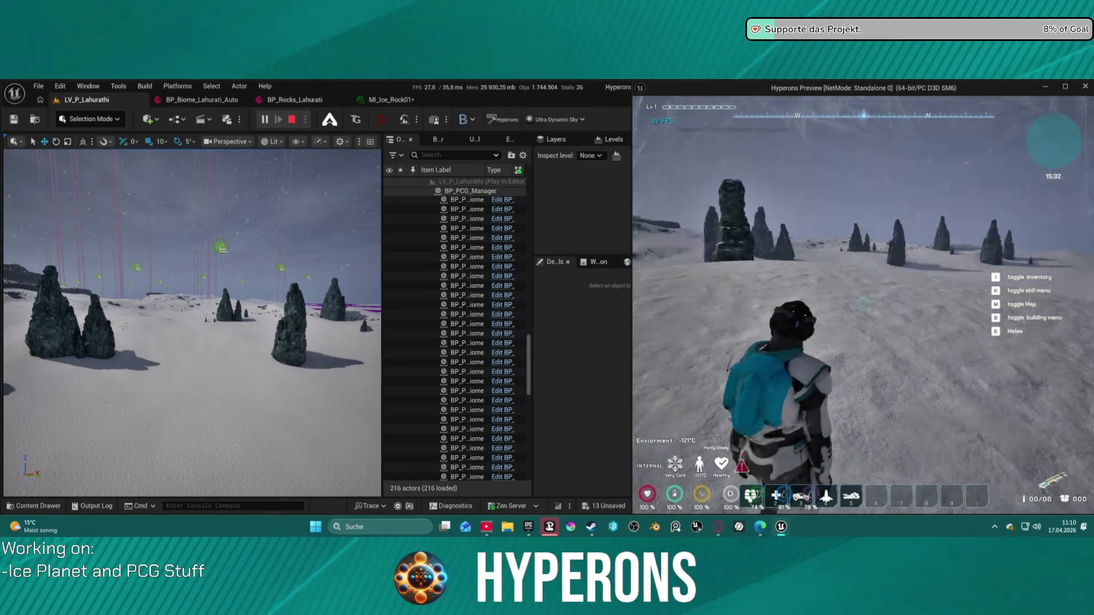
key("w")
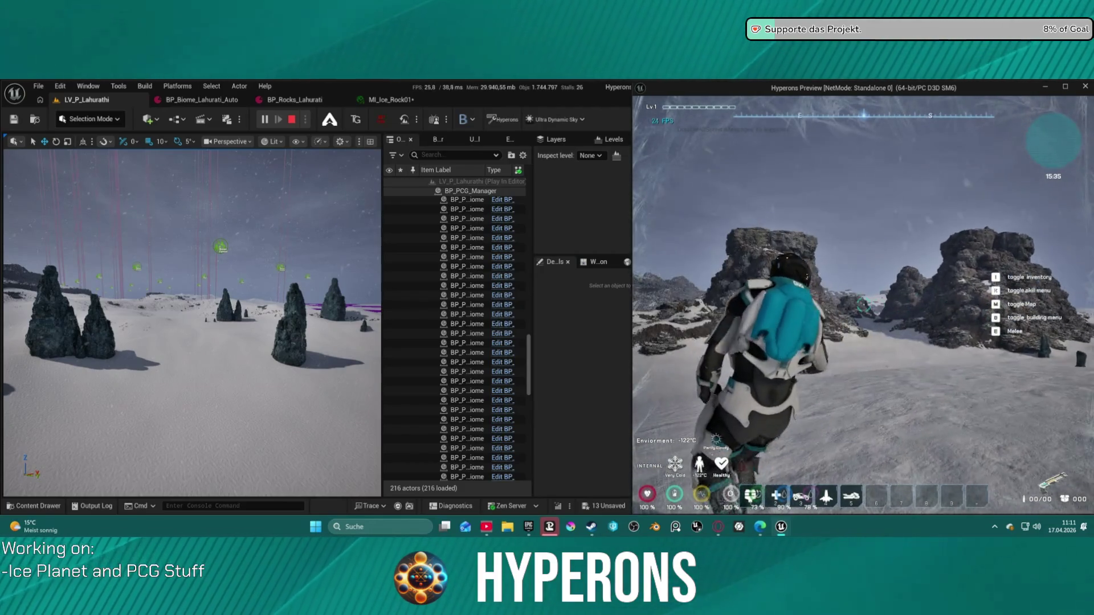
key("alt+Tab")
key("Escape")
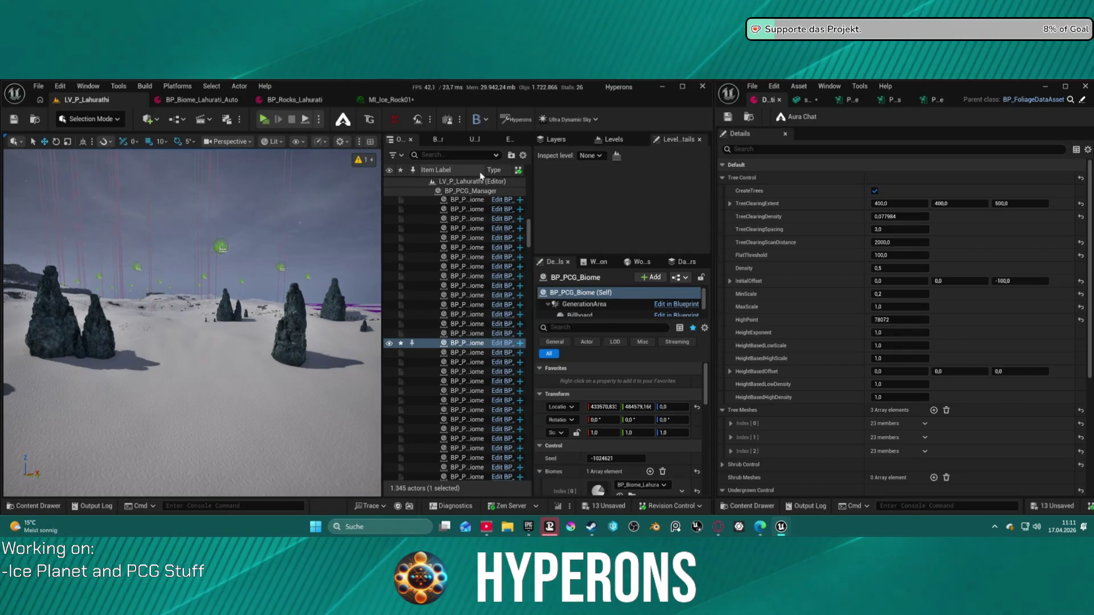
- Scroll to BP_FoliageDataAsset's Tree Meshes list and add a fourth, empty array entry
scroll(495, 182, "down", 1)
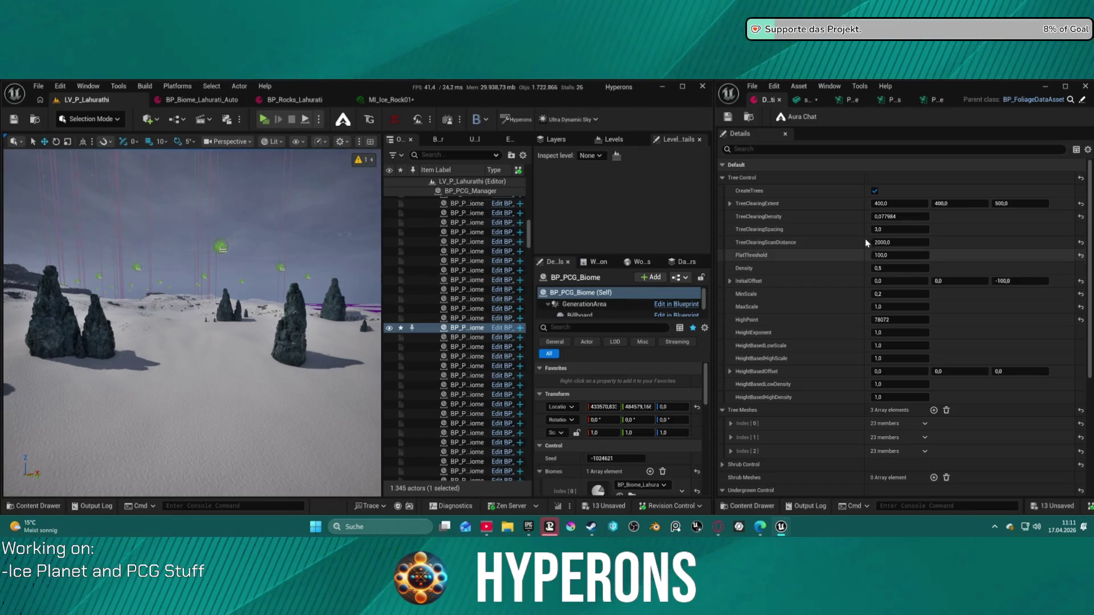
scroll(819, 392, "down", 3)
scroll(818, 391, "down", 3)
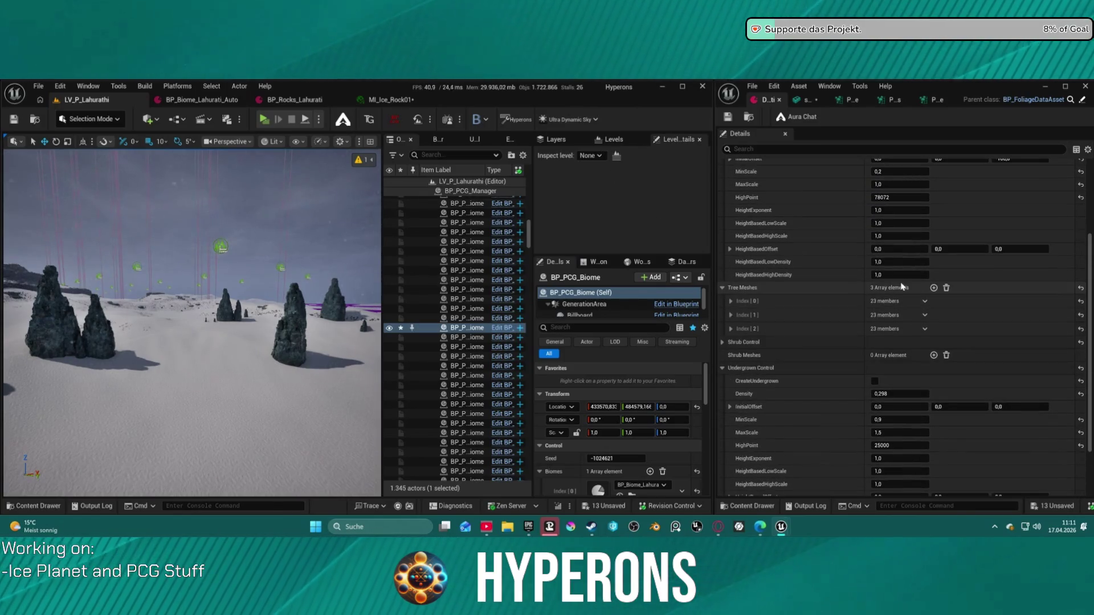
left_click(731, 328)
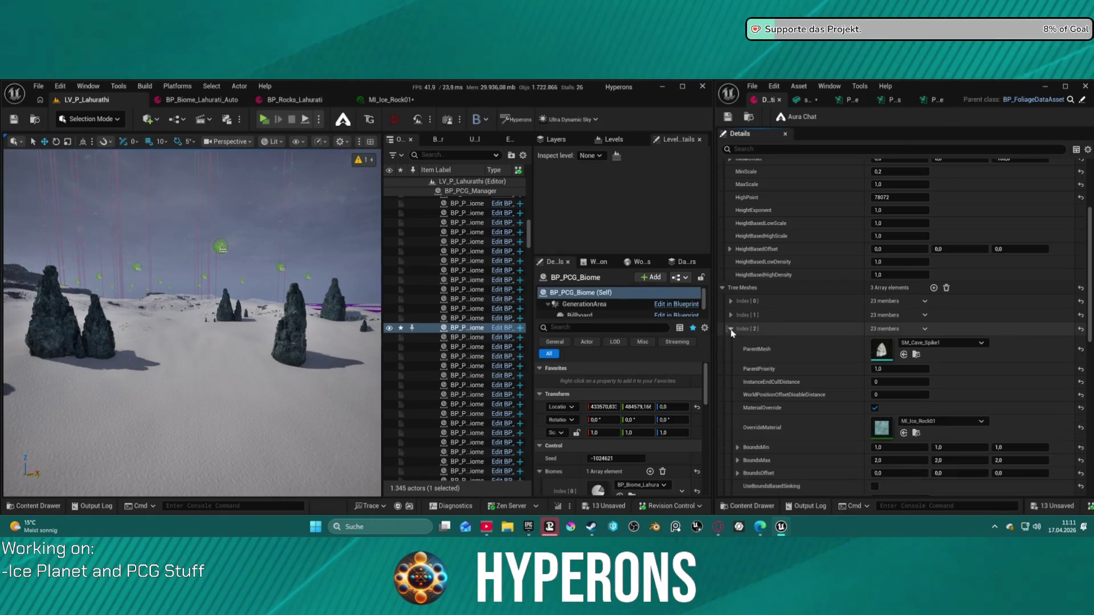
left_click(750, 327)
left_click(933, 287)
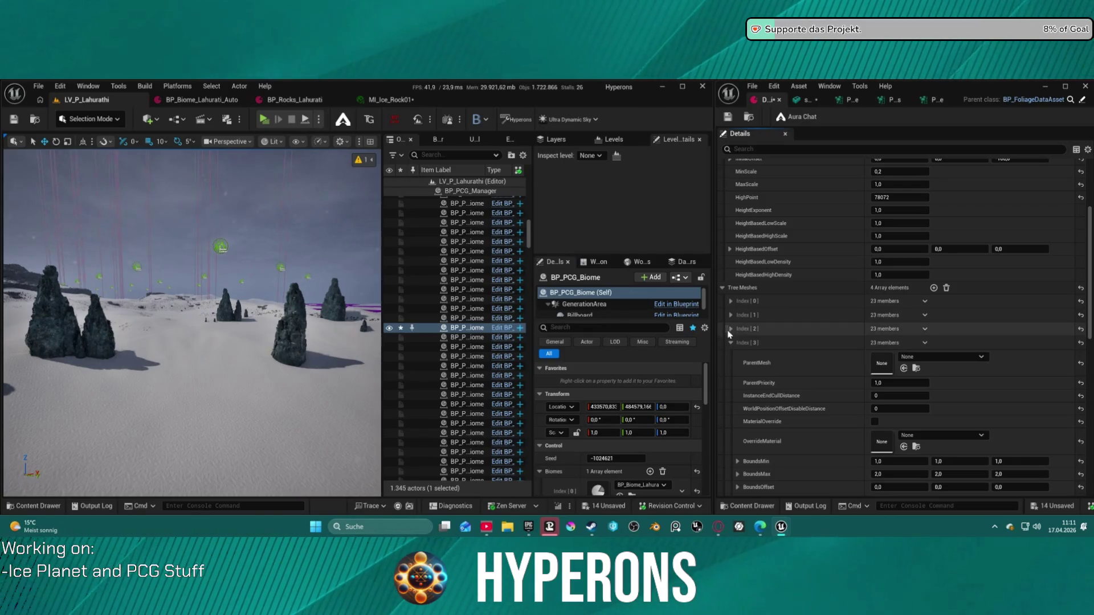
- Fly the viewport camera across the snow field up close to a rock pillar
key("w")
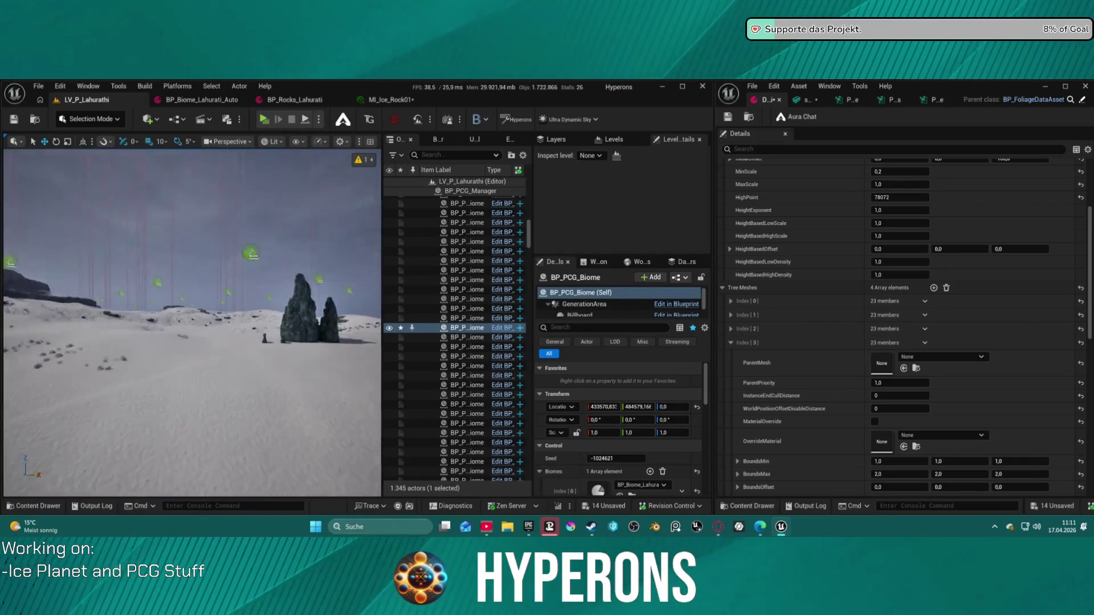
key("w")
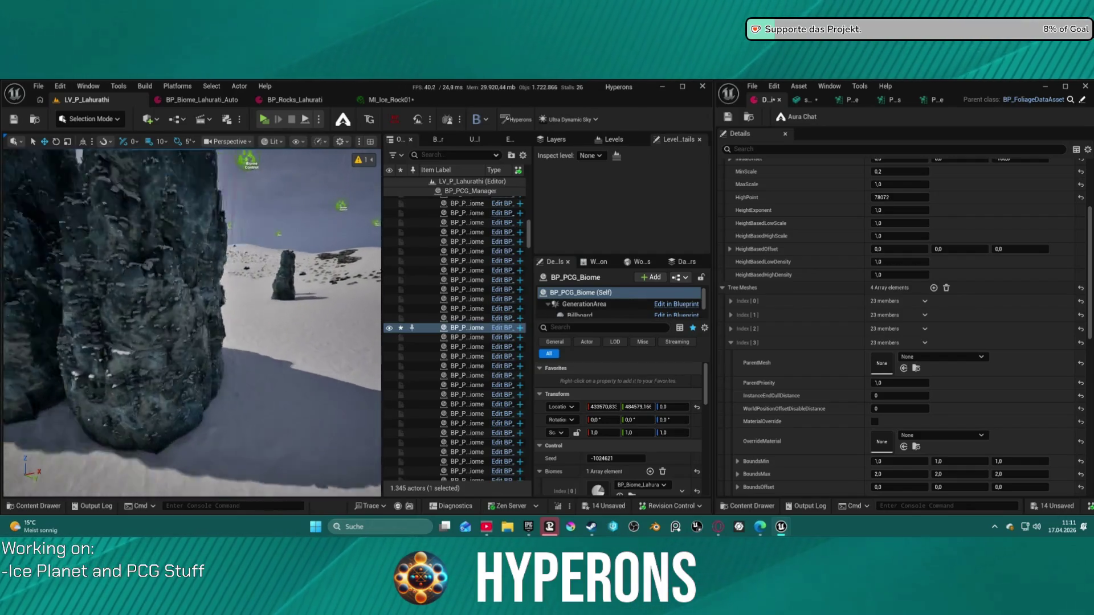
key("w")
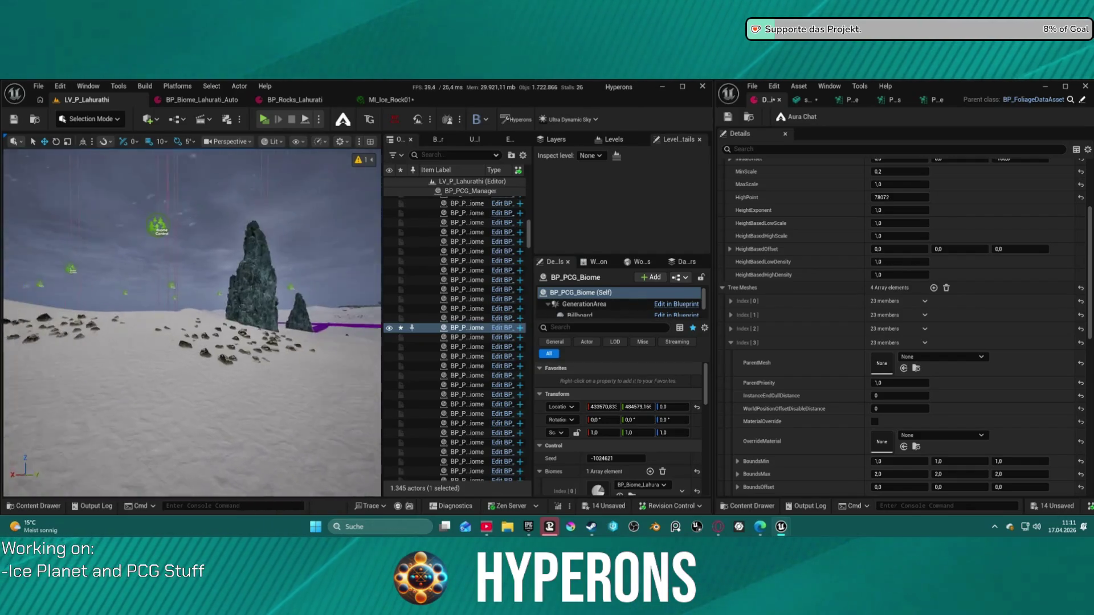
key("w")
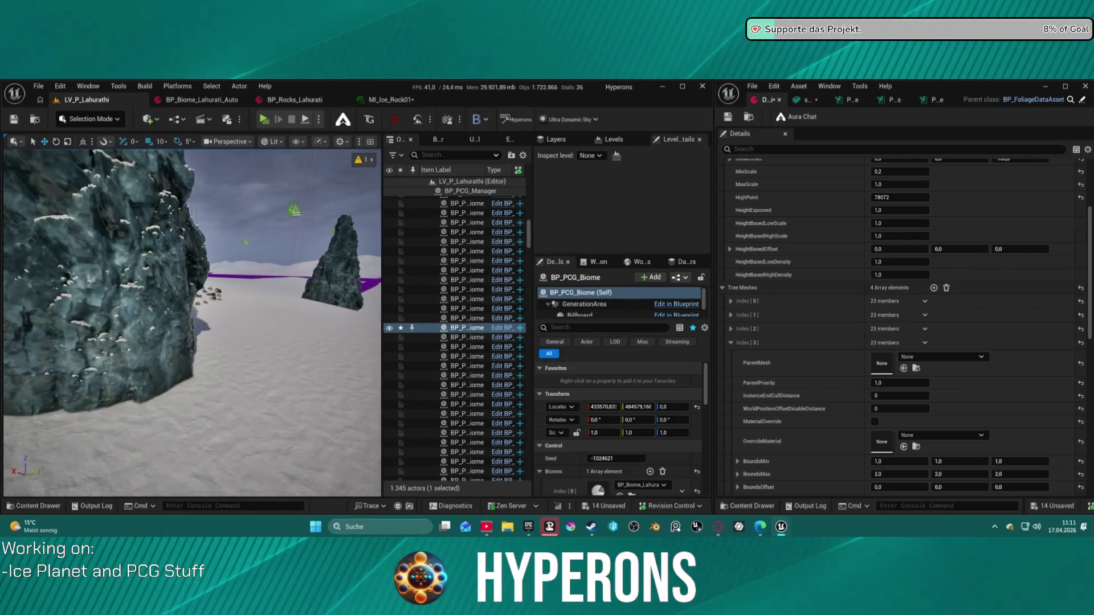
key("w")
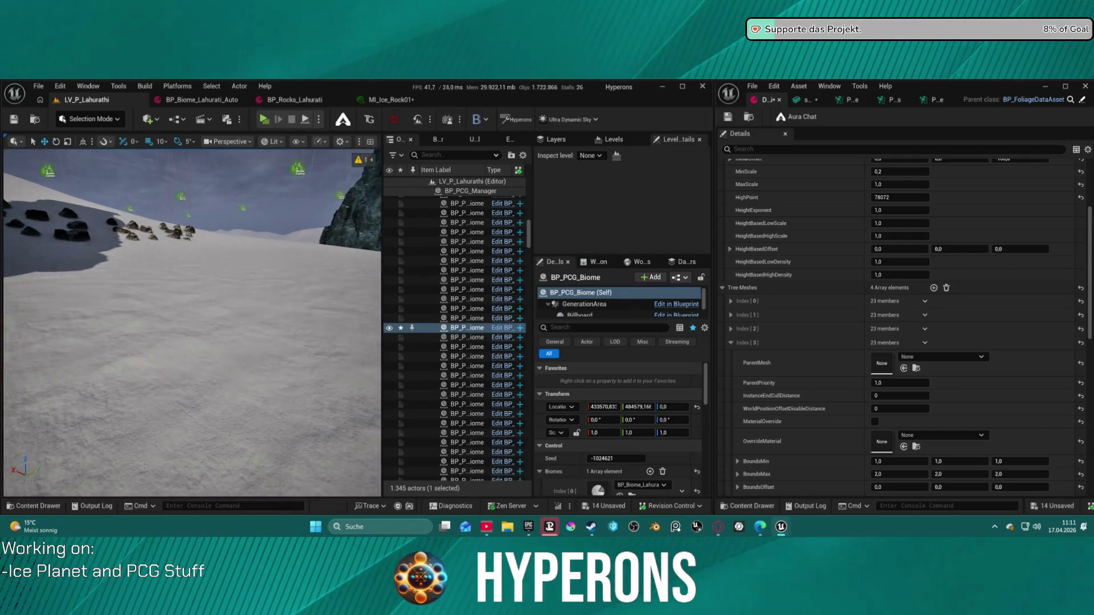
key("w")
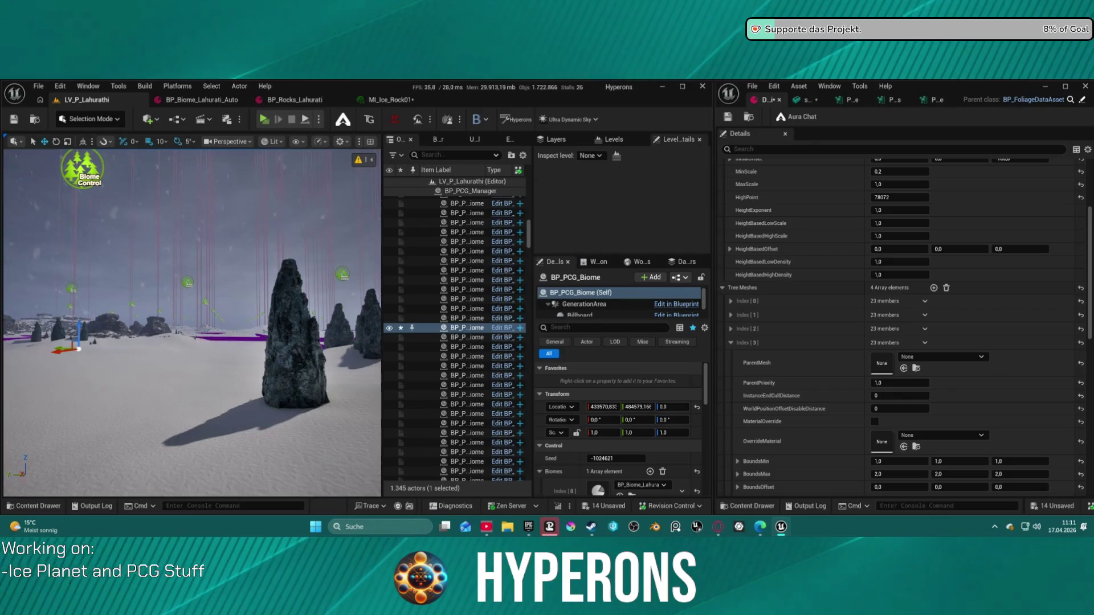
- Give the fourth entry SM_Rock_Boulder_6, save, regenerate the biome, then delete that entry
mouse_move(815, 456)
left_mouse_down()
mouse_move(818, 421)
mouse_move(856, 367)
mouse_move(893, 369)
left_mouse_up()
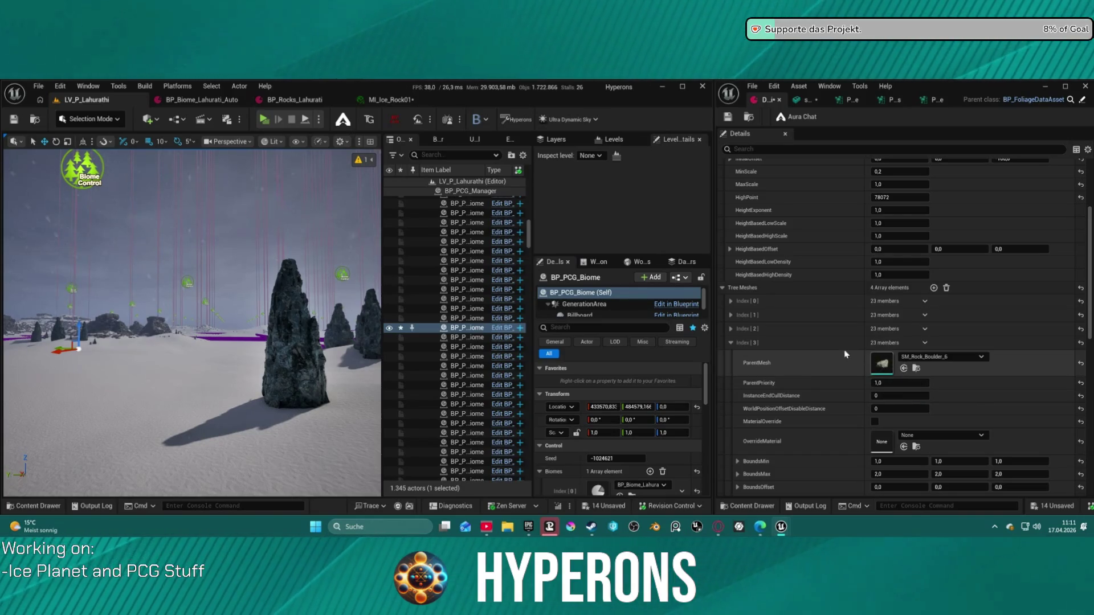
left_click(732, 116)
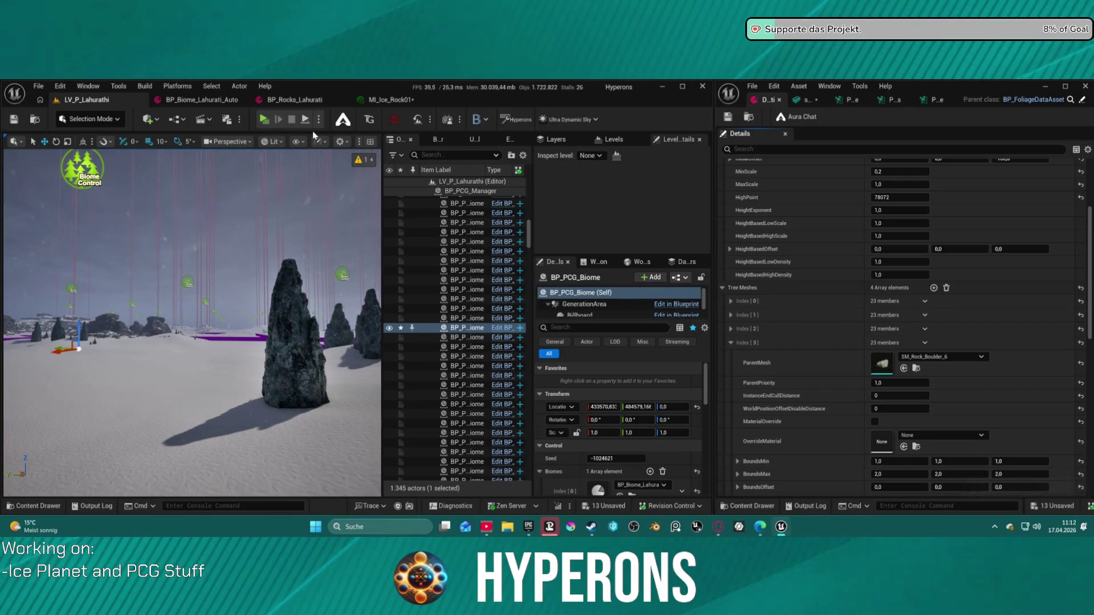
scroll(612, 443, "down", 5)
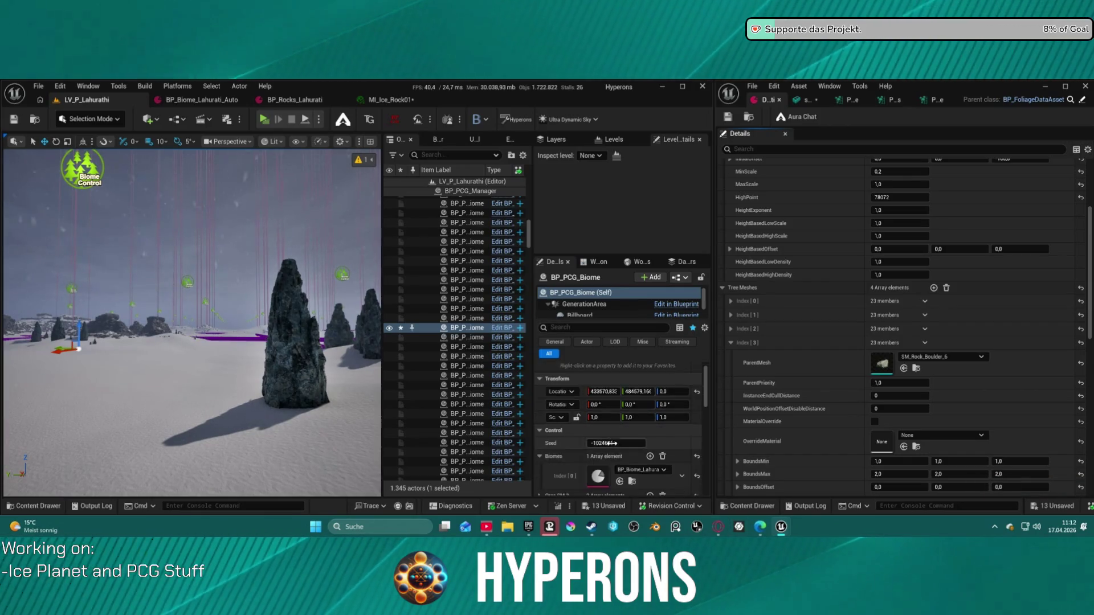
scroll(612, 443, "down", 5)
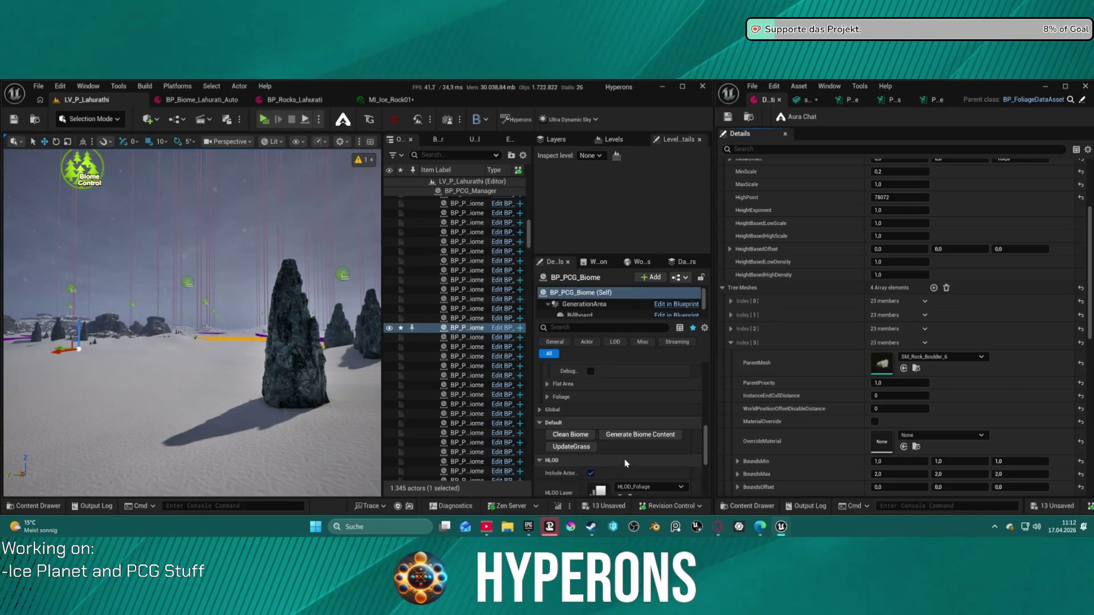
left_click(629, 436)
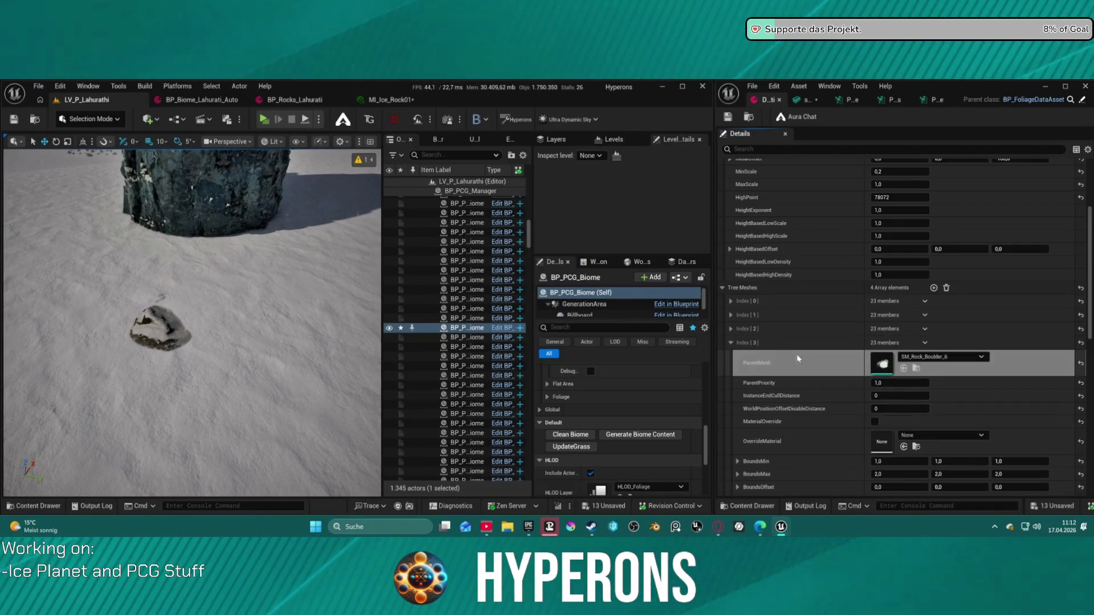
left_click(925, 342)
- Delete the extra Tree Meshes entry, check the third entry's settings, and regenerate the biome content
left_click(927, 361)
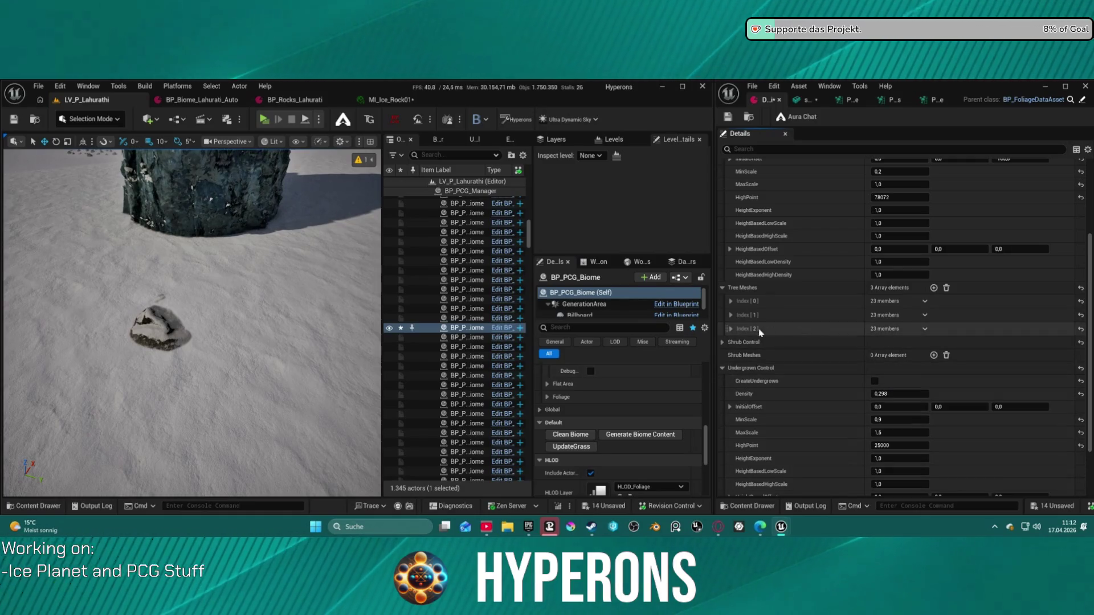
left_click(829, 329)
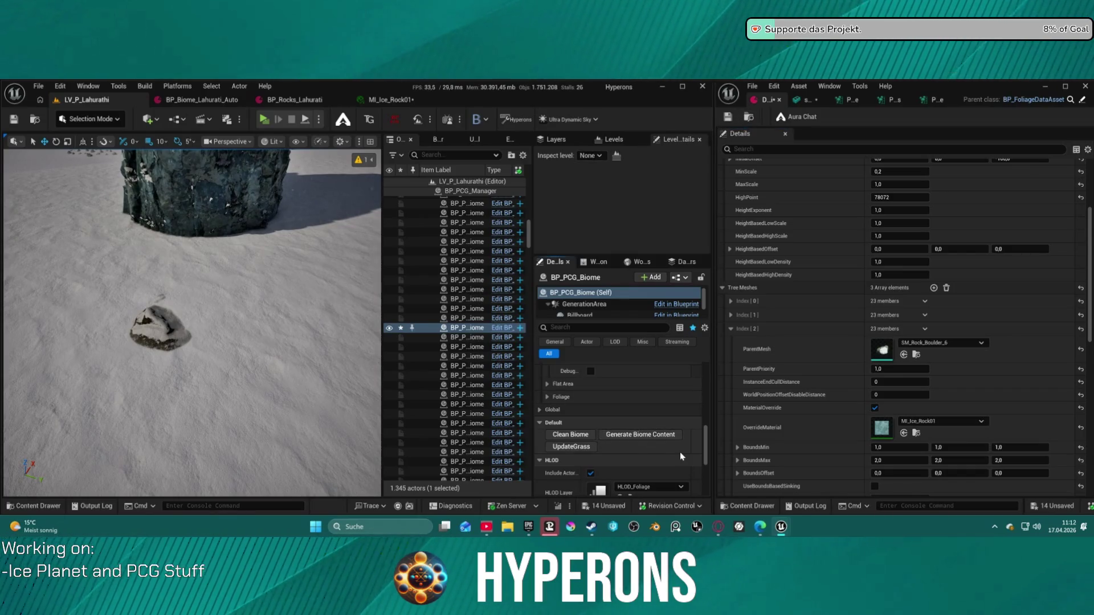
left_click(567, 436)
left_click_drag(226, 372, 225, 279)
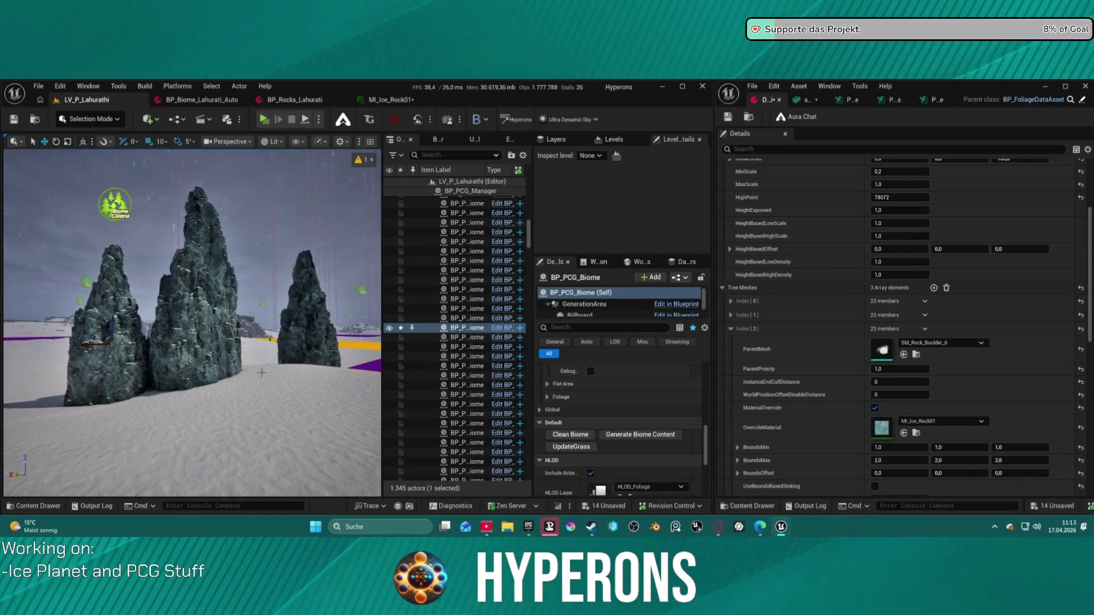
scroll(843, 239, "up", 4)
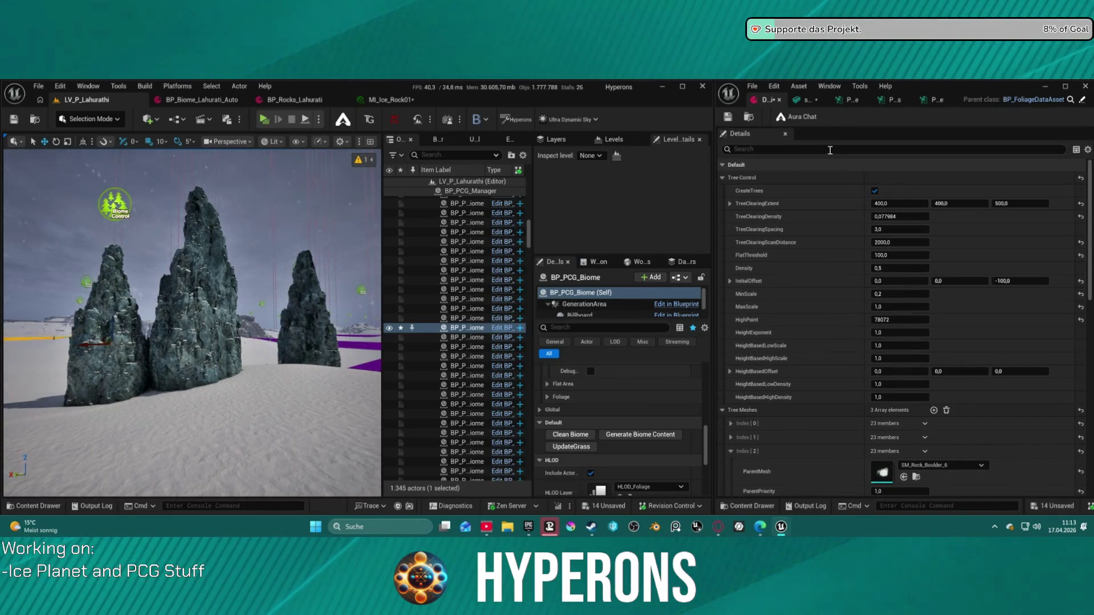
- Set BoundsMin of the SM_Rock_Mesa_Sharp_1 entry to 3,0 on all axes and regenerate the biome
scroll(798, 285, "down", 6)
scroll(775, 267, "up", 4)
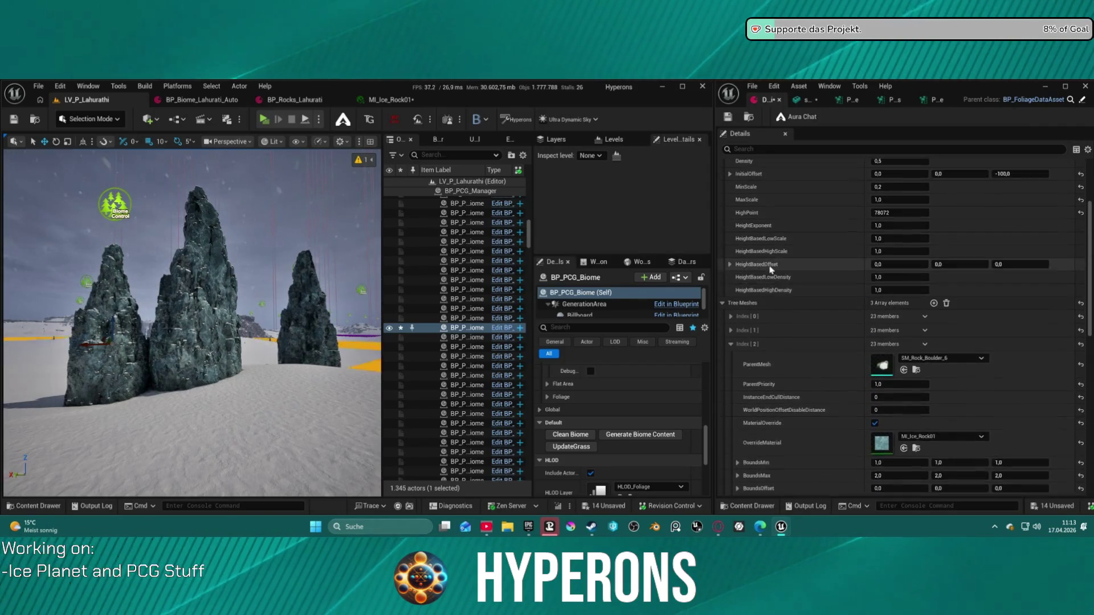
scroll(775, 267, "up", 1)
left_click(730, 332)
left_click(730, 333)
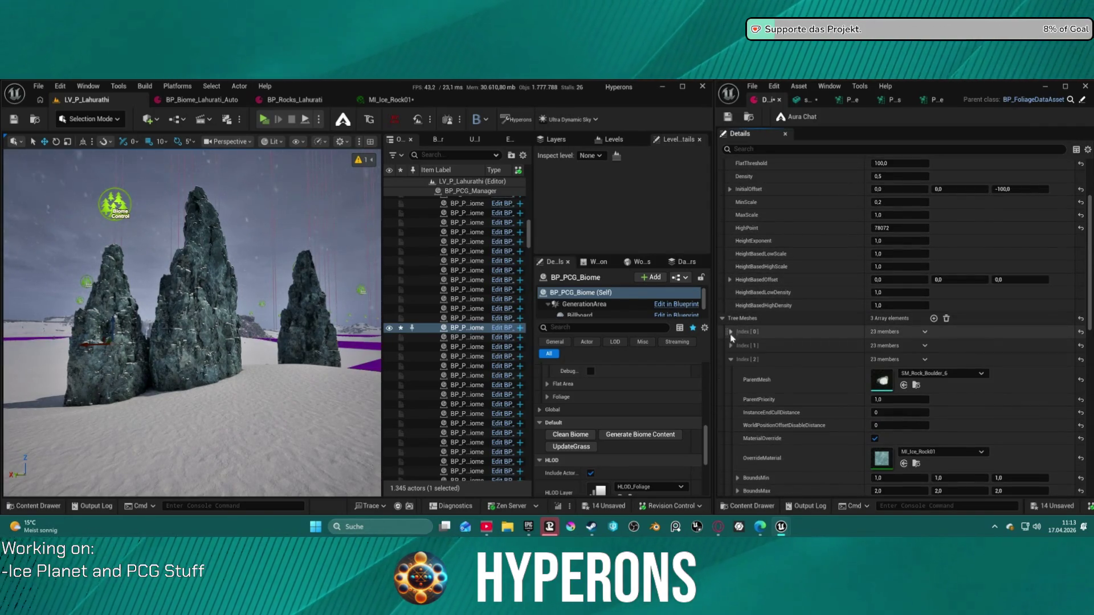
left_click(730, 346)
scroll(926, 398, "down", 3)
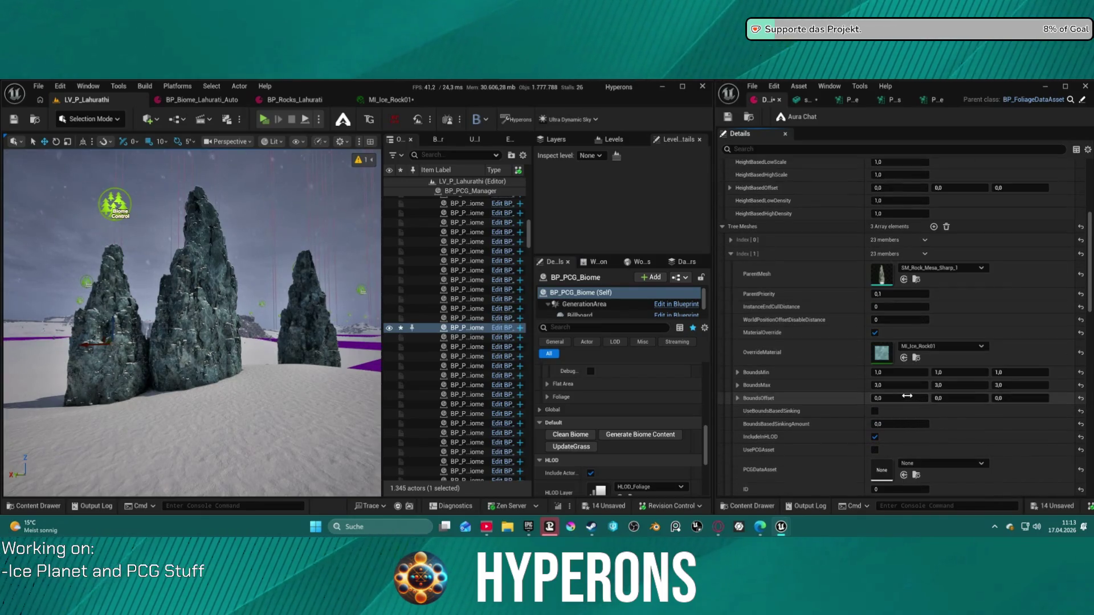
scroll(907, 395, "down", 1)
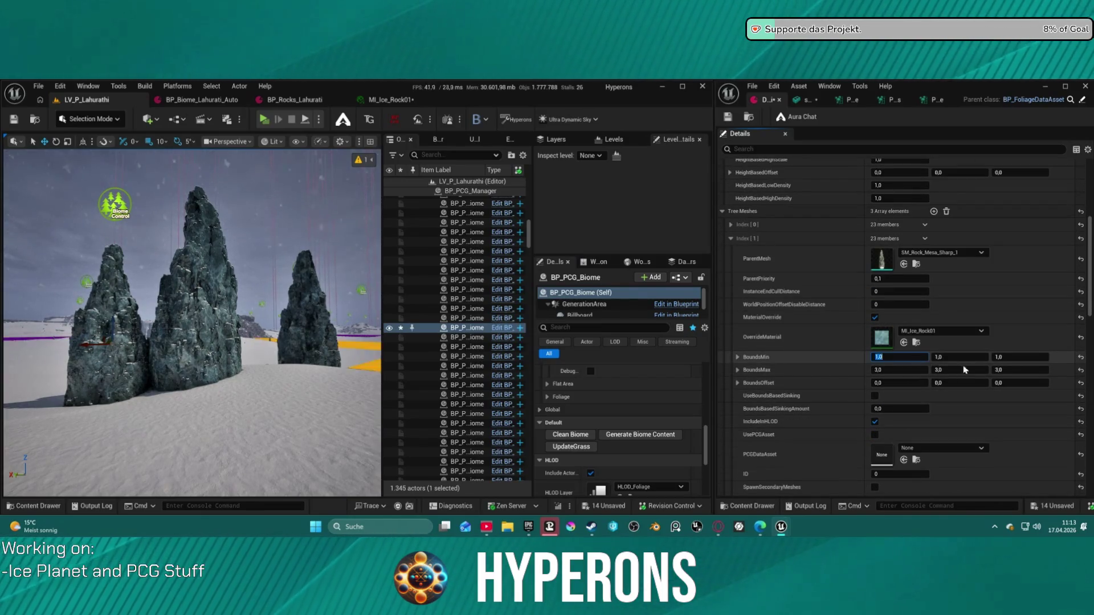
type("3")
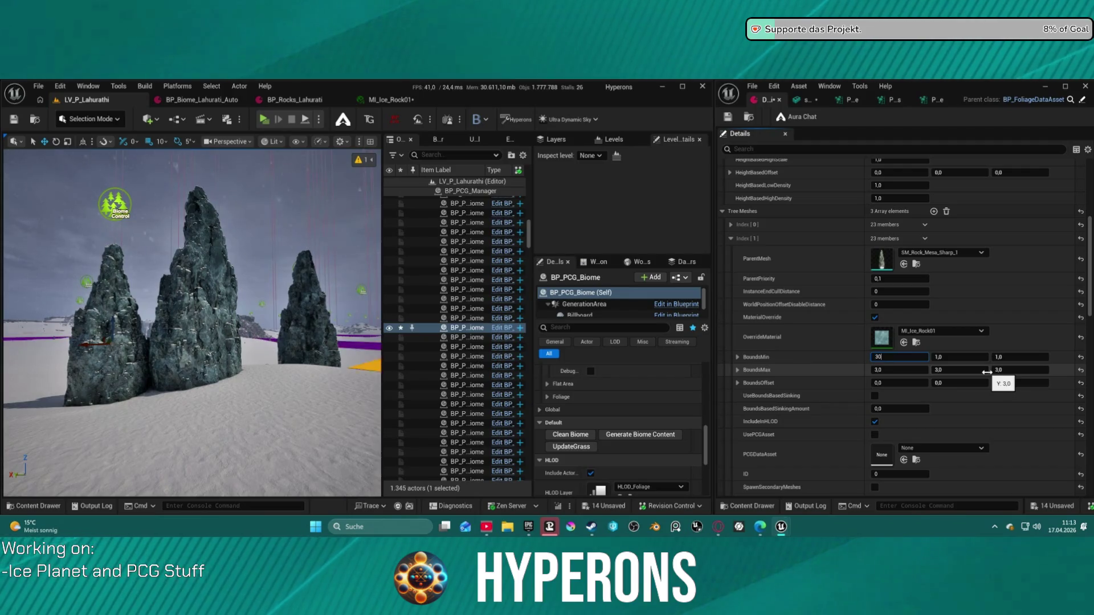
key("Tab")
type("3")
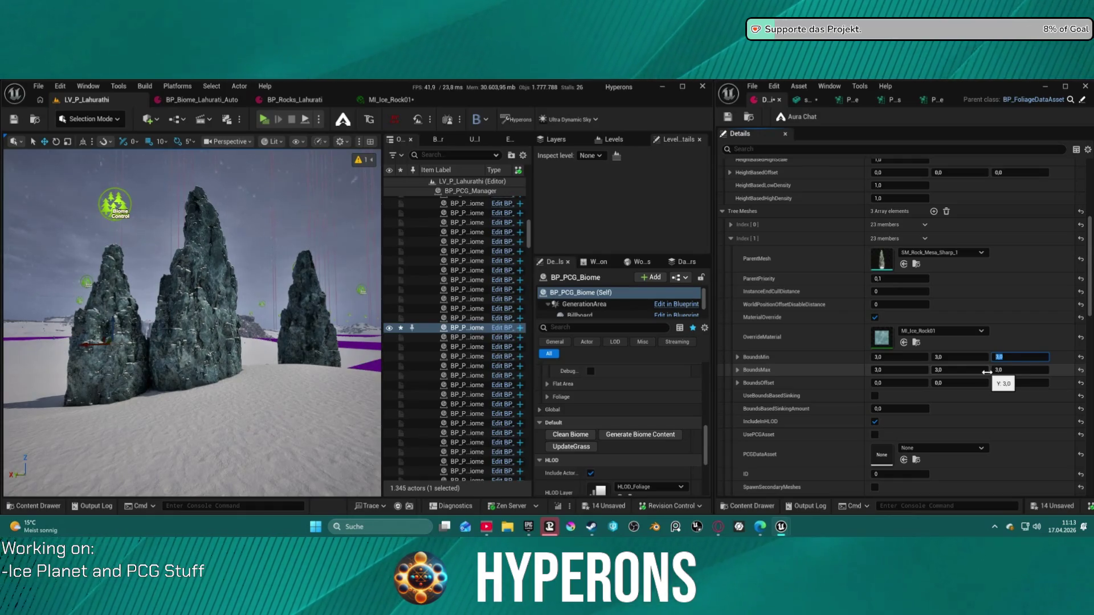
left_click(643, 437)
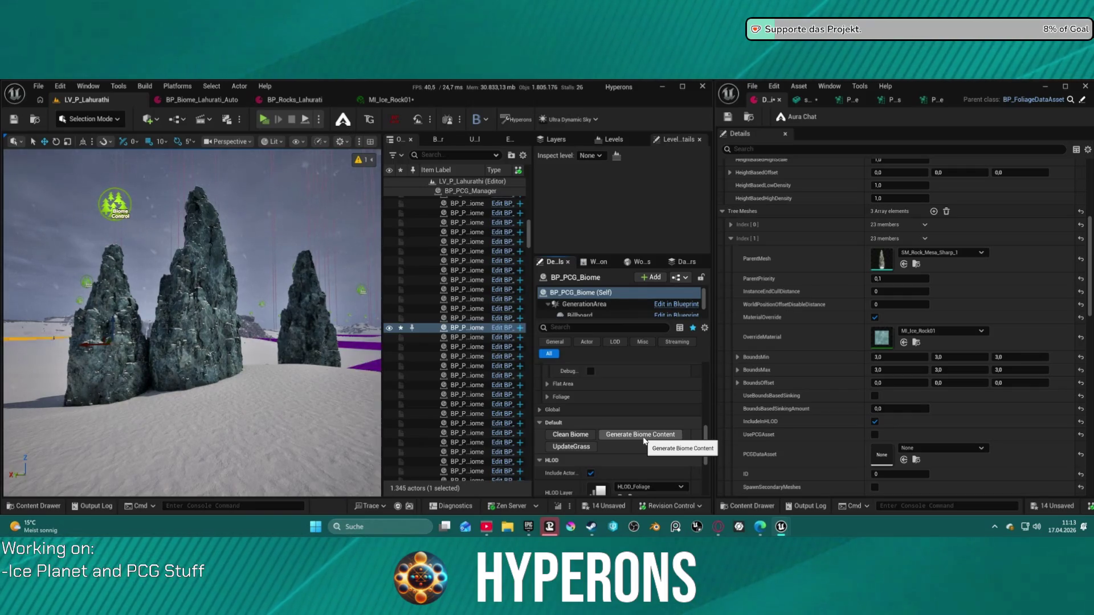
left_click(624, 436)
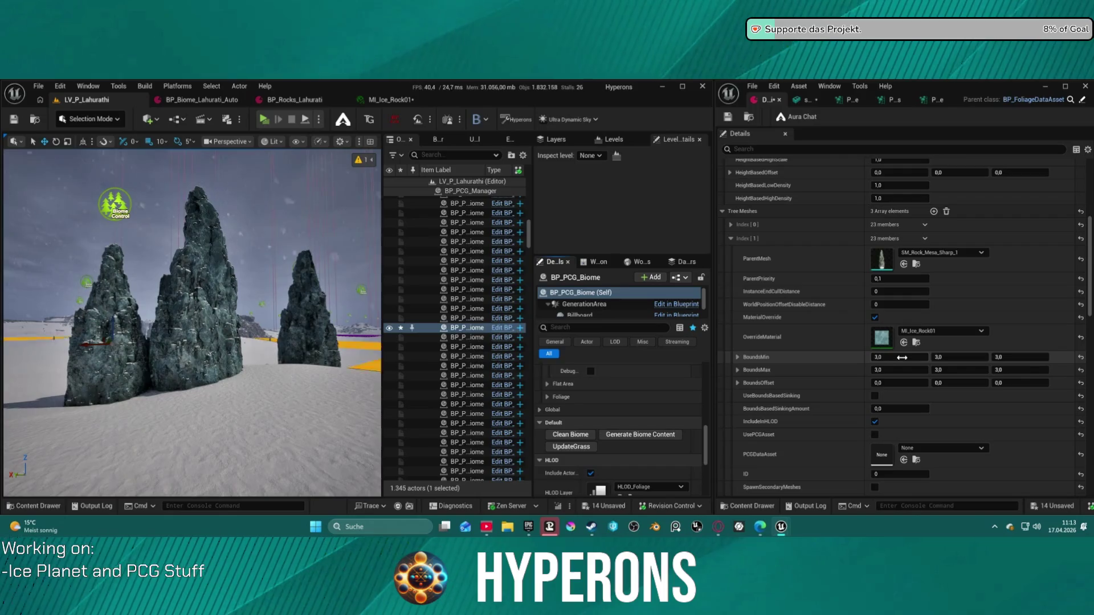
- Raise that entry's BoundsMin to 10 on all three axes, leaving BoundsMax unchanged
scroll(903, 357, "up", 2)
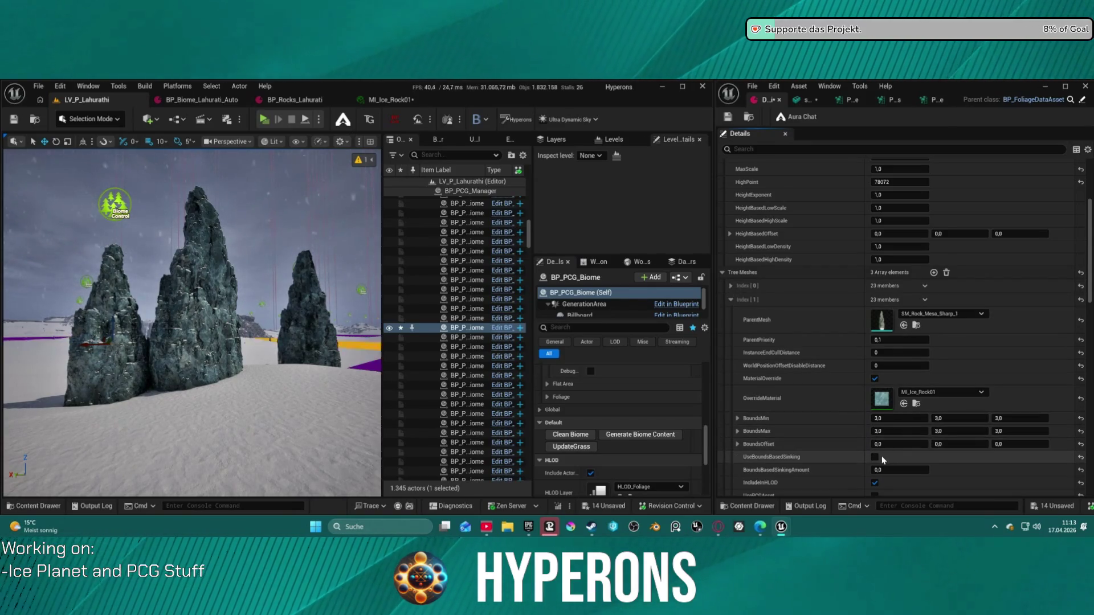
scroll(891, 407, "down", 2)
scroll(891, 406, "down", 5)
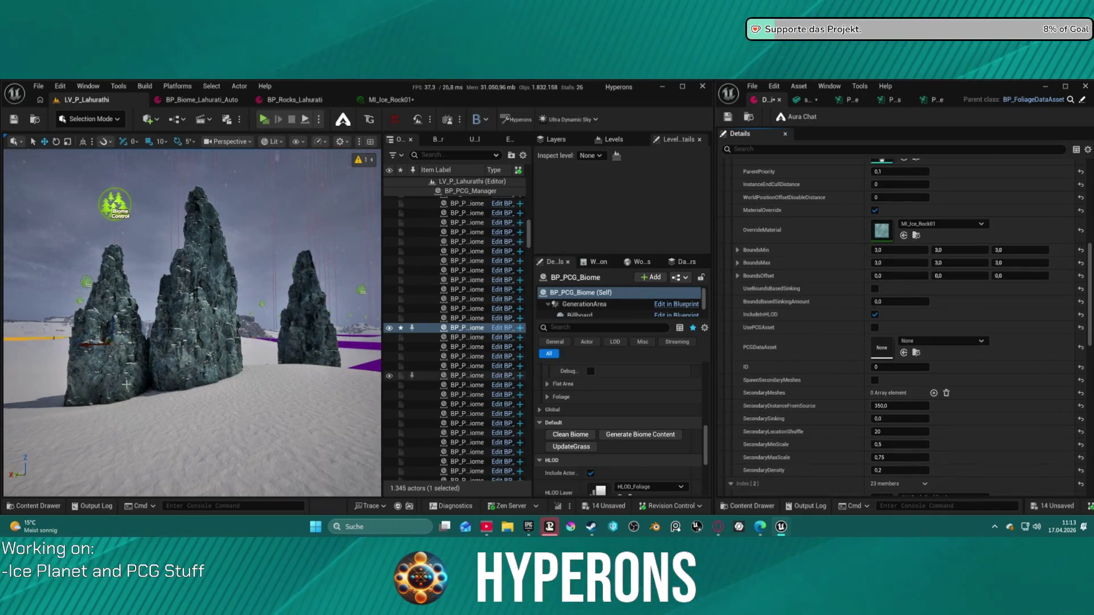
scroll(892, 285, "up", 5)
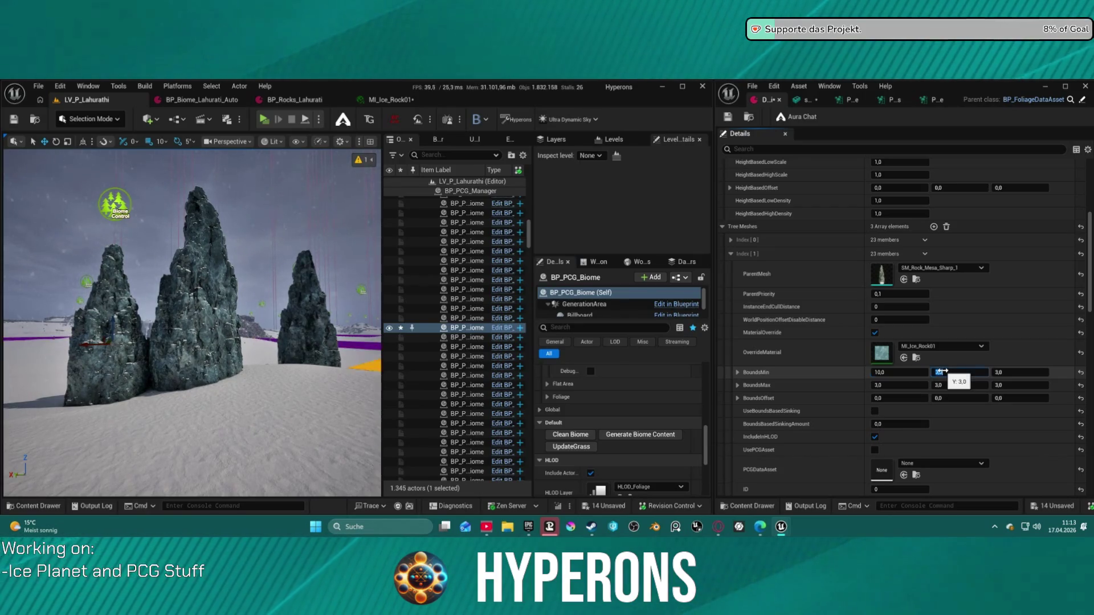
type("10")
key("Tab")
type("10")
key("Tab")
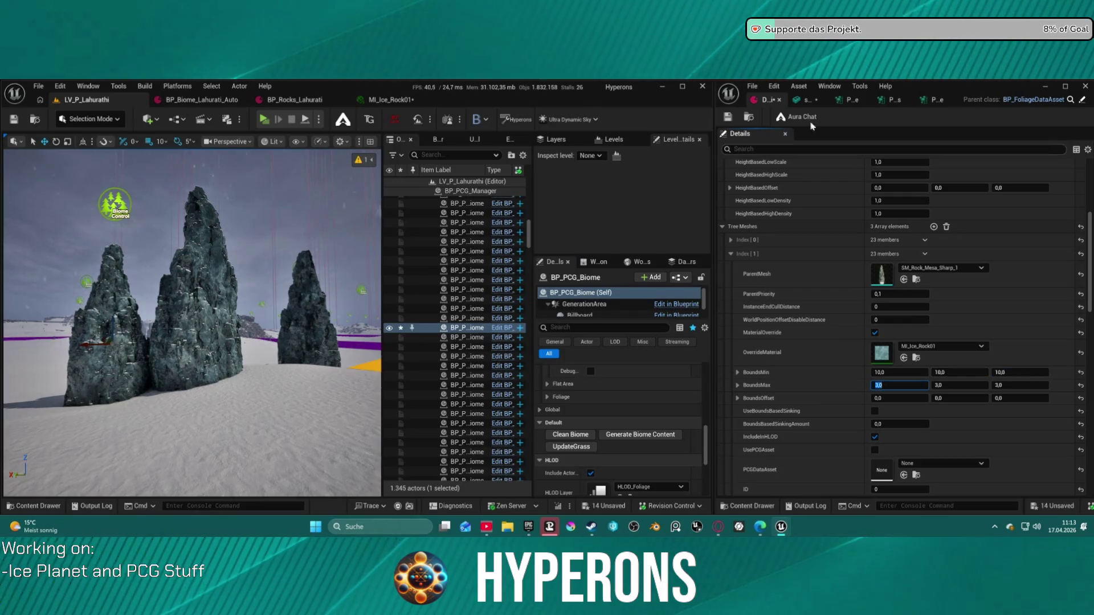
key("Return")
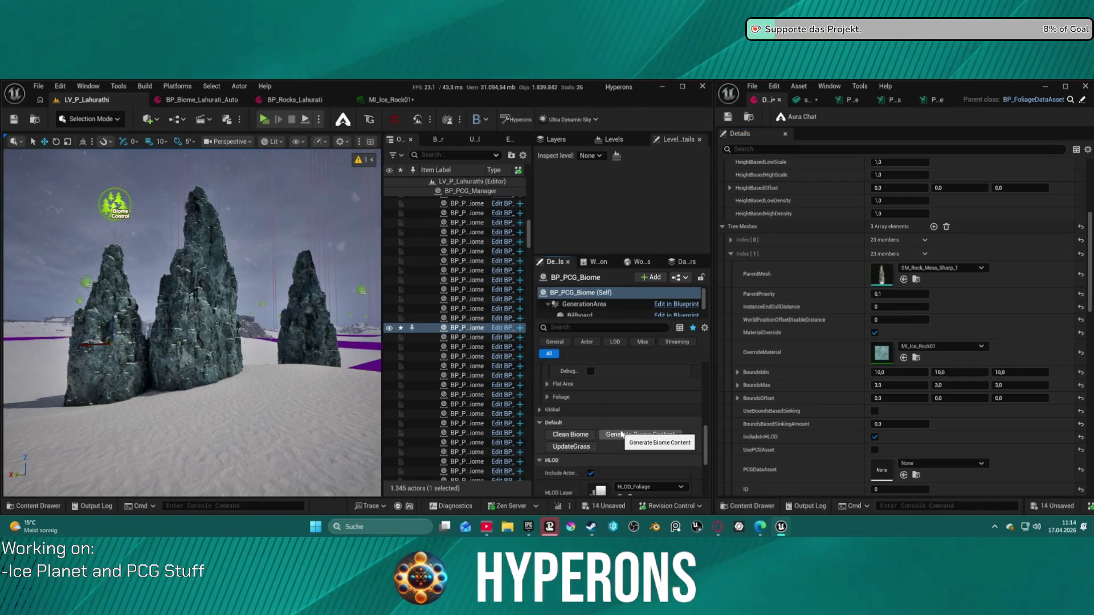
- Regenerate the biome content and fly the camera around to view the rescaled ice spires
left_click(621, 434)
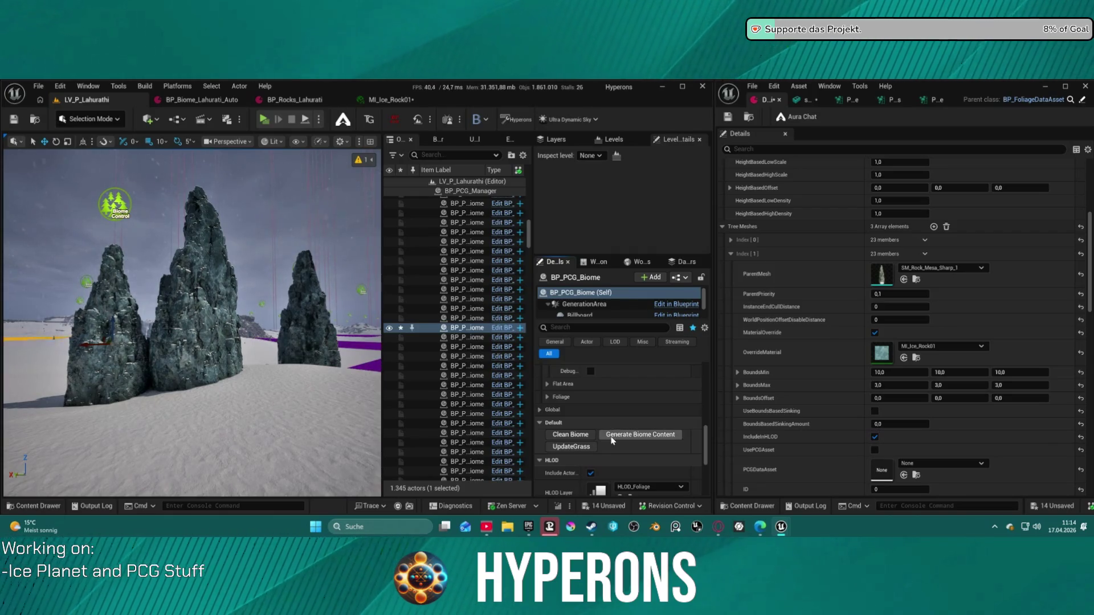
left_click(618, 439)
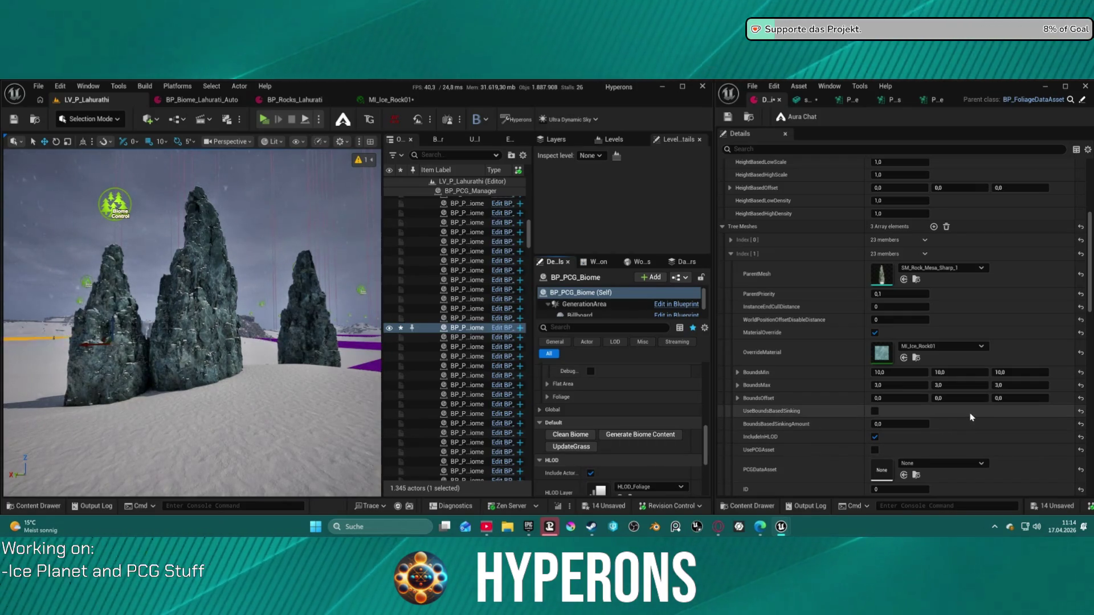
scroll(192, 319, "up", 5)
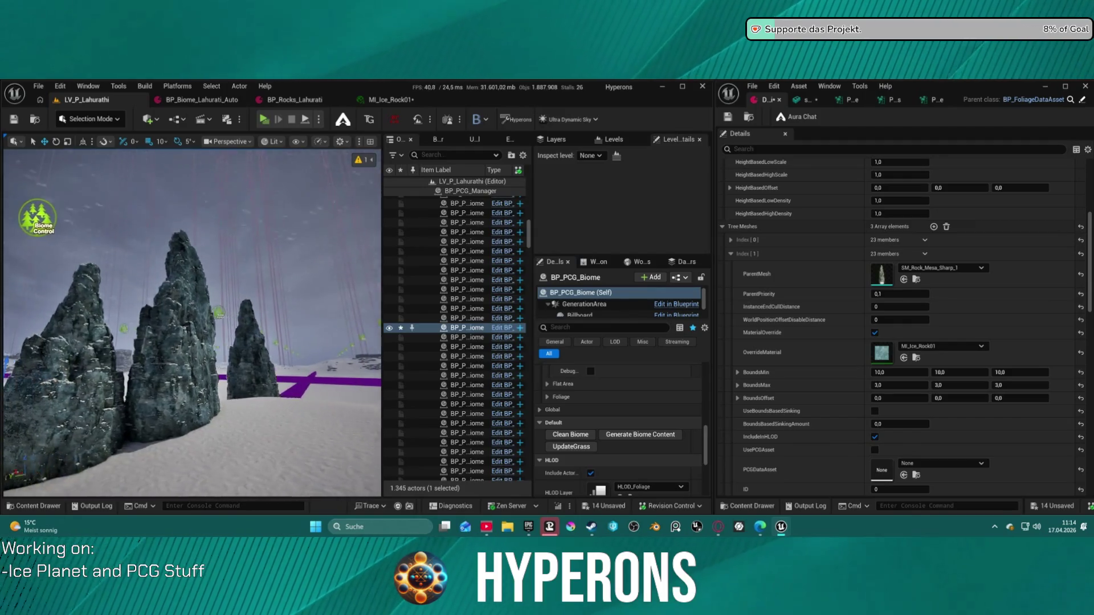
key("a")
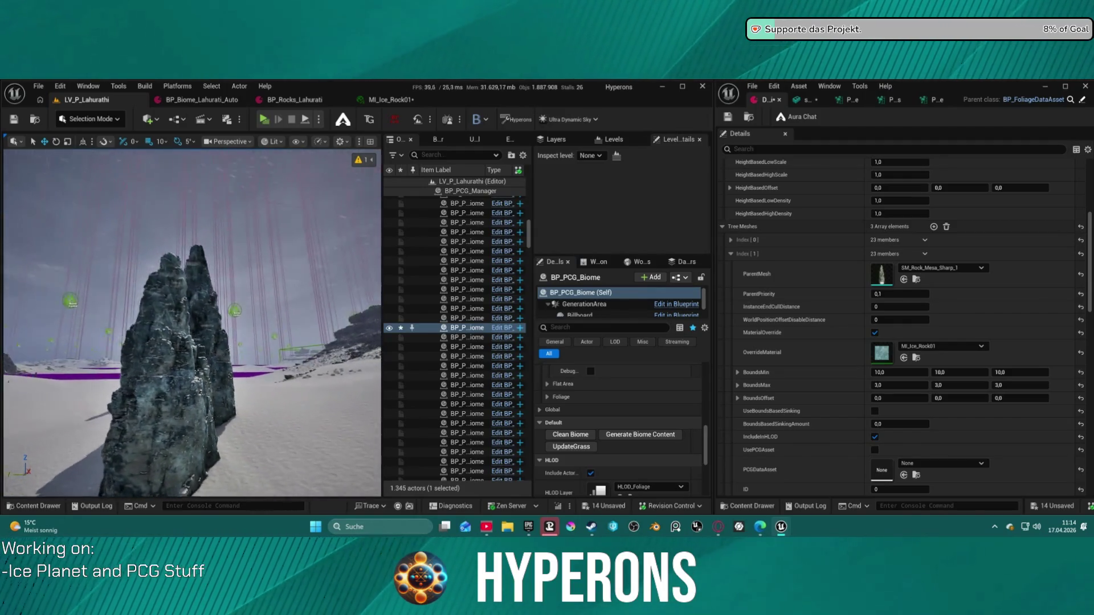
left_click_drag(281, 364, 280, 364)
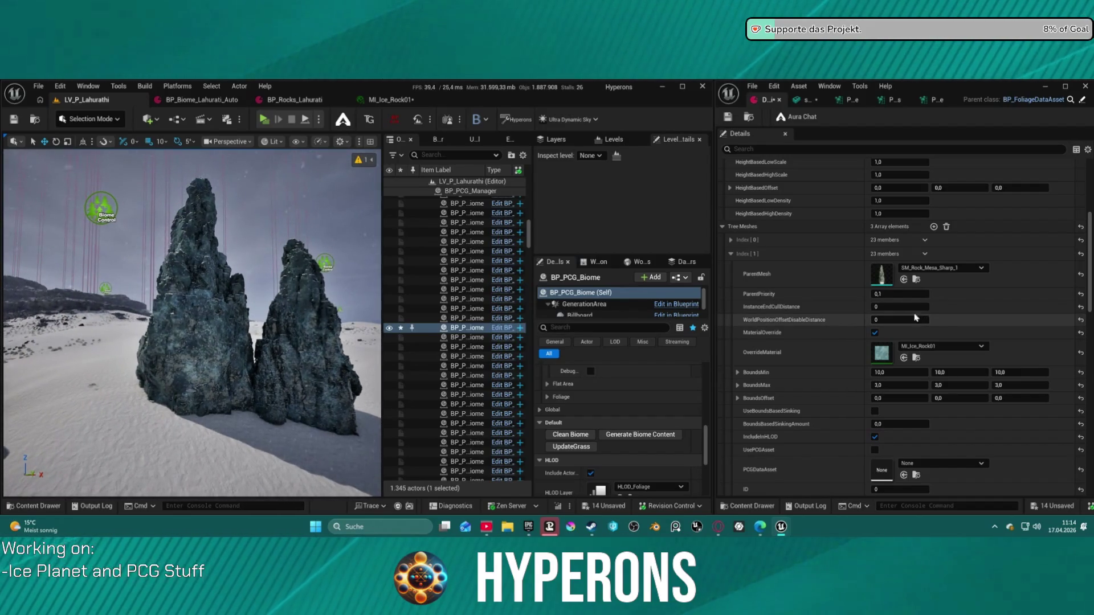
left_click_drag(238, 352, 238, 352)
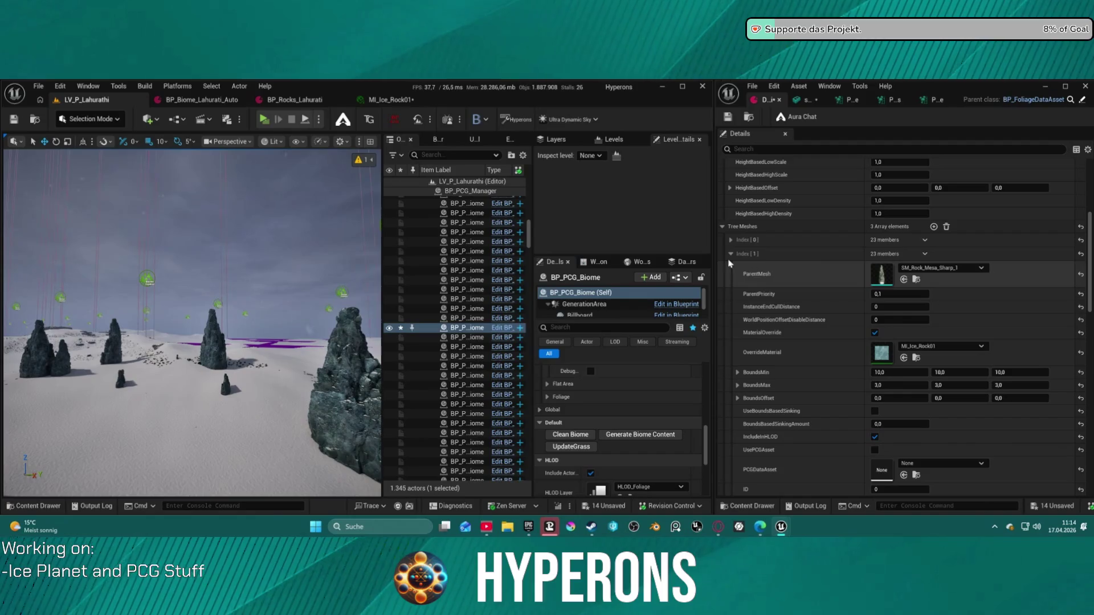
- Assign SM_Plate_Rock_2 to the third Tree Meshes entry's ParentMesh and regenerate the biome
scroll(743, 270, "down", 5)
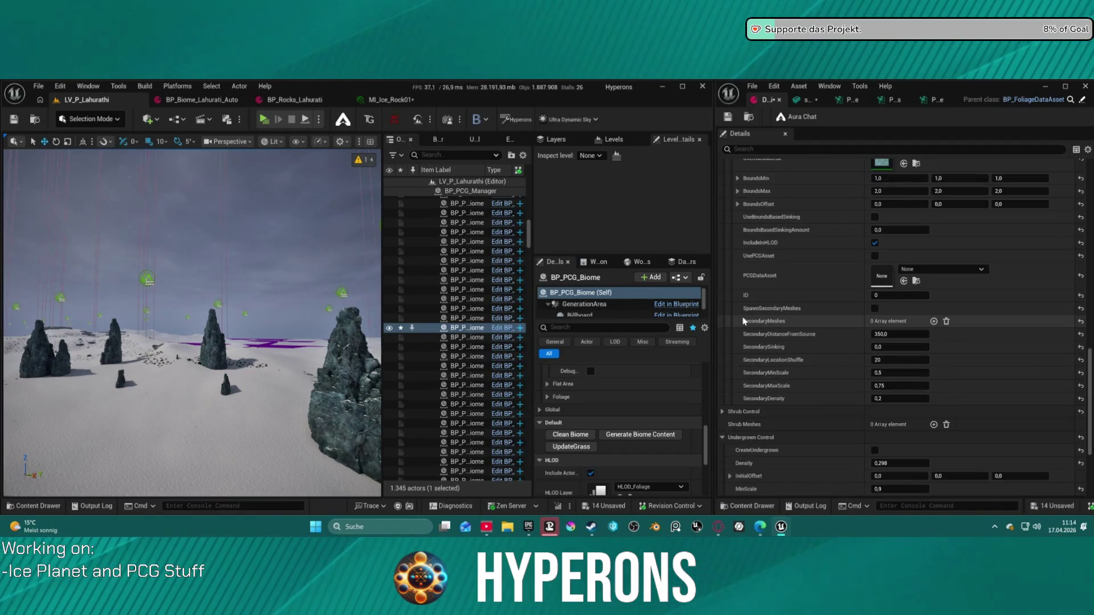
scroll(744, 319, "up", 4)
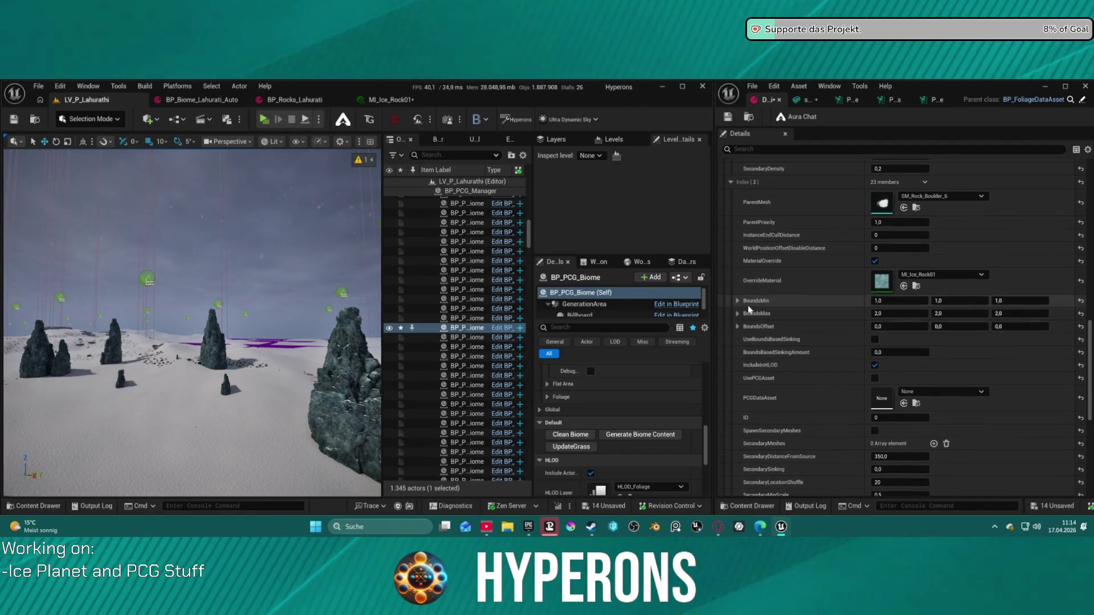
mouse_move(264, 354)
left_mouse_down()
mouse_move(137, 270)
mouse_move(128, 194)
mouse_move(272, 201)
left_mouse_up()
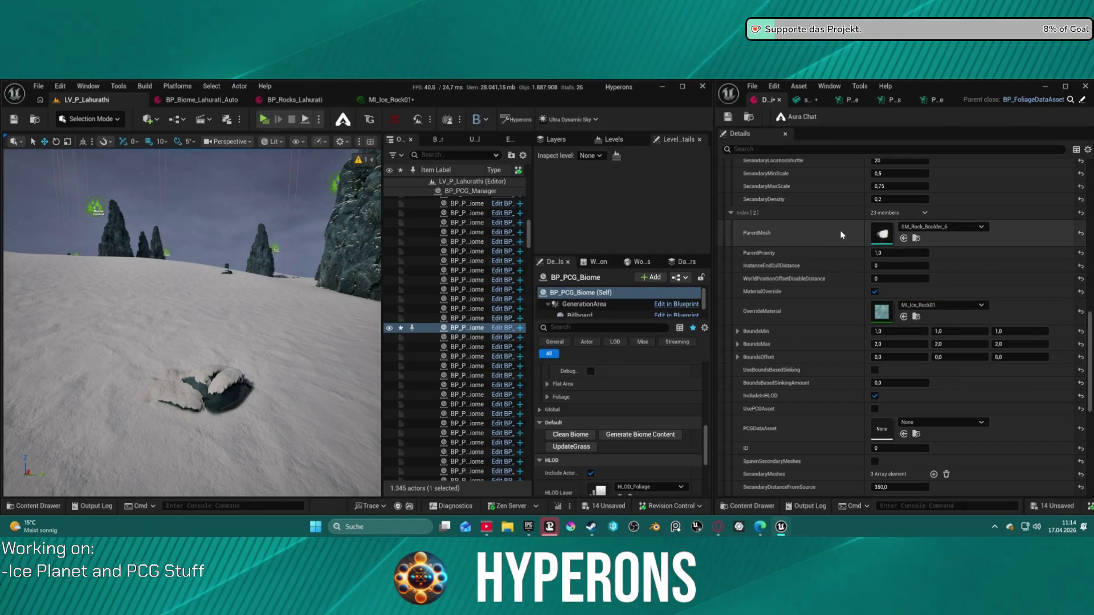
mouse_move(854, 188)
left_mouse_down()
mouse_move(837, 207)
mouse_move(889, 229)
left_mouse_up()
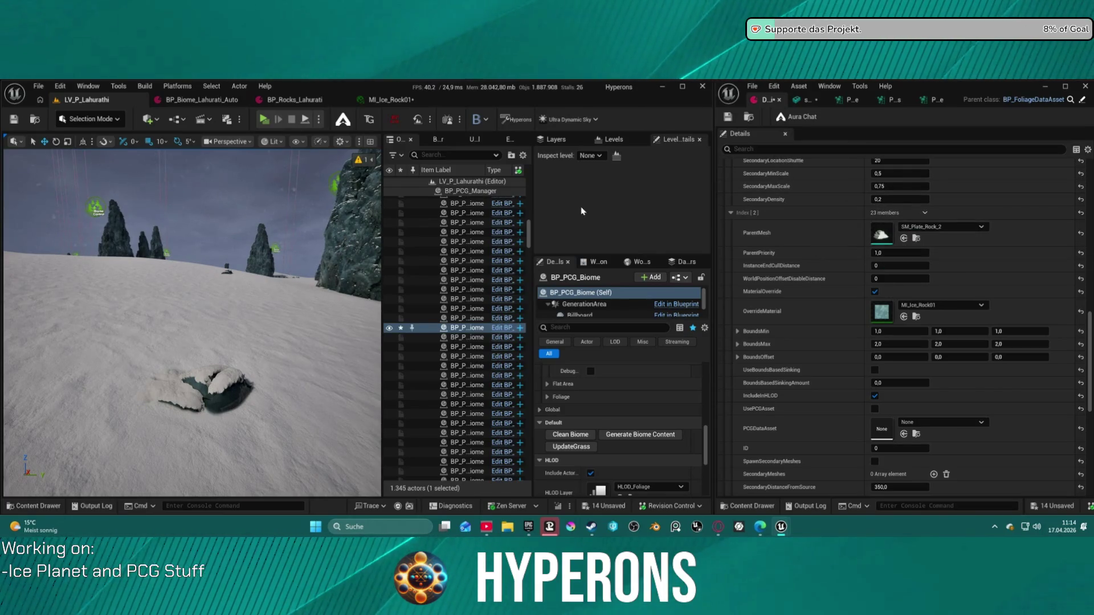
left_click(650, 439)
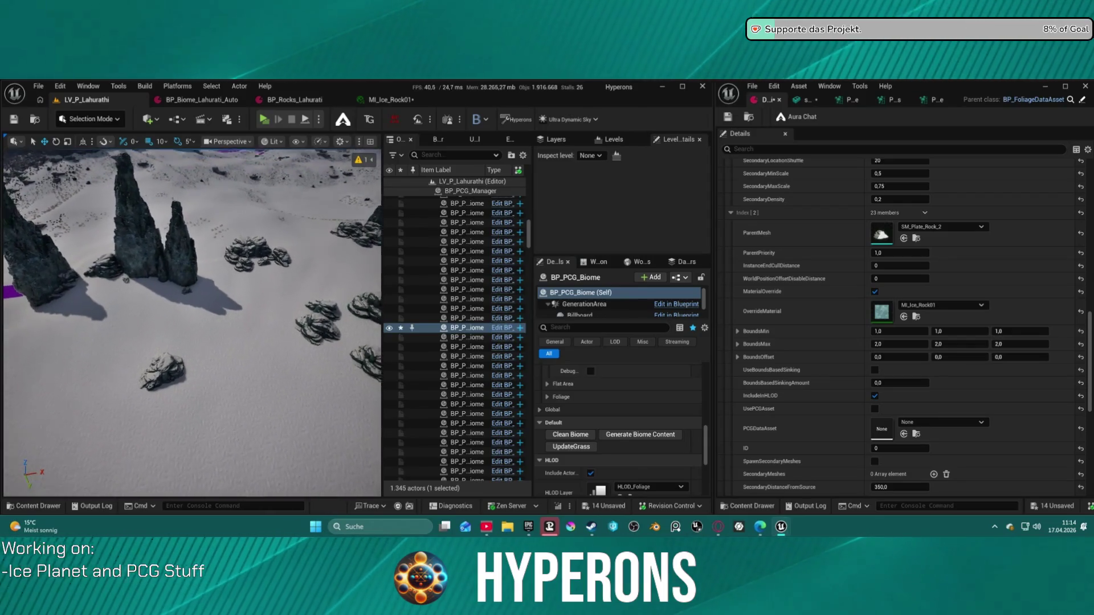
- Assign SM_Medium_Rock_1 to the third Tree Meshes entry and regenerate the biome content
mouse_move(969, 239)
left_mouse_down()
mouse_move(865, 242)
mouse_move(889, 248)
mouse_move(882, 234)
left_mouse_up()
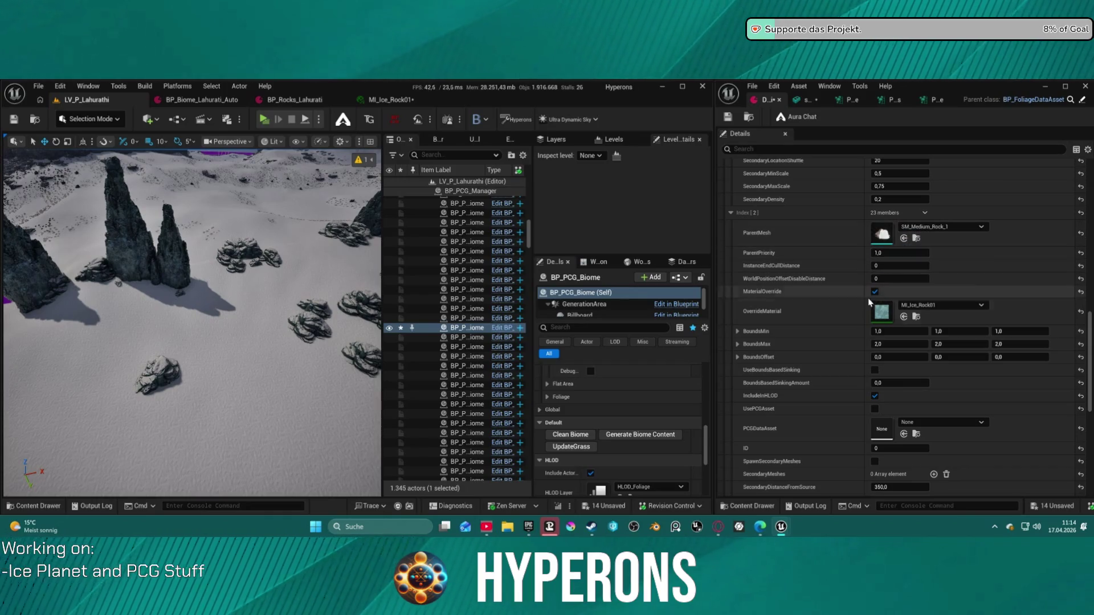
left_click(638, 438)
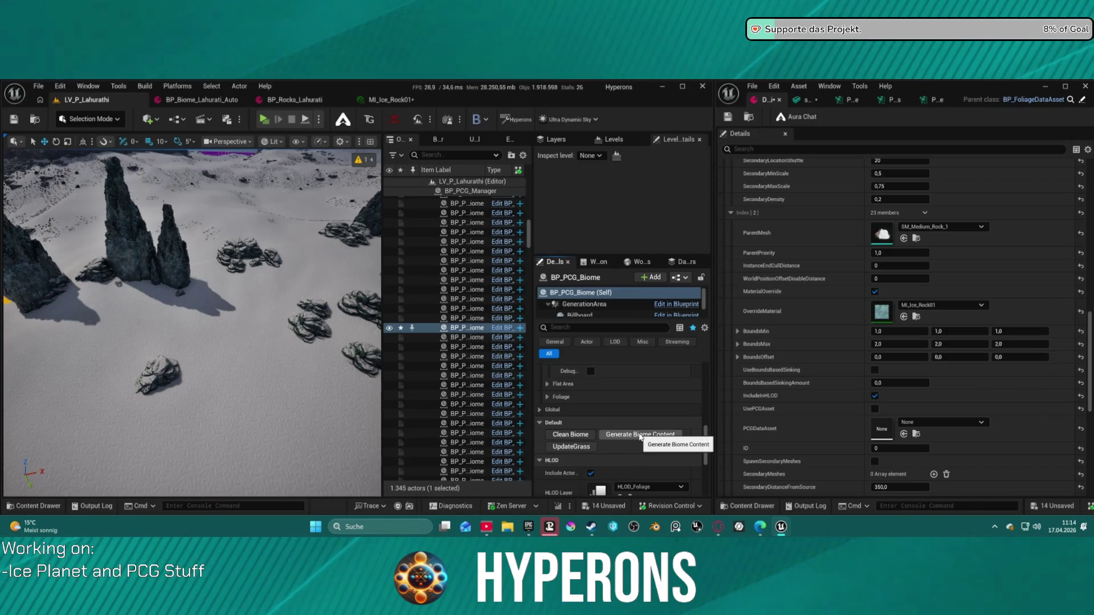
left_click(640, 437)
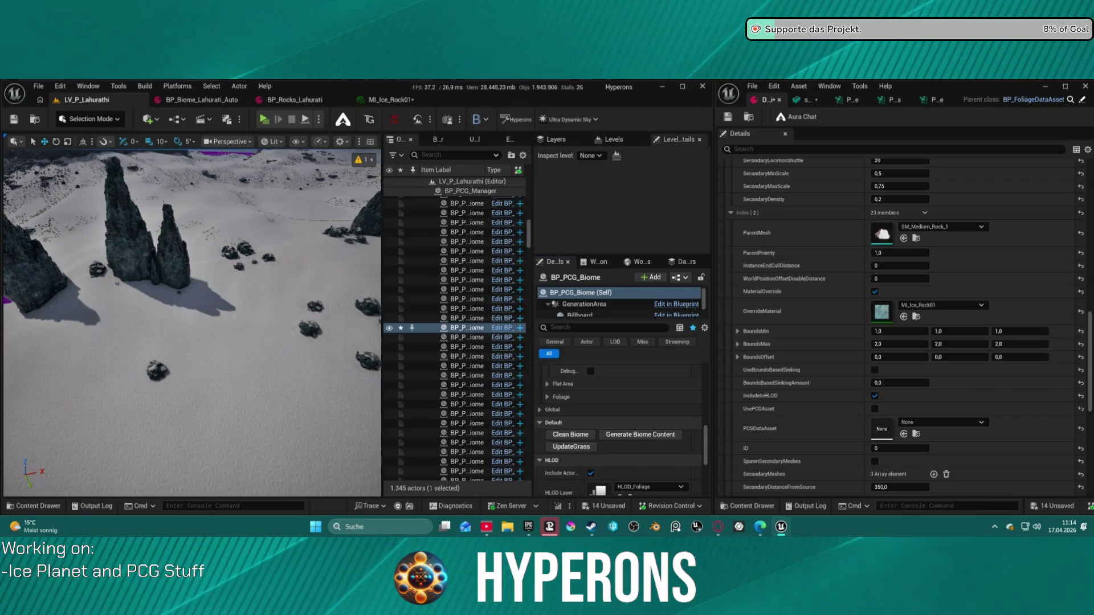
- Fly the camera low between the ice spires to inspect the surrounding boulders
key("w")
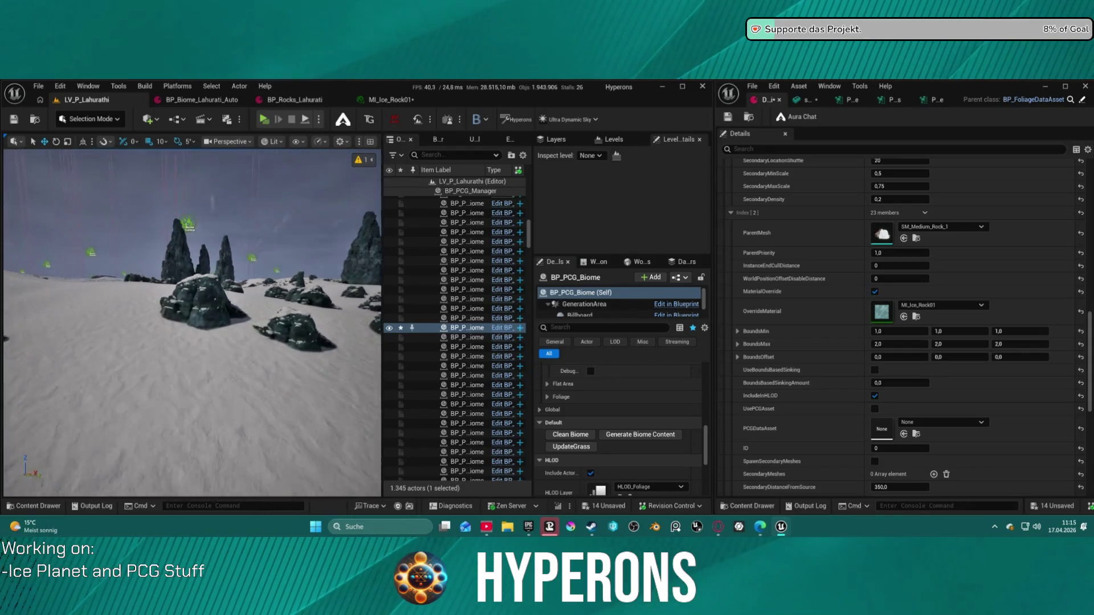
key("w")
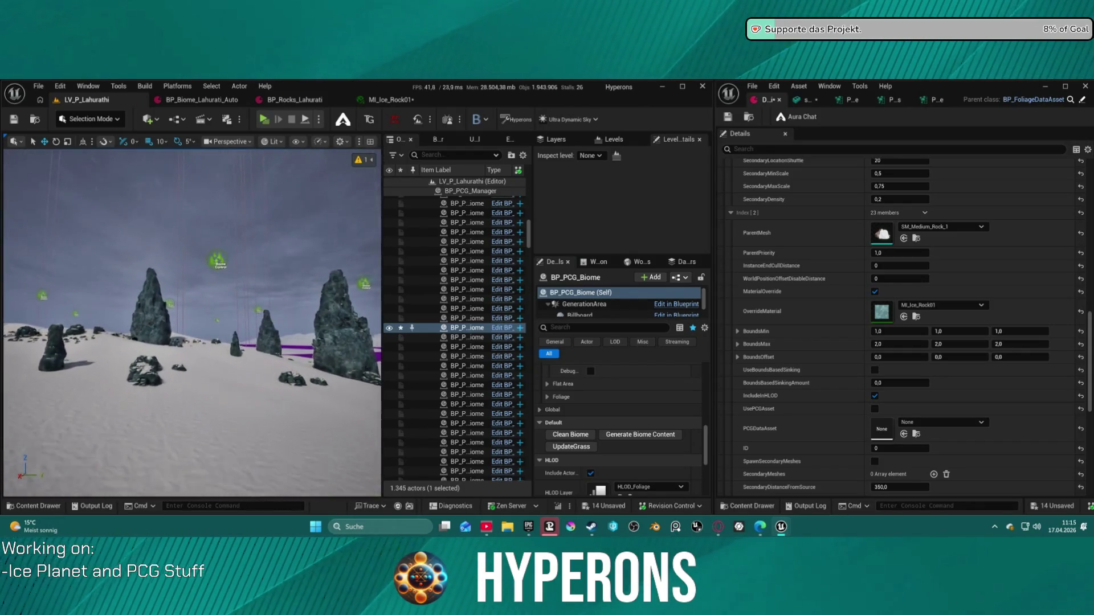
key("w")
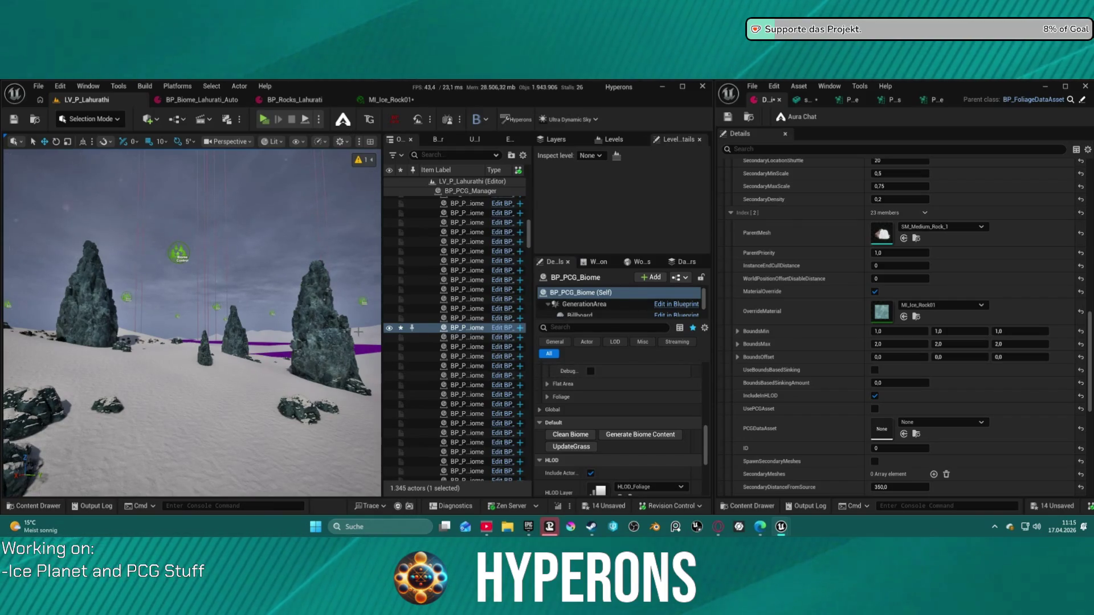
key("w")
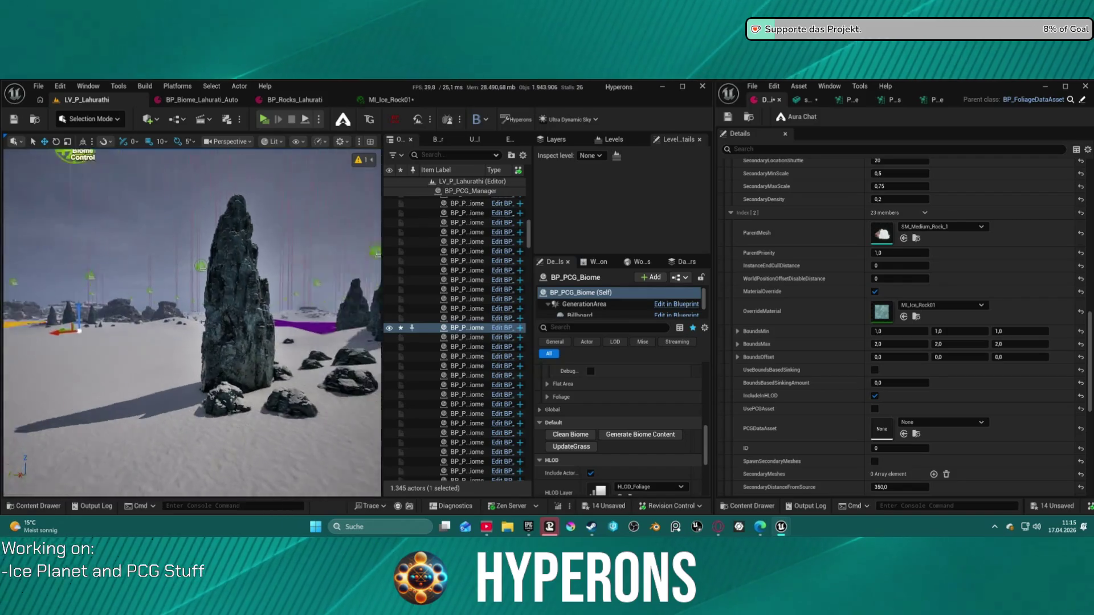
key("s")
key("w")
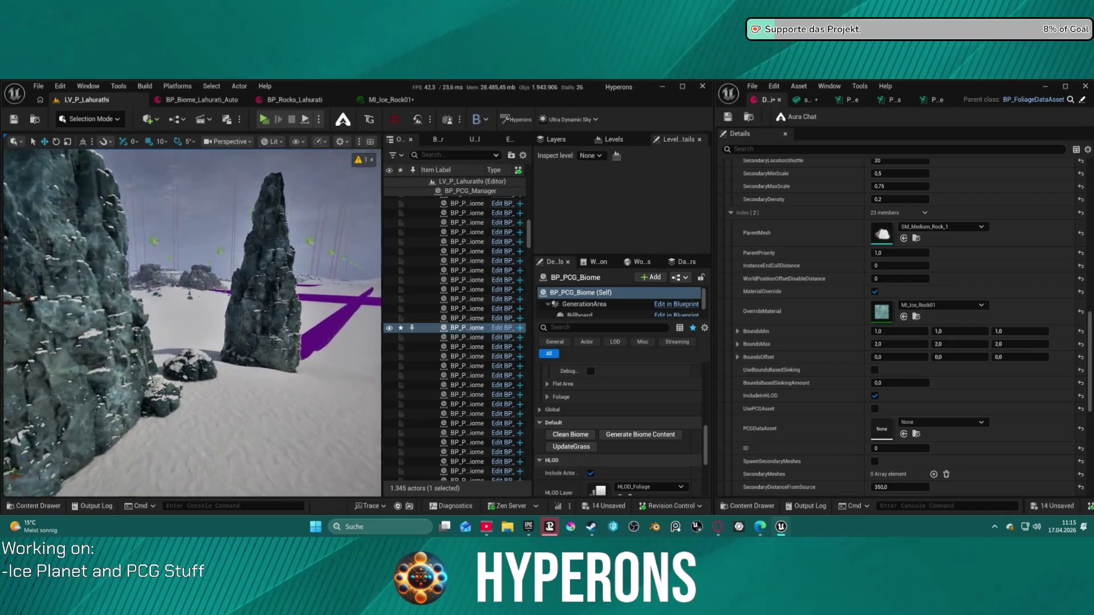
key("w")
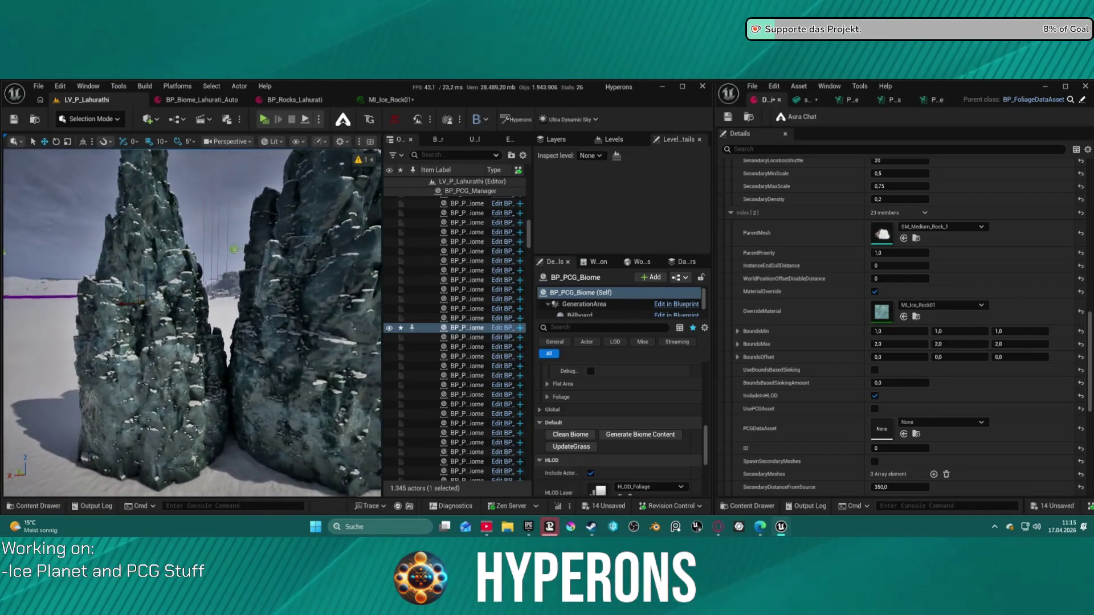
key("w")
key("s")
scroll(954, 343, "down", 1)
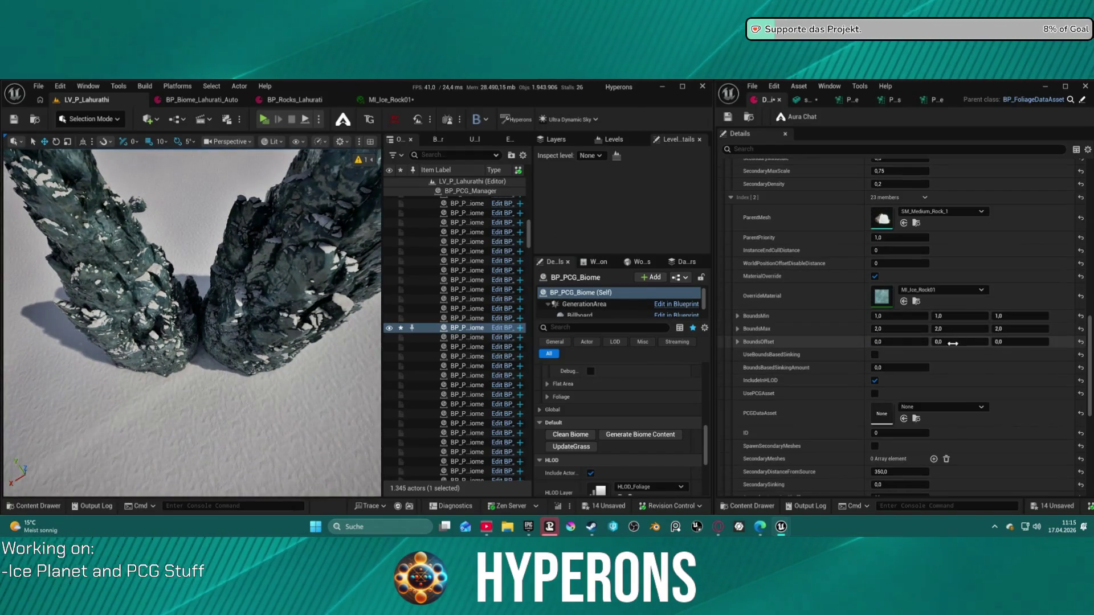
- Copy the Rock Mesa entry's BoundsMin into BoundsMax so all axes read 10,0, then check PCGDataAsset options
scroll(895, 351, "down", 5)
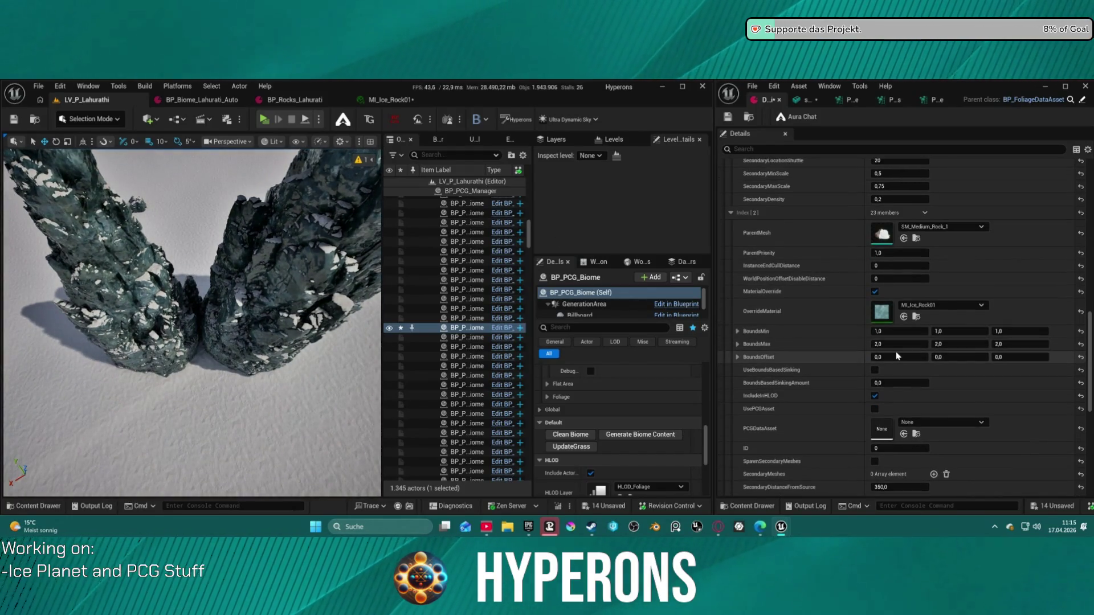
scroll(902, 354, "up", 8)
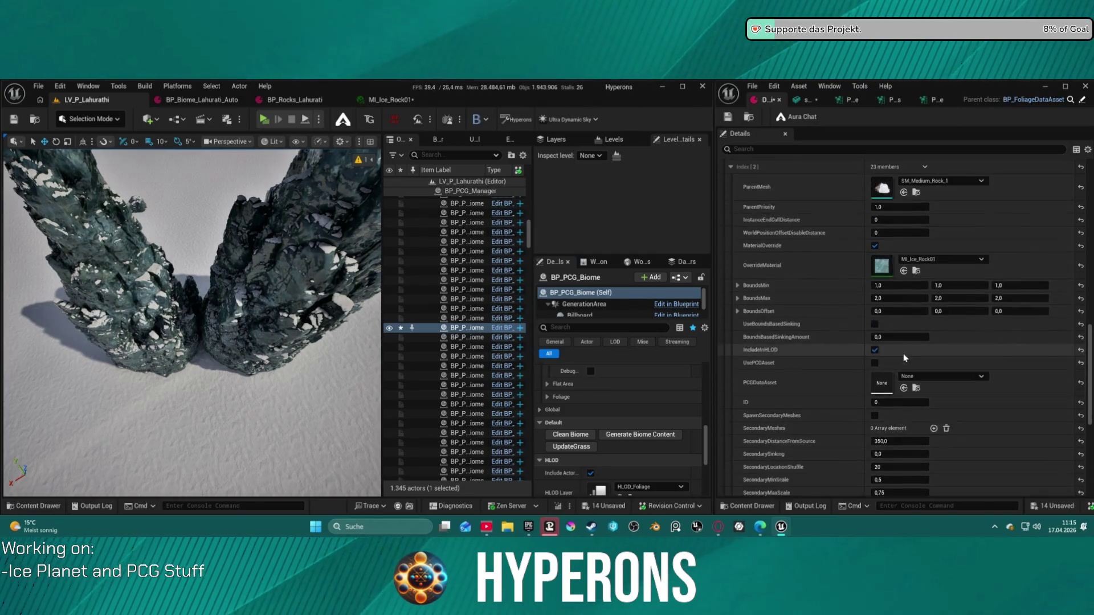
scroll(905, 357, "up", 1)
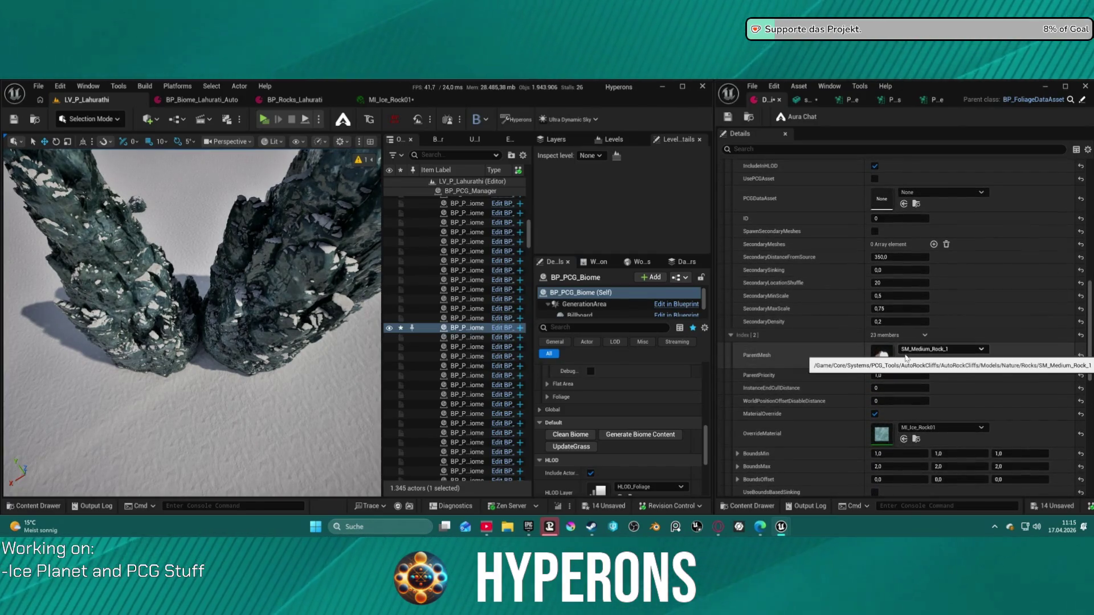
scroll(985, 399, "down", 5)
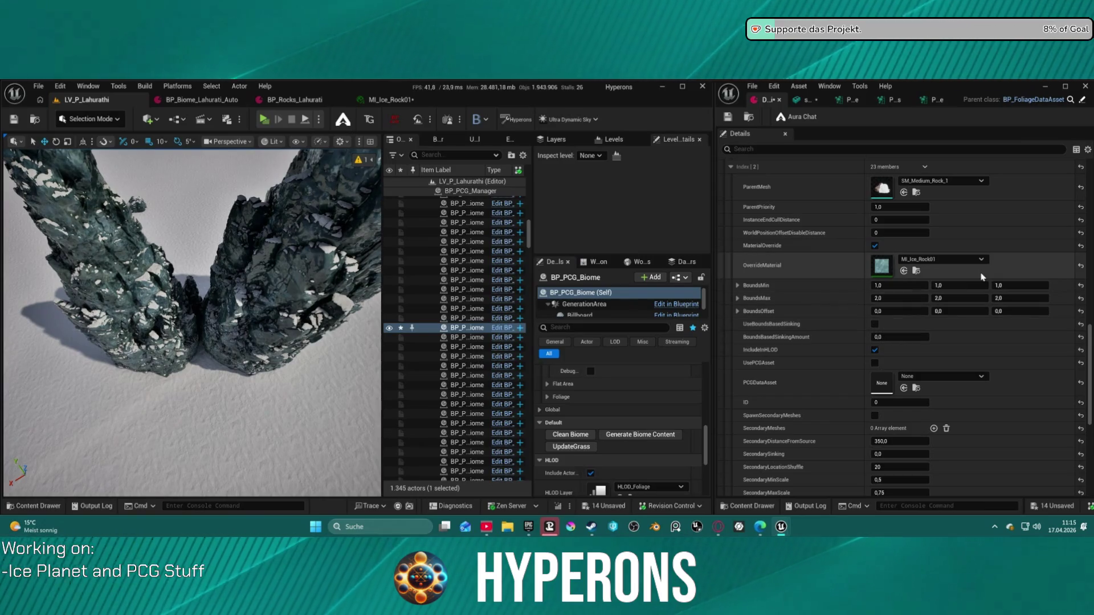
scroll(907, 249, "up", 10)
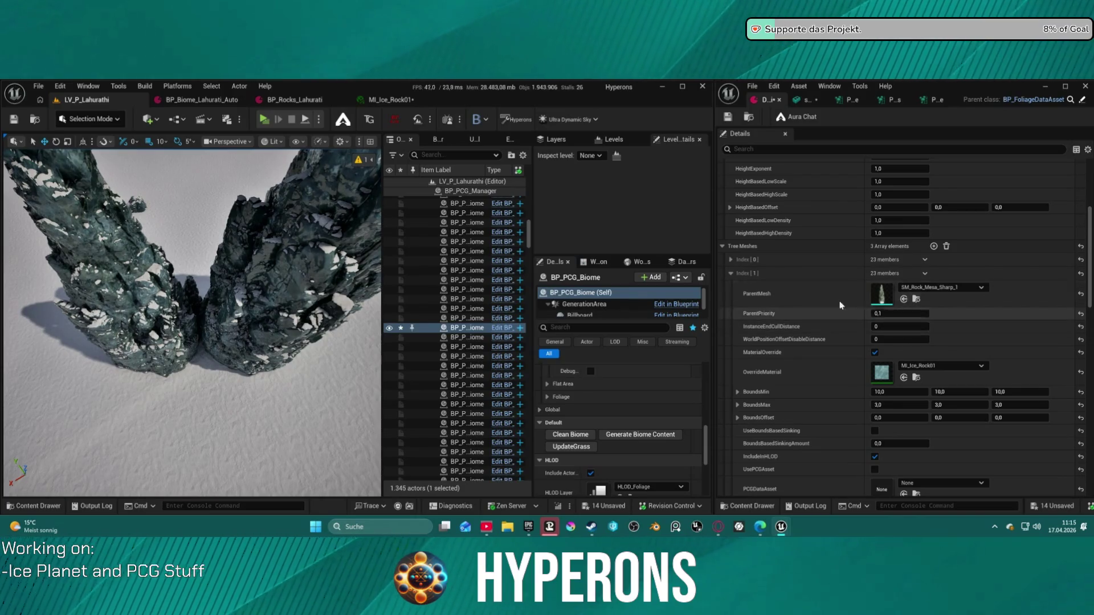
scroll(852, 392, "down", 2)
scroll(846, 386, "down", 1)
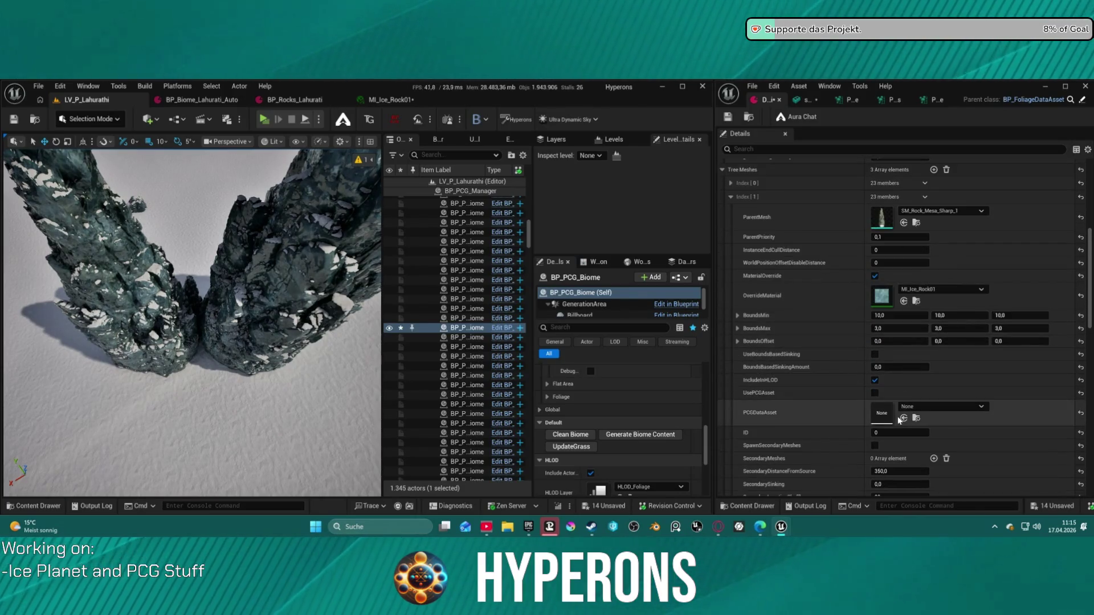
right_click(822, 317, "shift")
left_click(822, 329, "shift")
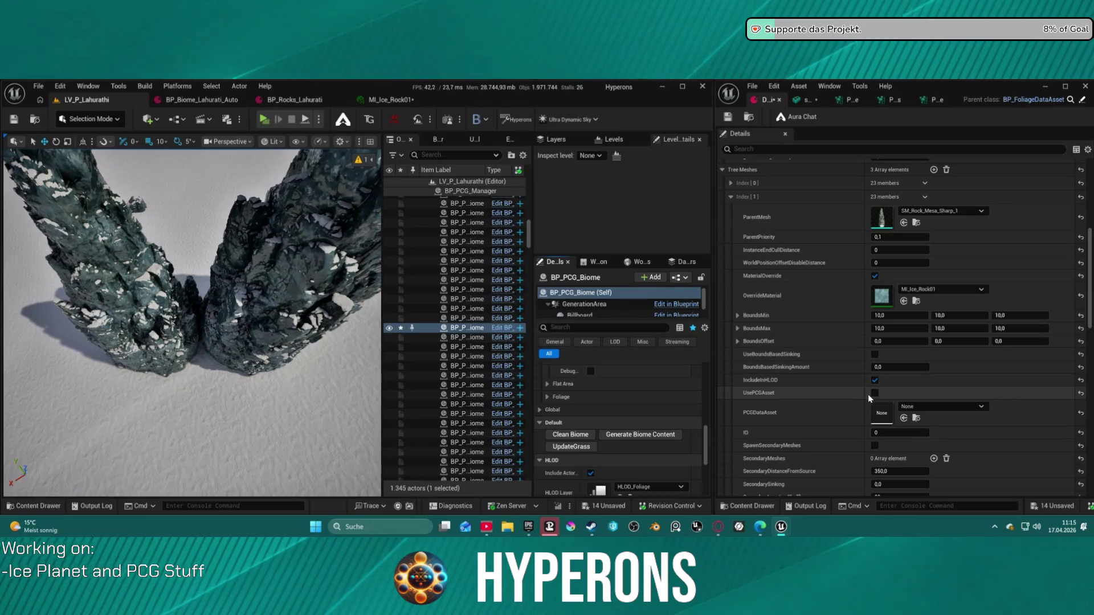
scroll(867, 394, "down", 3)
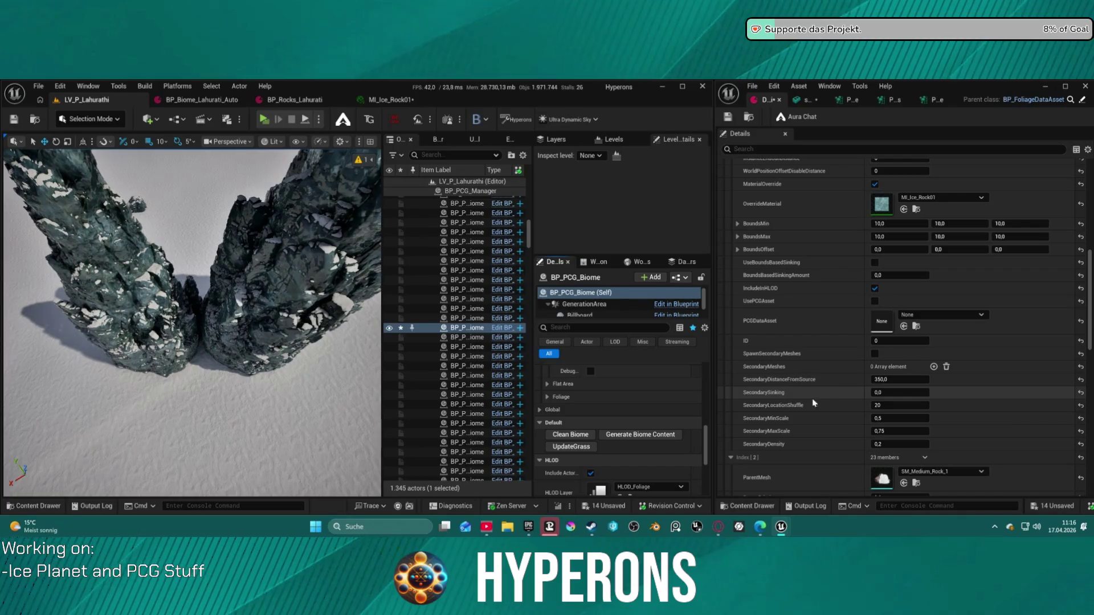
left_click(915, 316)
- Enable SpawnSecondaryMeshes, add one secondary mesh pasted as SM_Medium_Rock_1, and save the asset
left_click(917, 323)
scroll(906, 392, "down", 2)
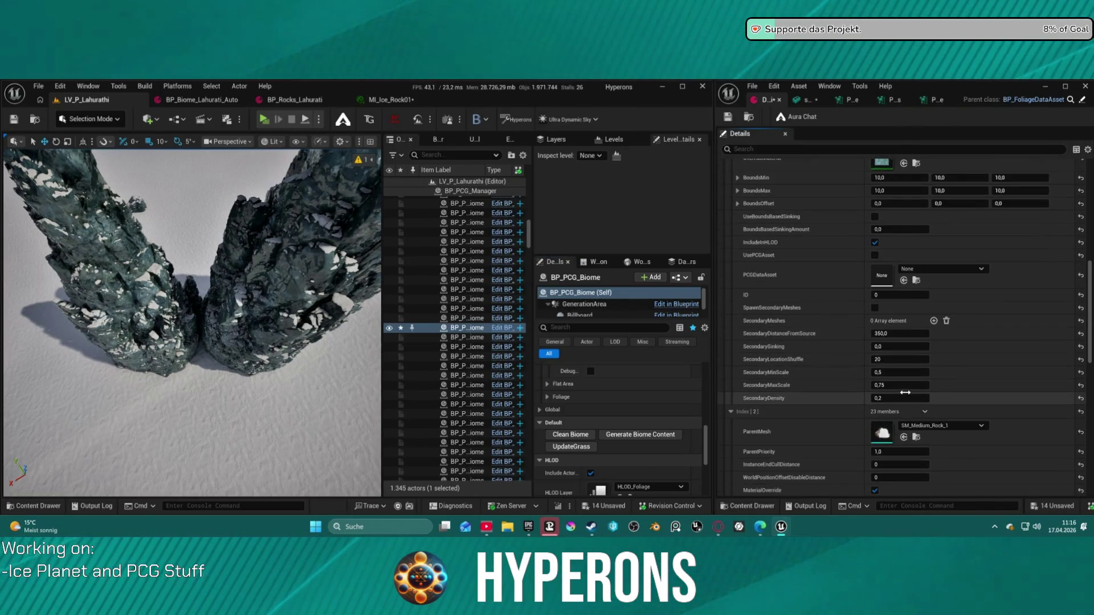
left_click(875, 308)
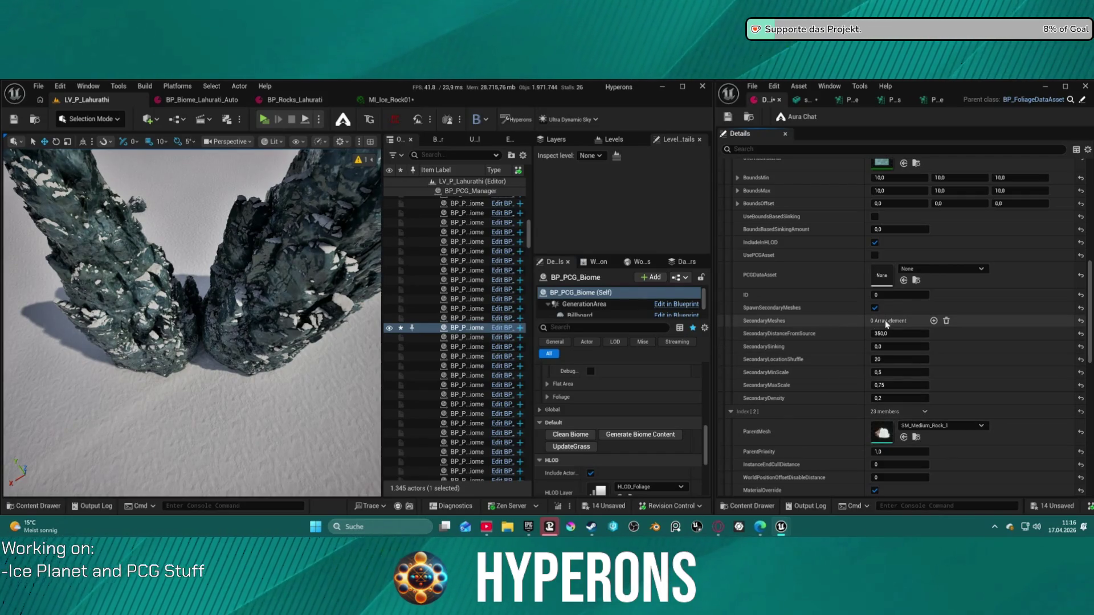
left_click(933, 321)
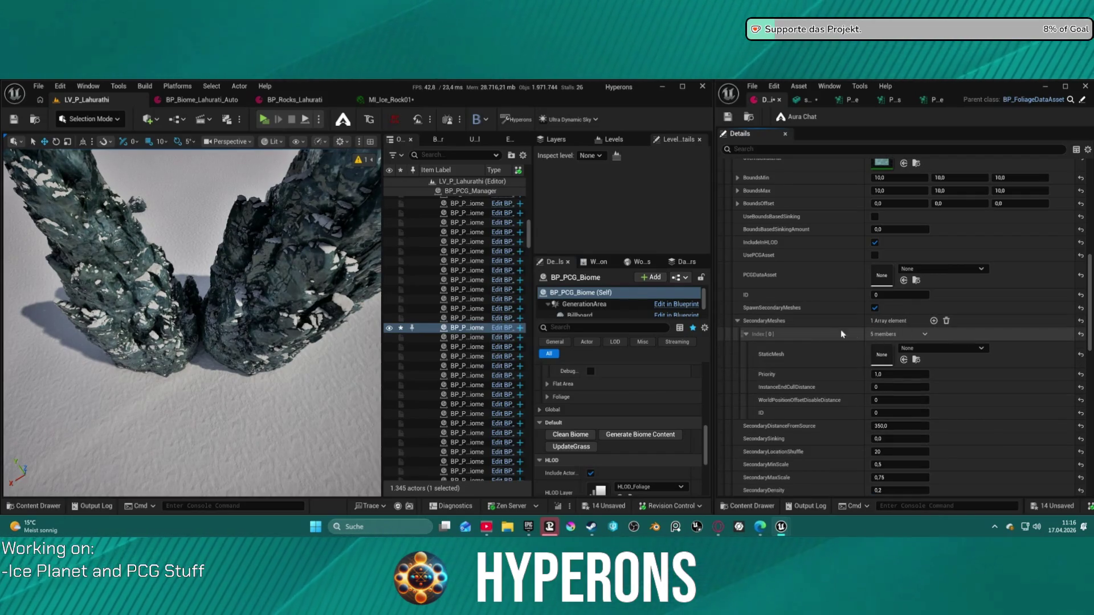
key("ctrl+v")
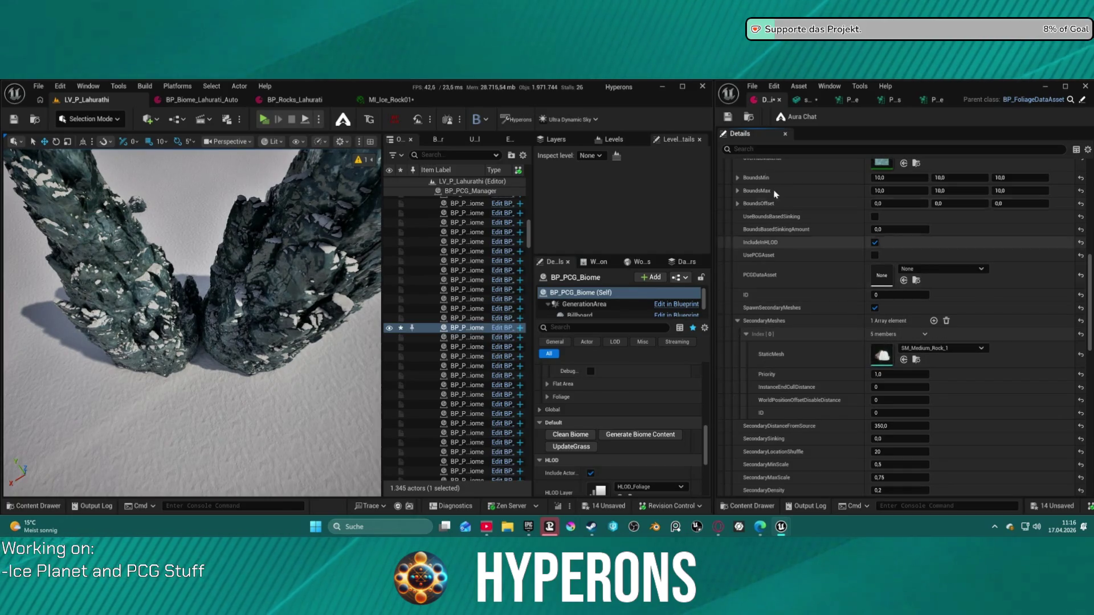
left_click(727, 118)
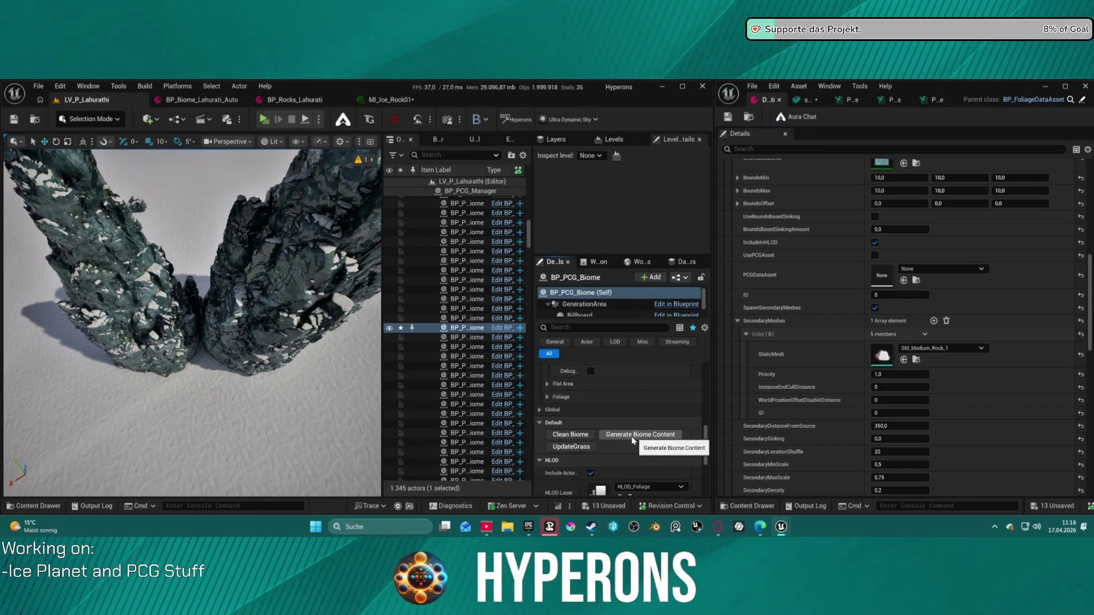
- Clean and regenerate BP_PCG_Biome, then fly around the snowfield to inspect the medium rocks by the spires
left_click(592, 436)
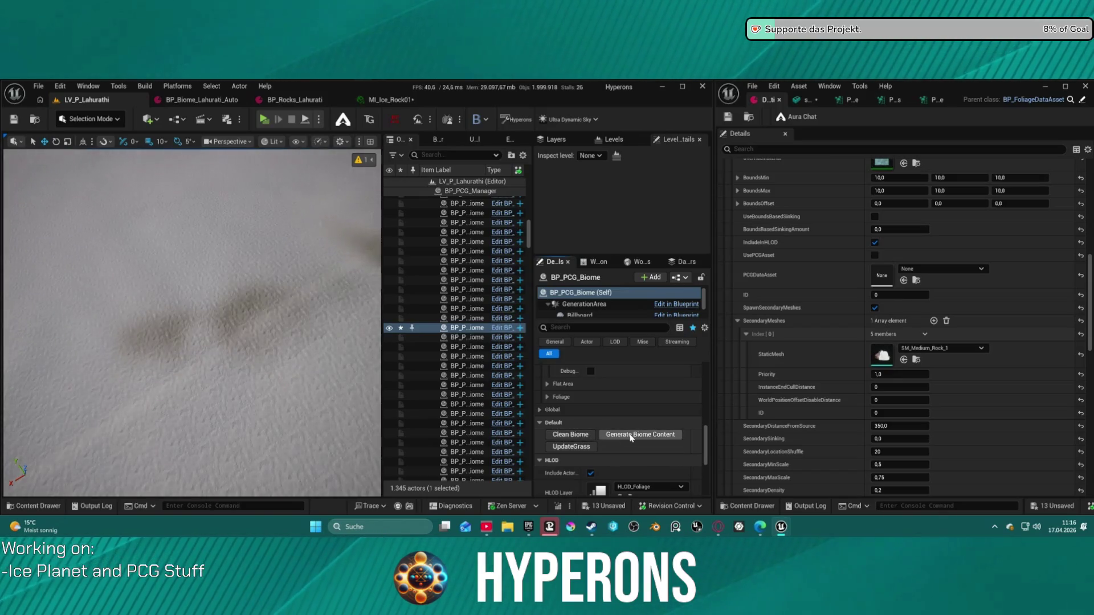
left_click(633, 436)
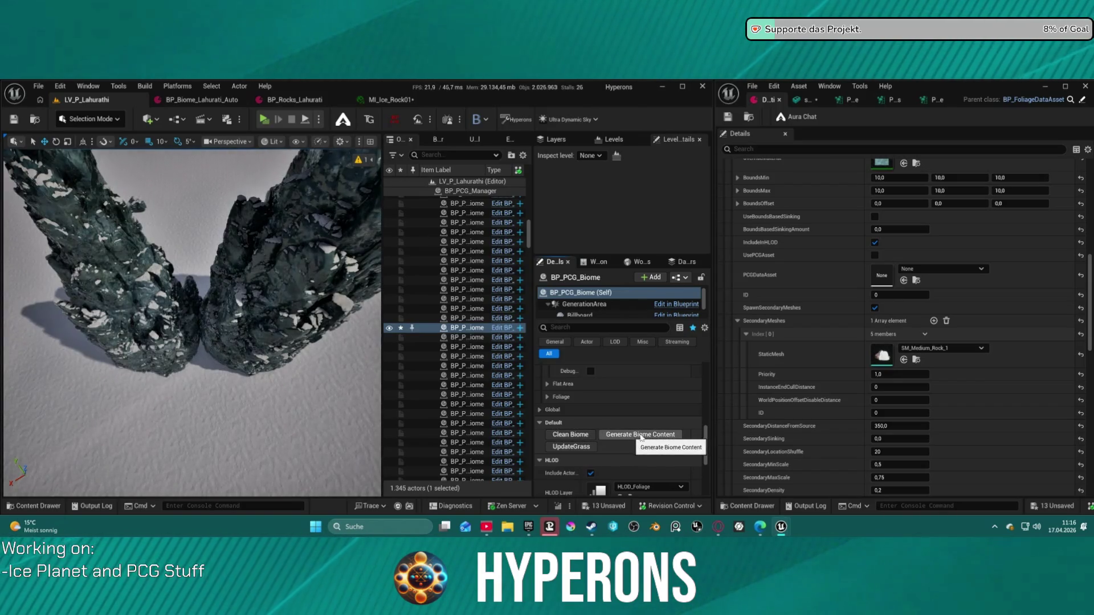
scroll(820, 430, "down", 2)
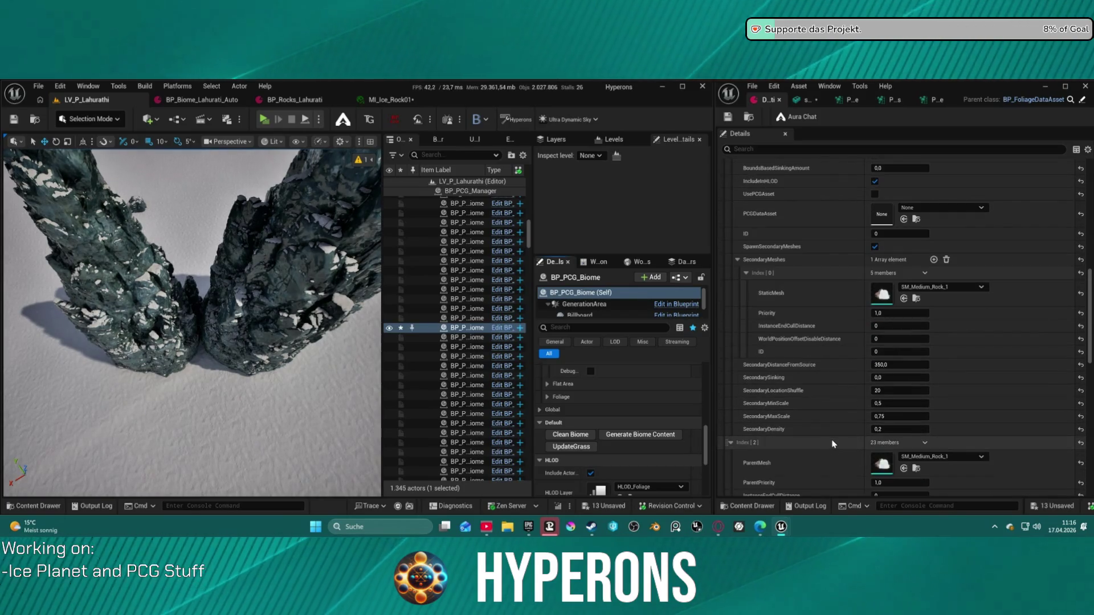
mouse_move(194, 319)
left_mouse_down()
mouse_move(194, 239)
mouse_move(162, 291)
mouse_move(162, 267)
left_mouse_up()
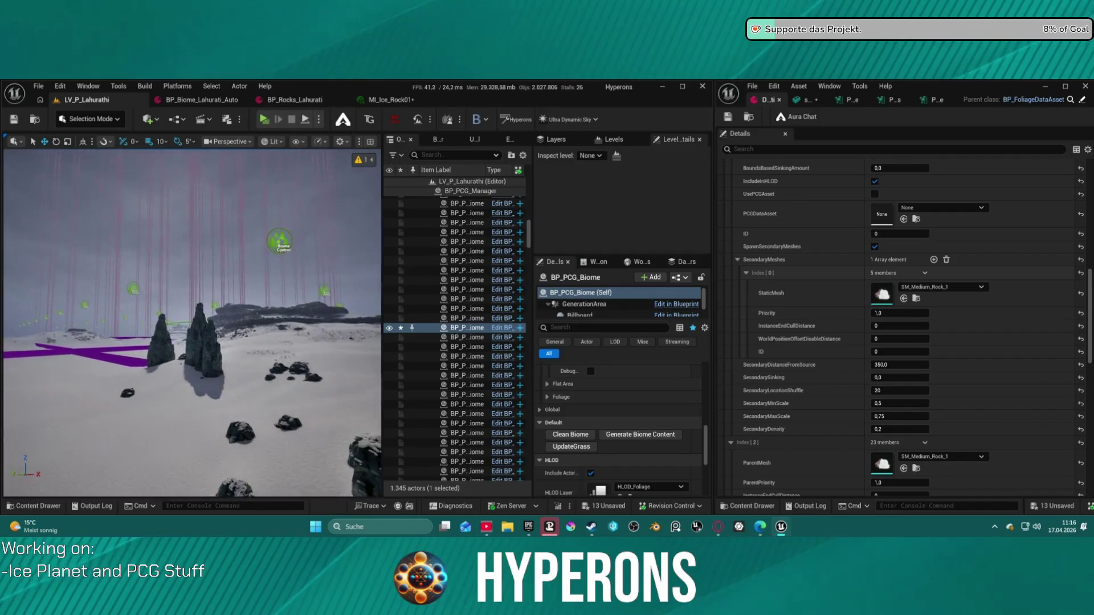
mouse_move(162, 267)
left_mouse_down()
mouse_move(169, 247)
mouse_move(125, 251)
mouse_move(227, 254)
left_mouse_up()
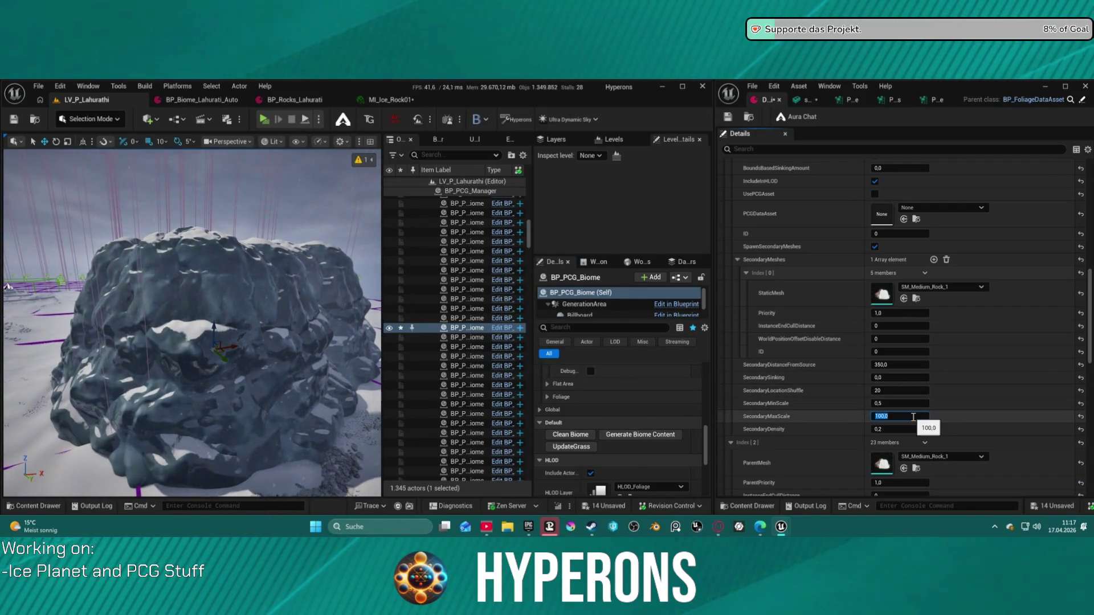
- Lower SecondaryMaxScale from 100,0 to 0,75 and regenerate the biome content
type("0,75")
key("Return")
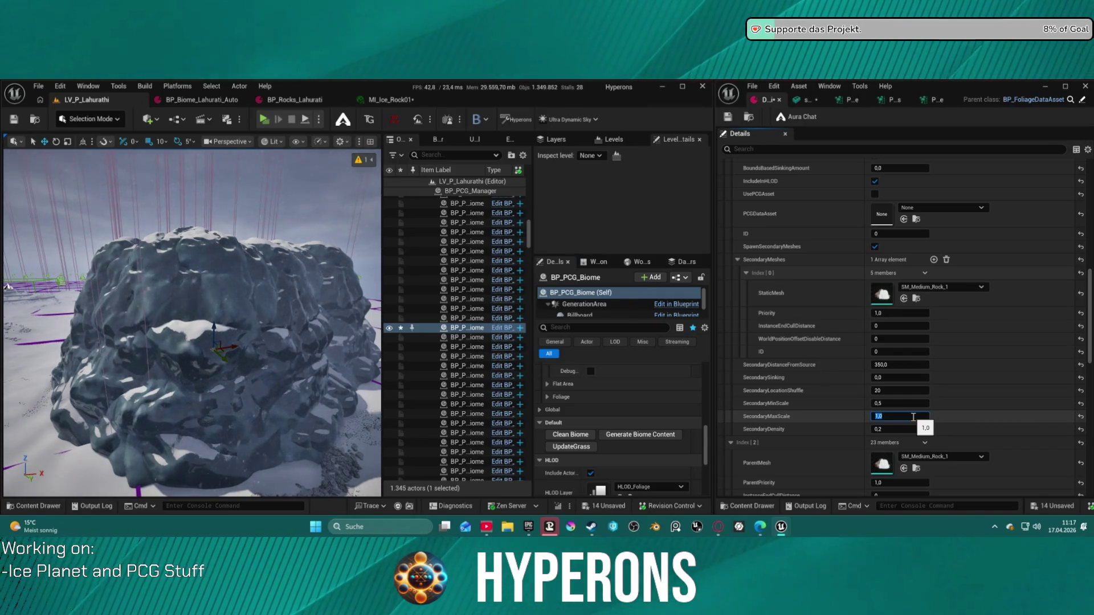
left_click(642, 435)
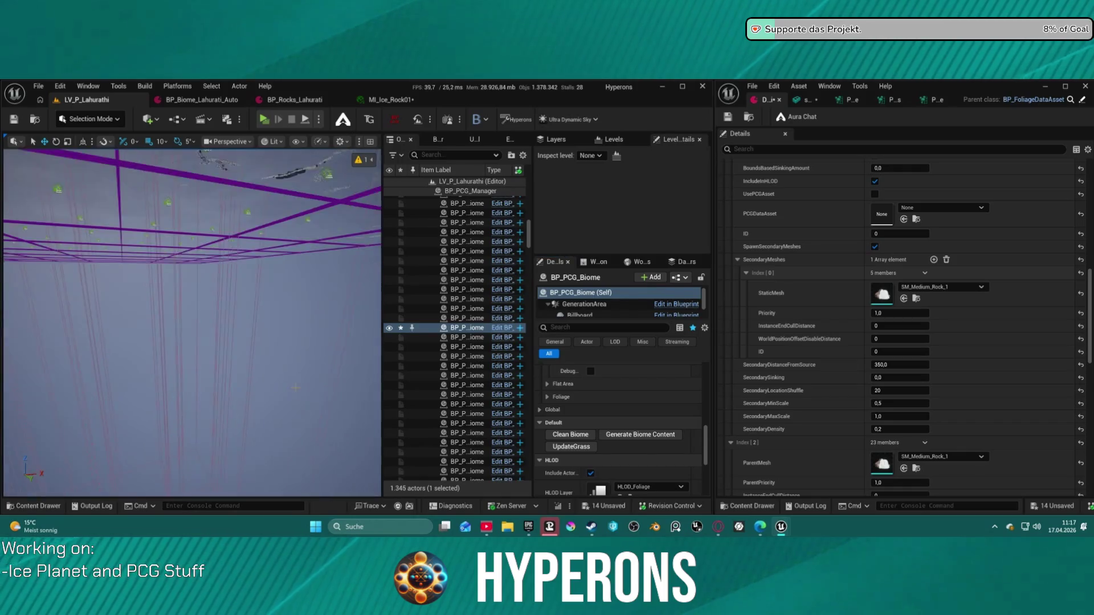
- Dismiss the PCG grid's actions menu and collapse the secondary meshes list
right_click(270, 175)
type("s")
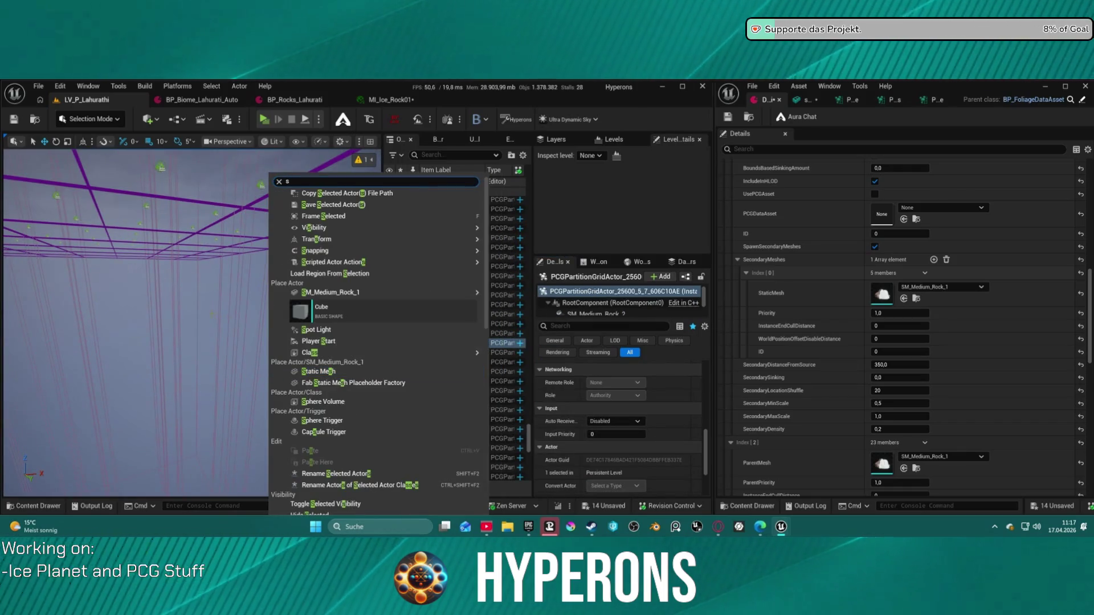
key("BackSpace")
key("Escape")
scroll(92, 312, "down", 5)
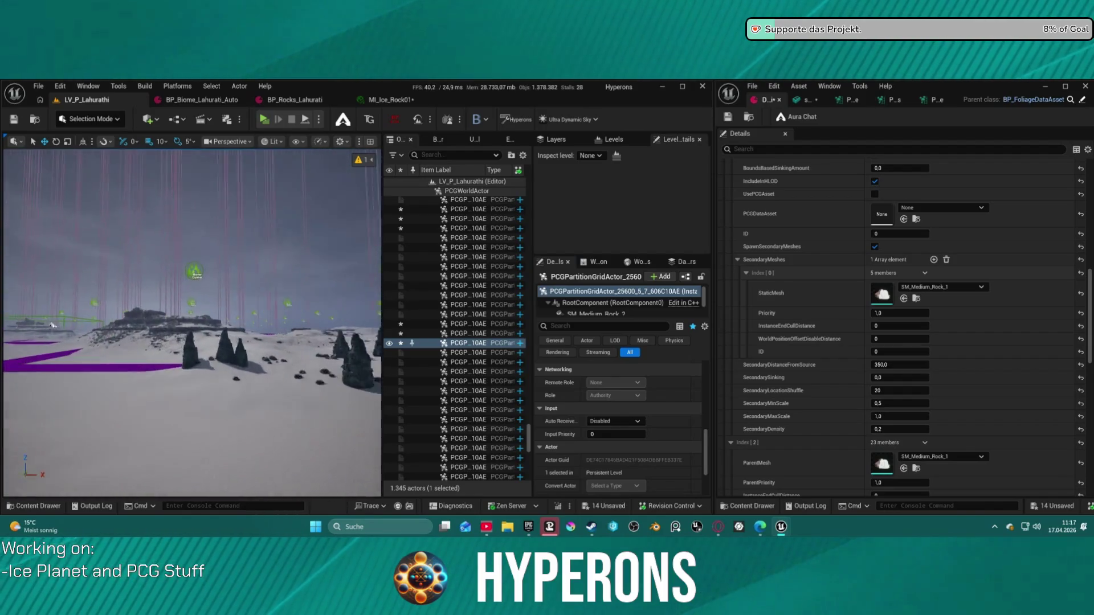
scroll(58, 322, "up", 10)
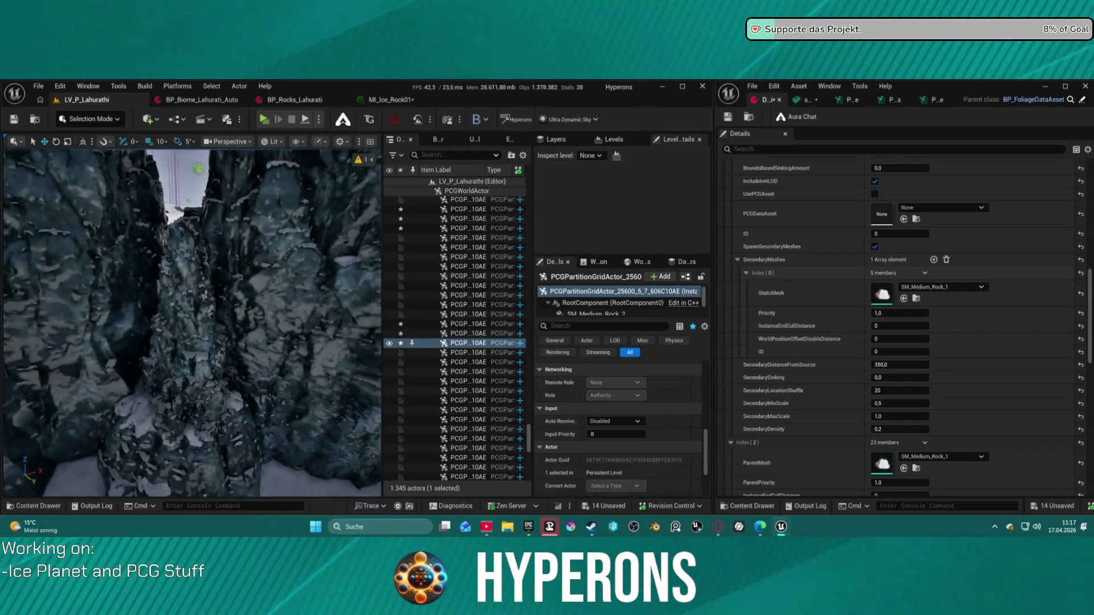
scroll(192, 321, "up", 8)
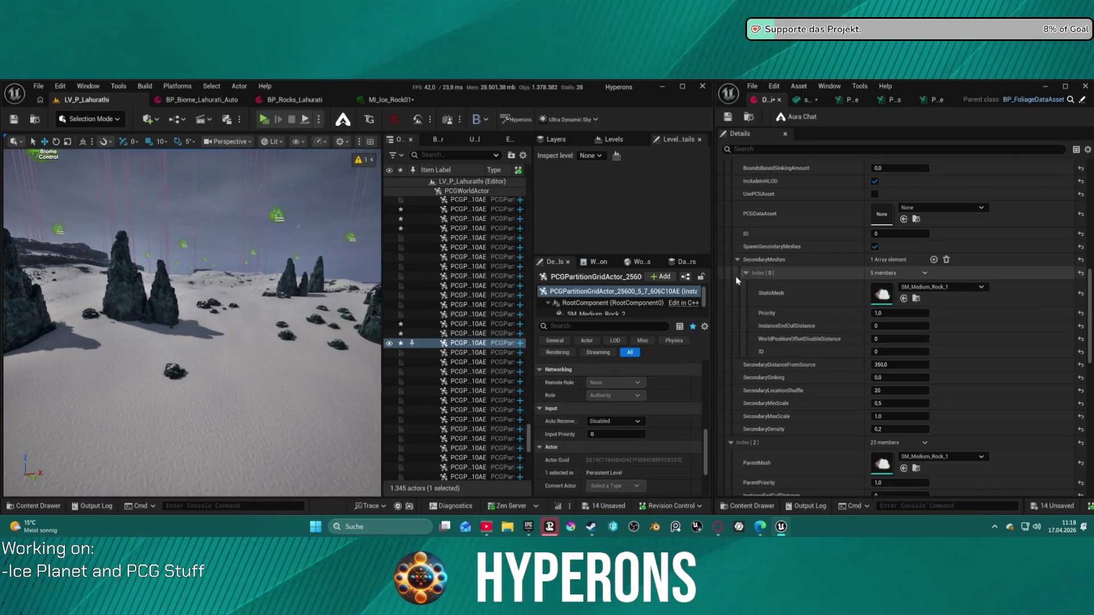
left_click(737, 259)
- Duplicate the Index [2] rock entry into Index [3] and give it a different rock mesh
scroll(789, 349, "up", 5)
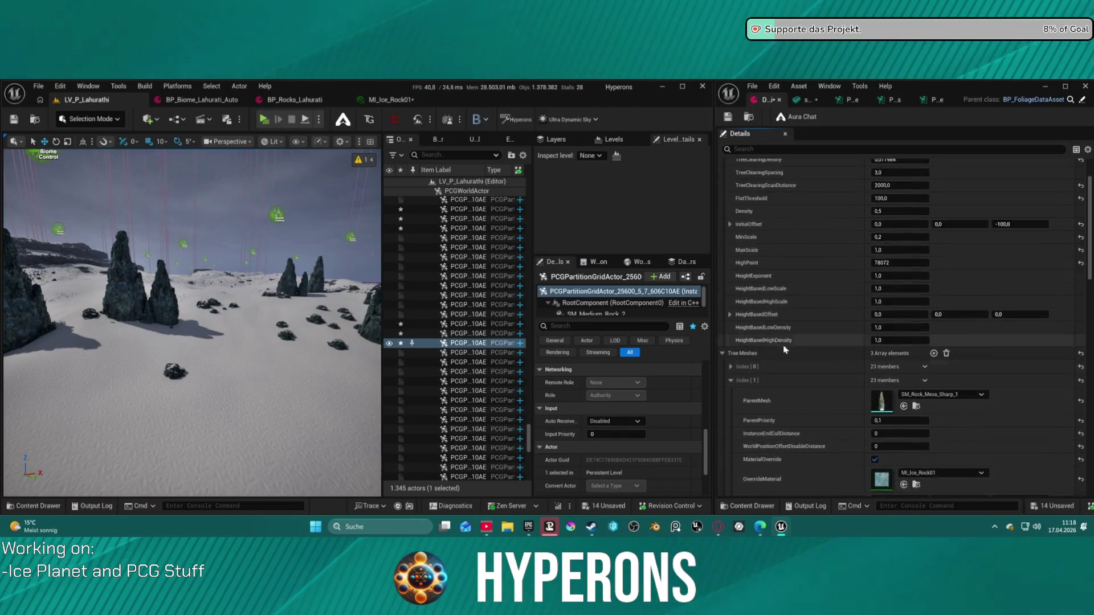
left_click(730, 289)
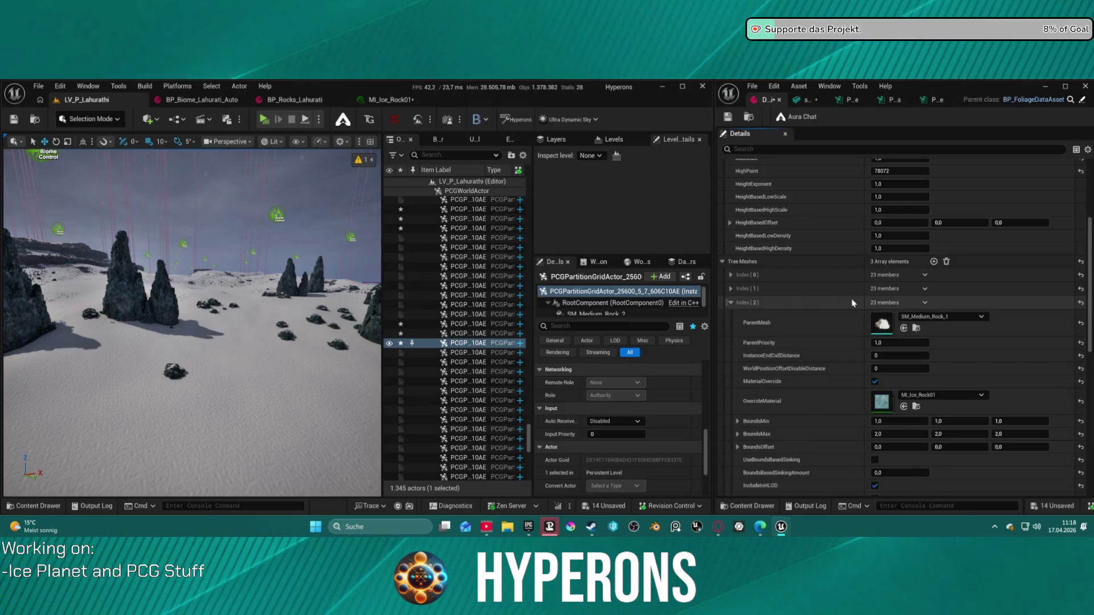
left_click(942, 338)
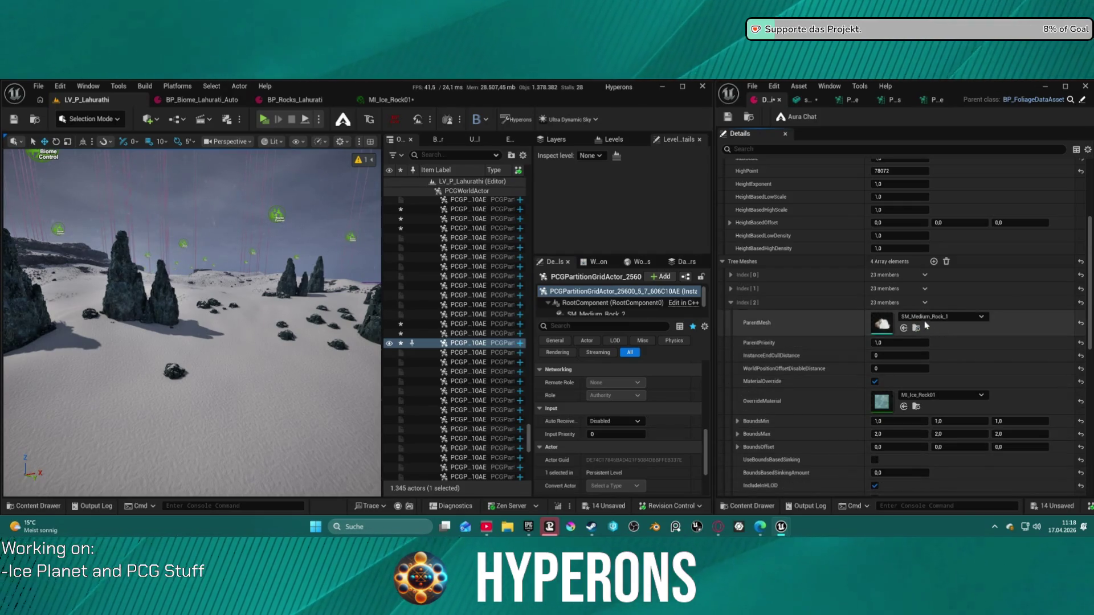
left_click(731, 316)
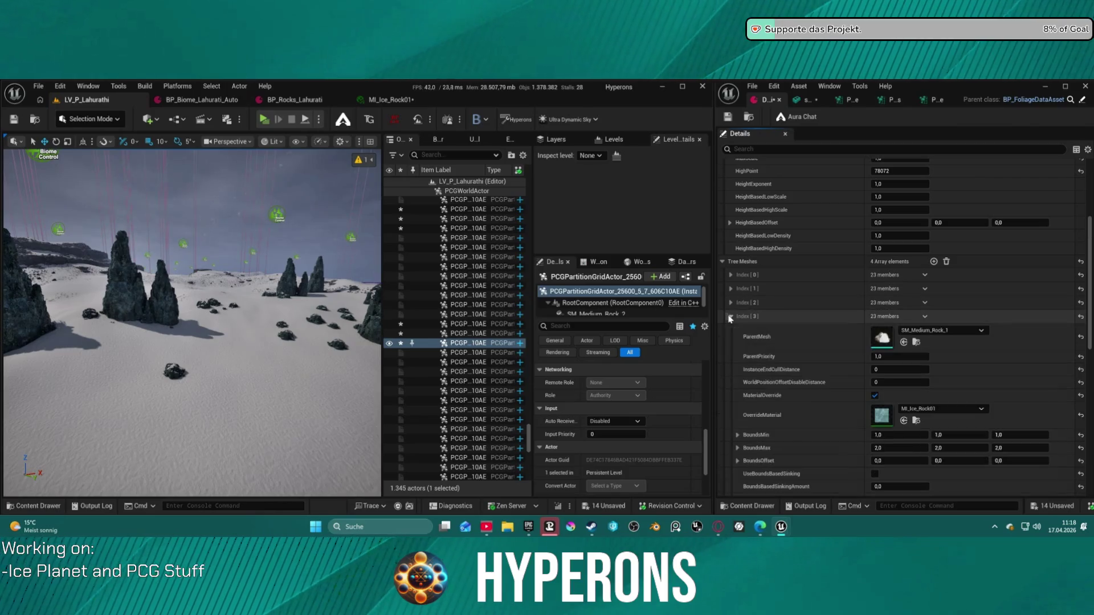
left_click(929, 330)
left_click(963, 227)
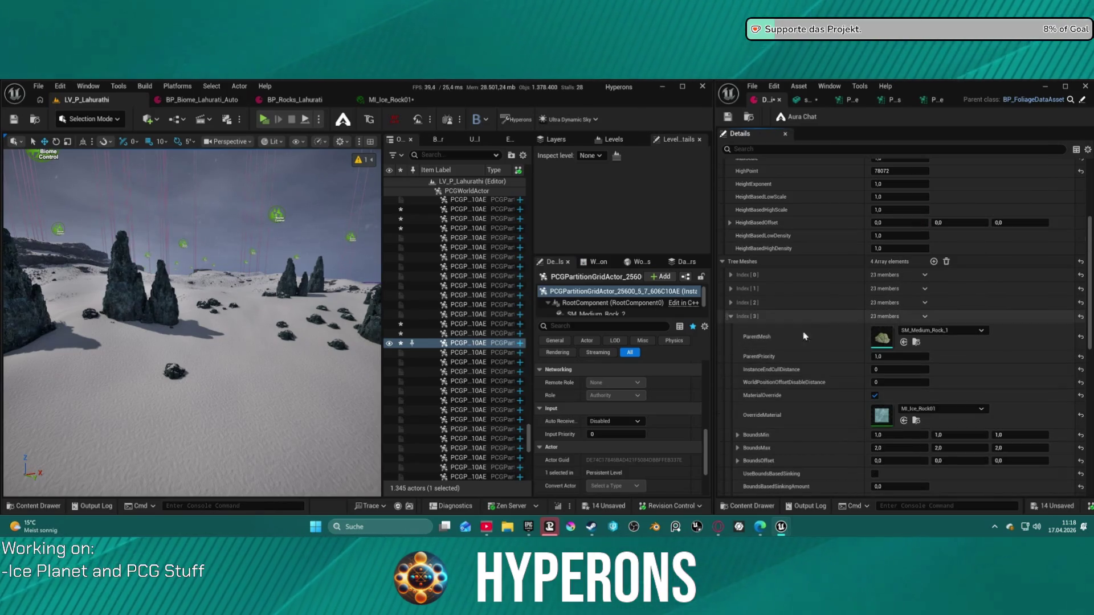
left_click(729, 317)
- Duplicate Index [3] into a new Index [4] entry, keeping its mesh unchanged
left_click(927, 321)
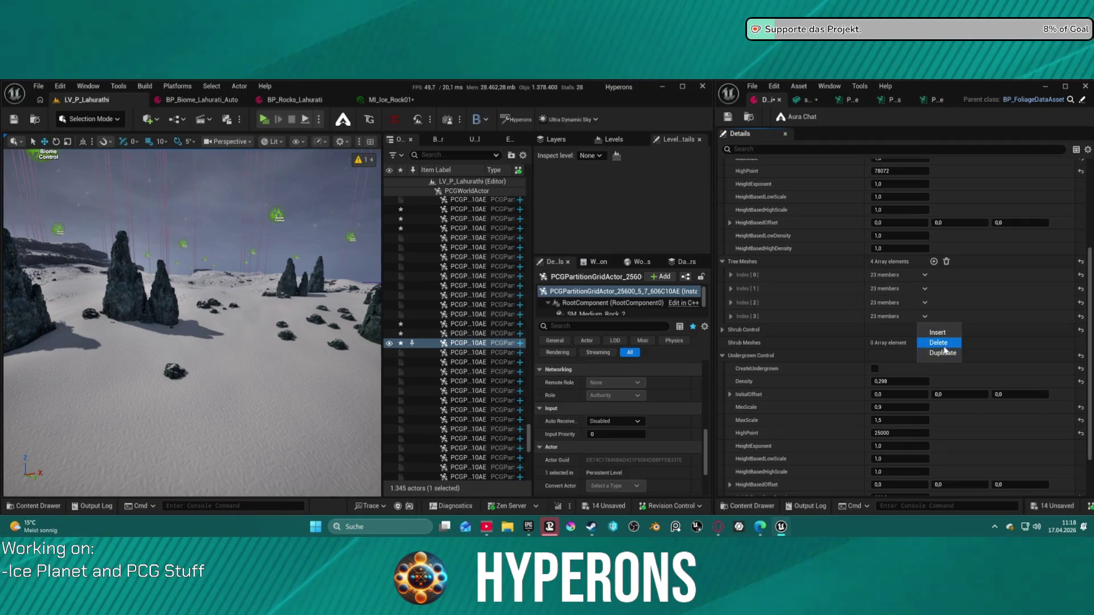
left_click(937, 353)
left_click(731, 330)
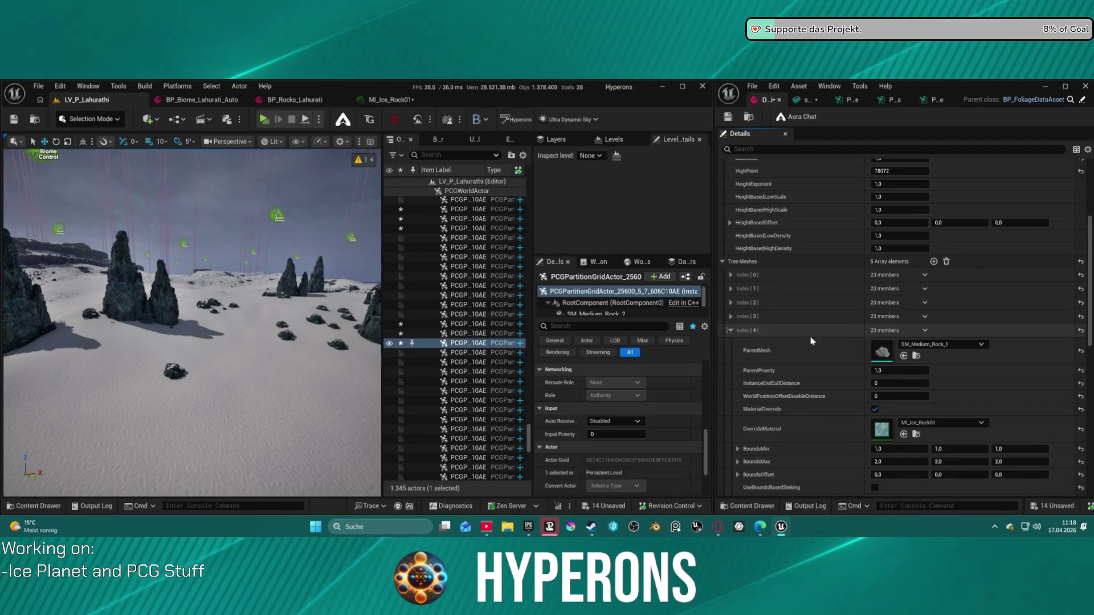
left_click(925, 344)
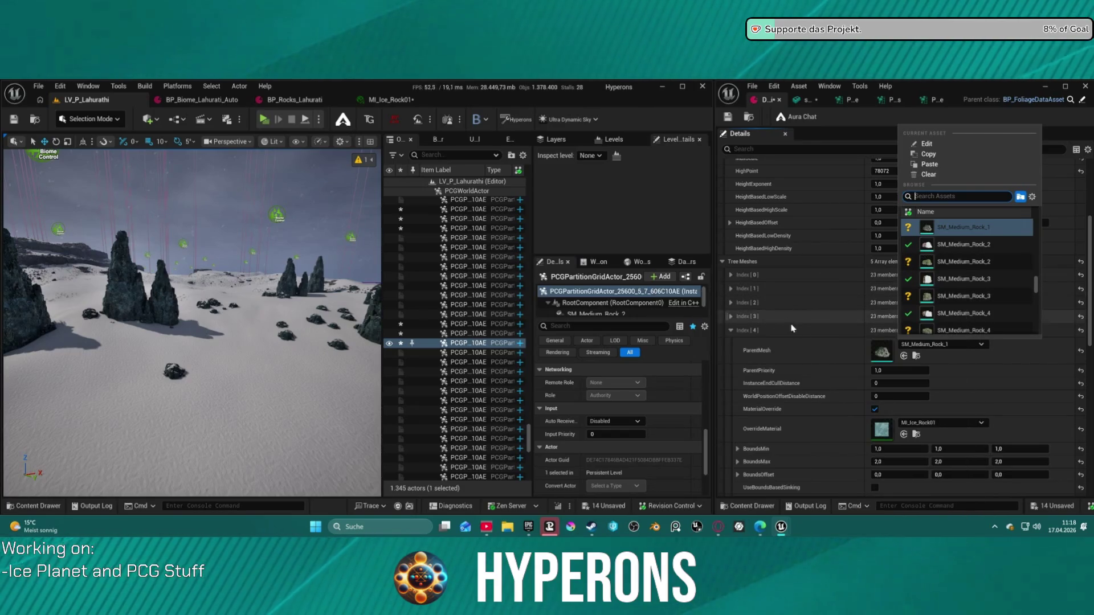
left_click(809, 367)
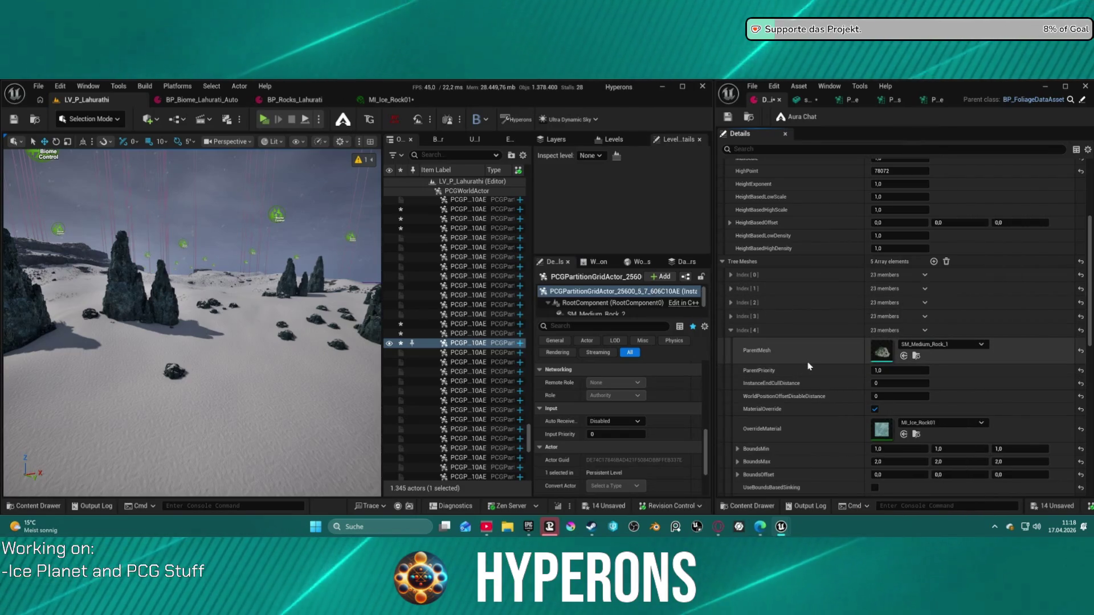
- Review the meshes and materials of the Index [2], [3] and [4] tree-mesh entries
left_click(731, 303)
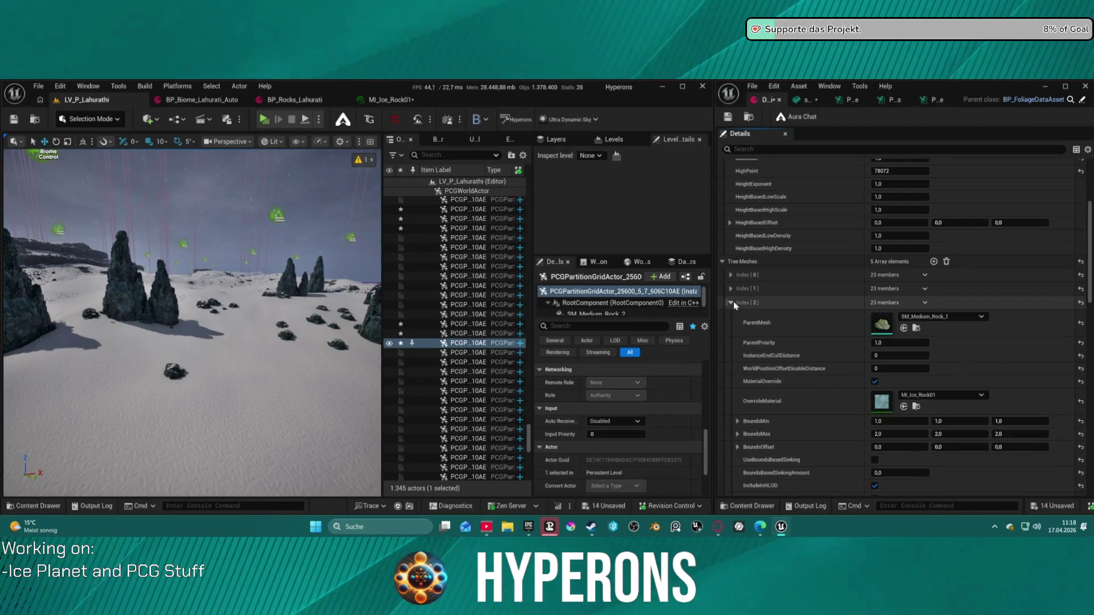
left_click(731, 302)
left_click(732, 330)
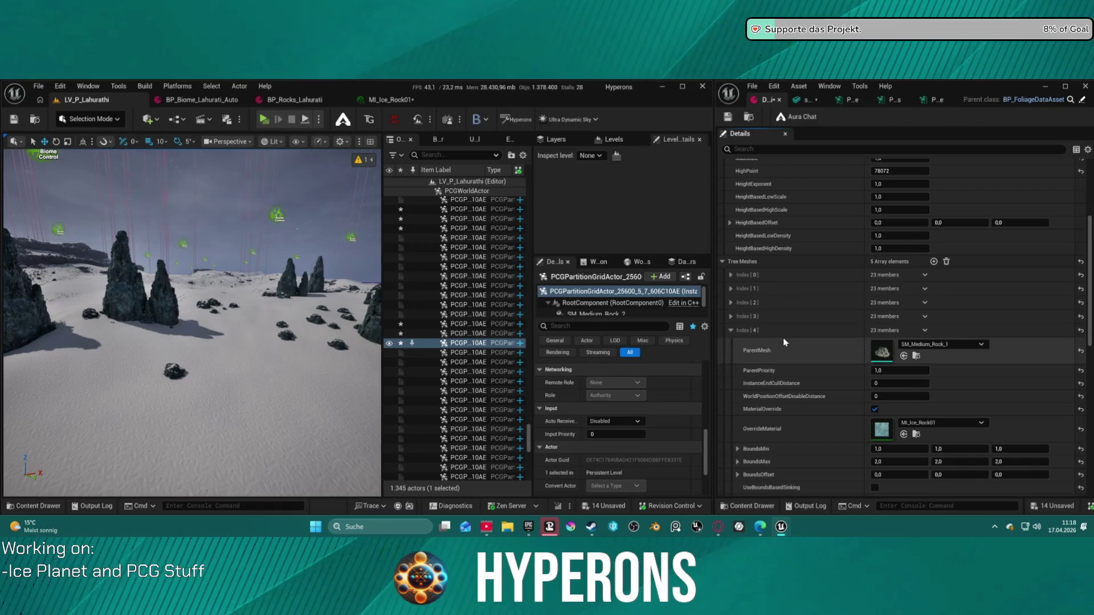
left_click(731, 330)
left_click(730, 317)
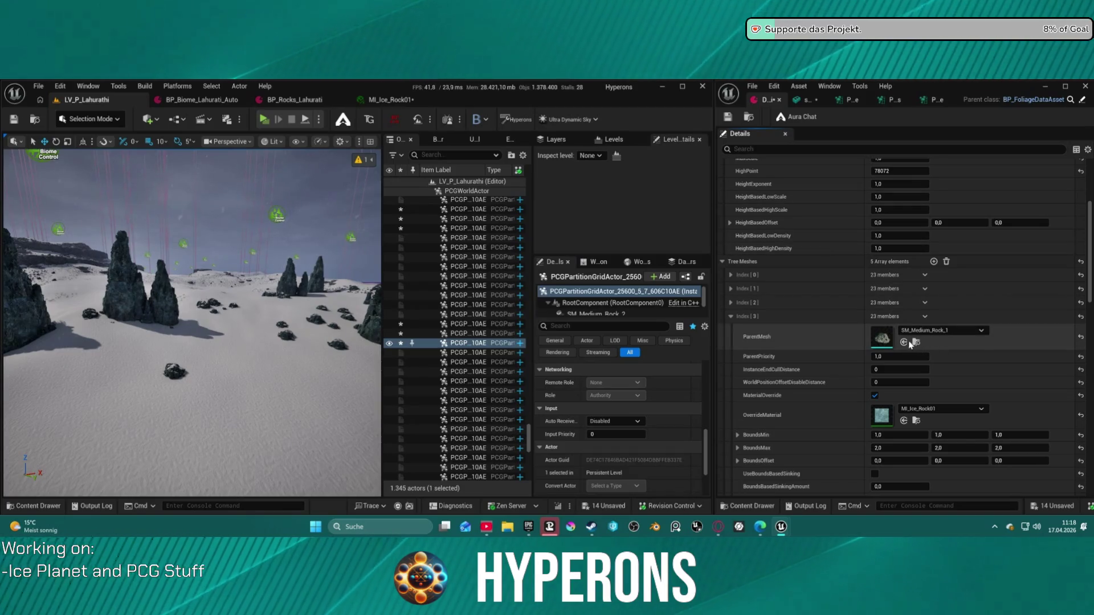
left_click(812, 317)
left_click(812, 330)
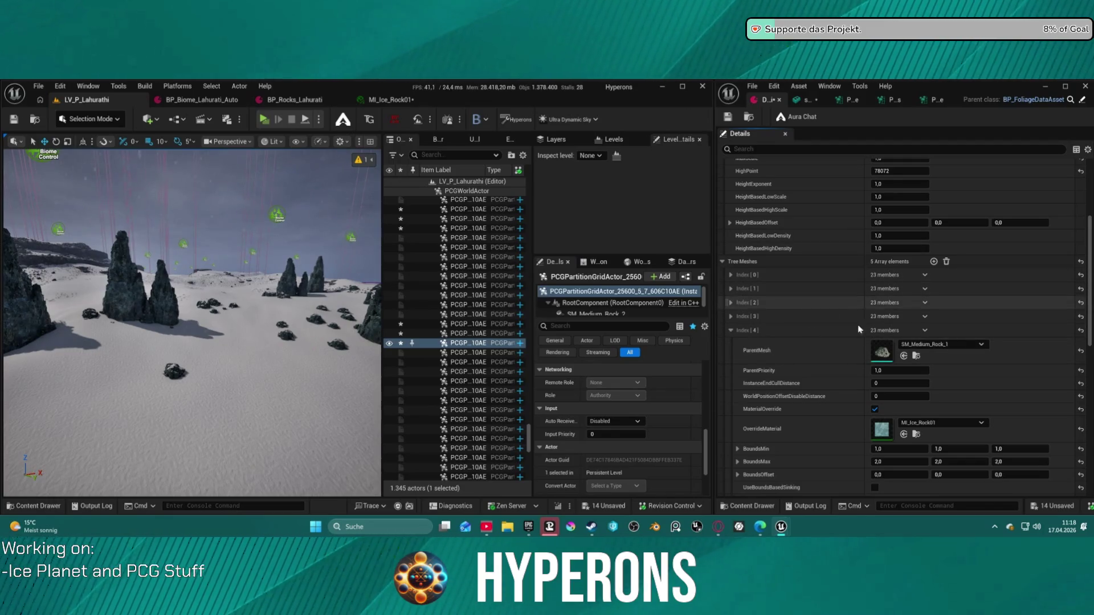
left_click(732, 330)
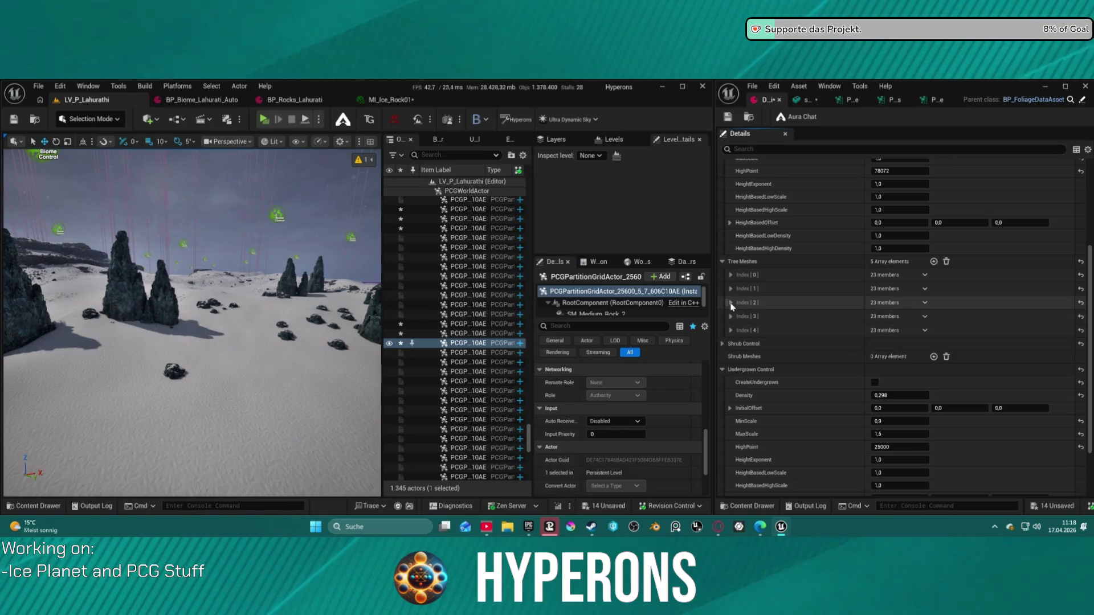
left_click(731, 316)
left_click(731, 316)
left_click(731, 316)
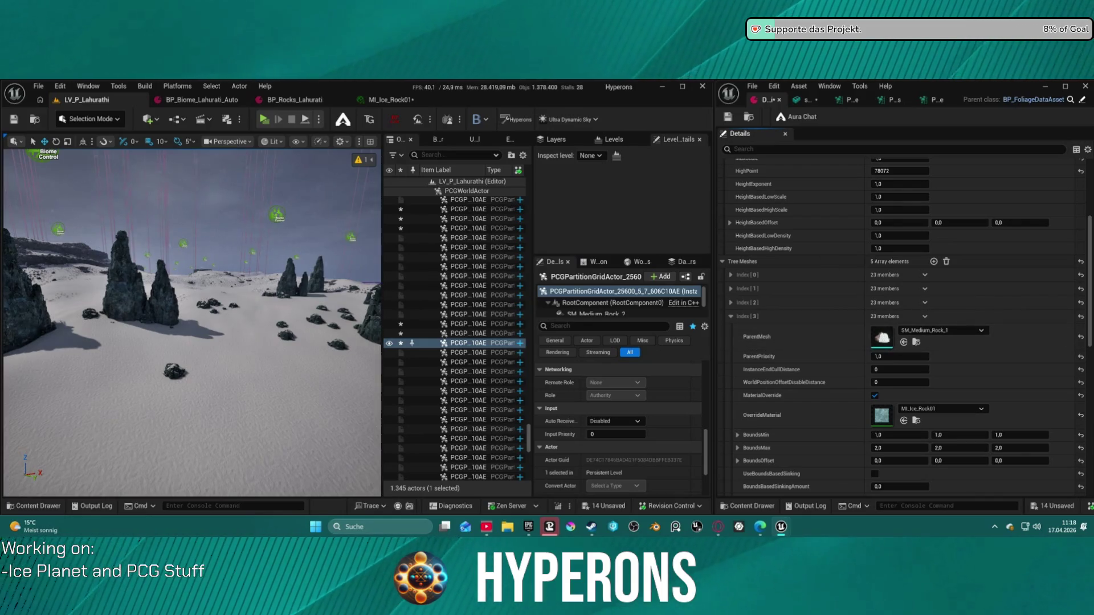
left_click(731, 316)
left_click(731, 330)
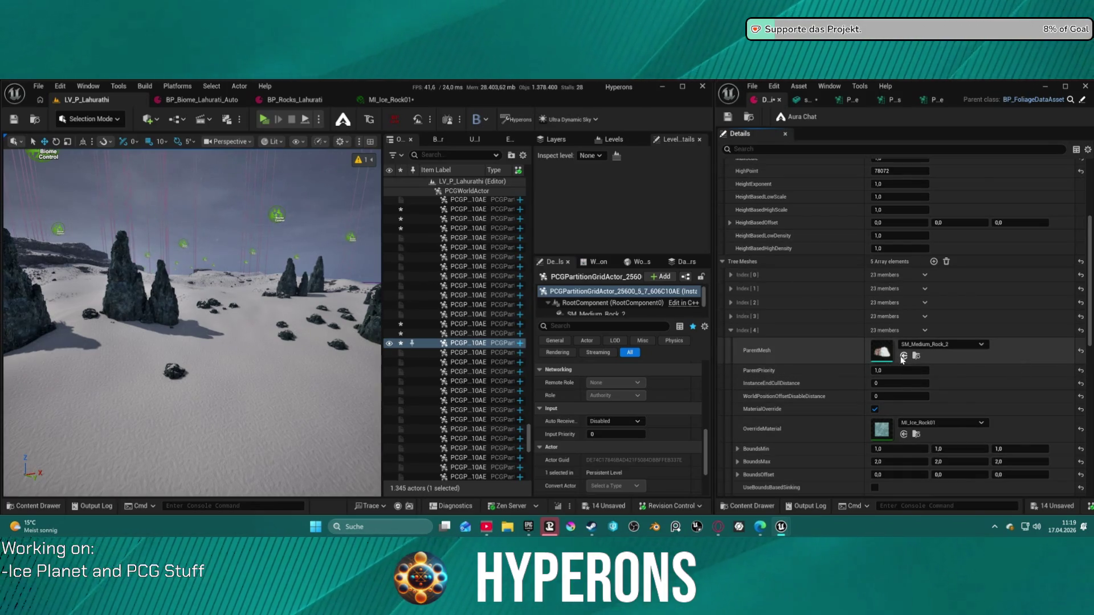
left_click(730, 331)
- Add more copies of the medium rock entry to extend the Tree Meshes list
left_click(929, 329)
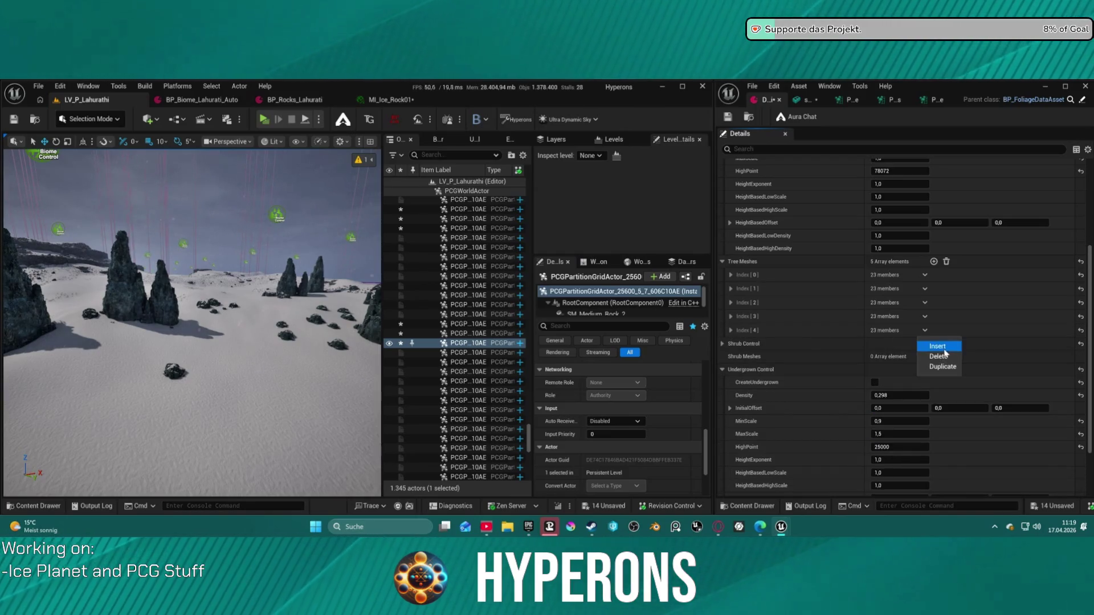
left_click(942, 367)
left_click(924, 344)
left_click(943, 380)
left_click(730, 344)
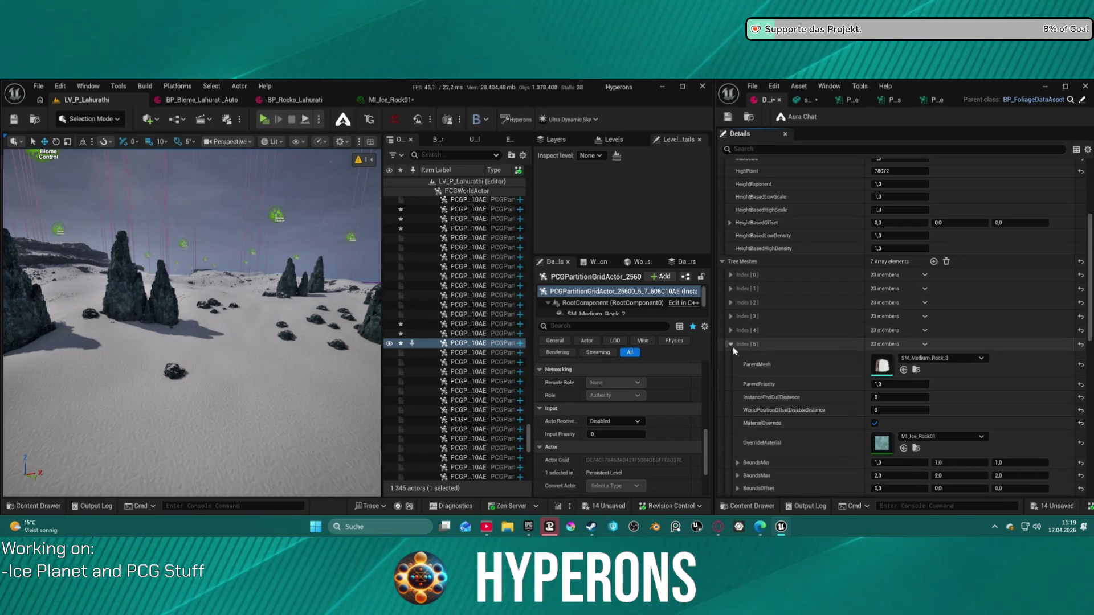
left_click(730, 344)
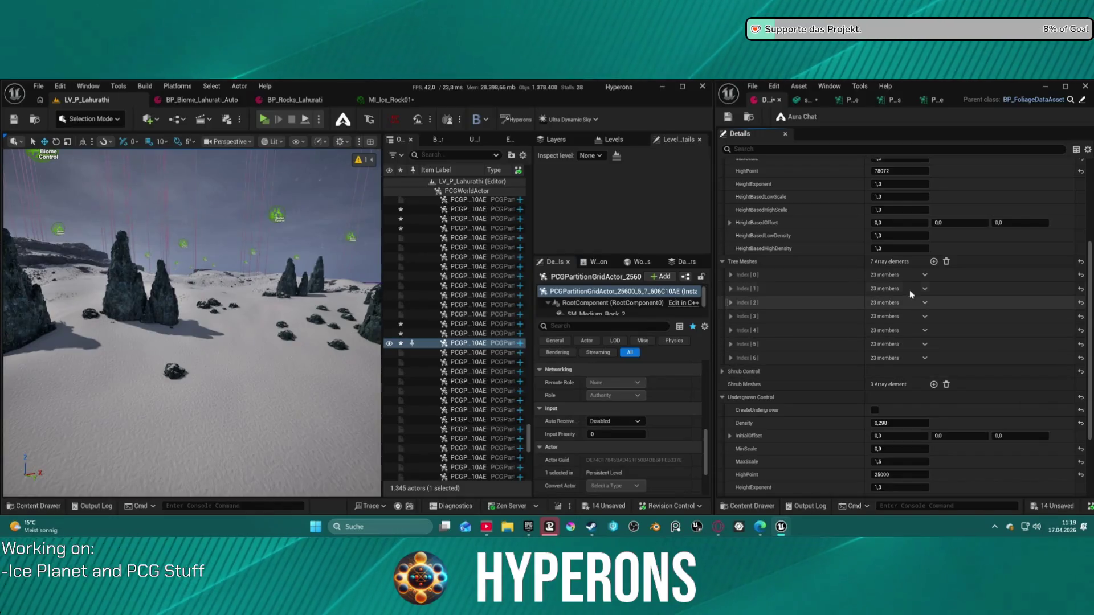
left_click(933, 261)
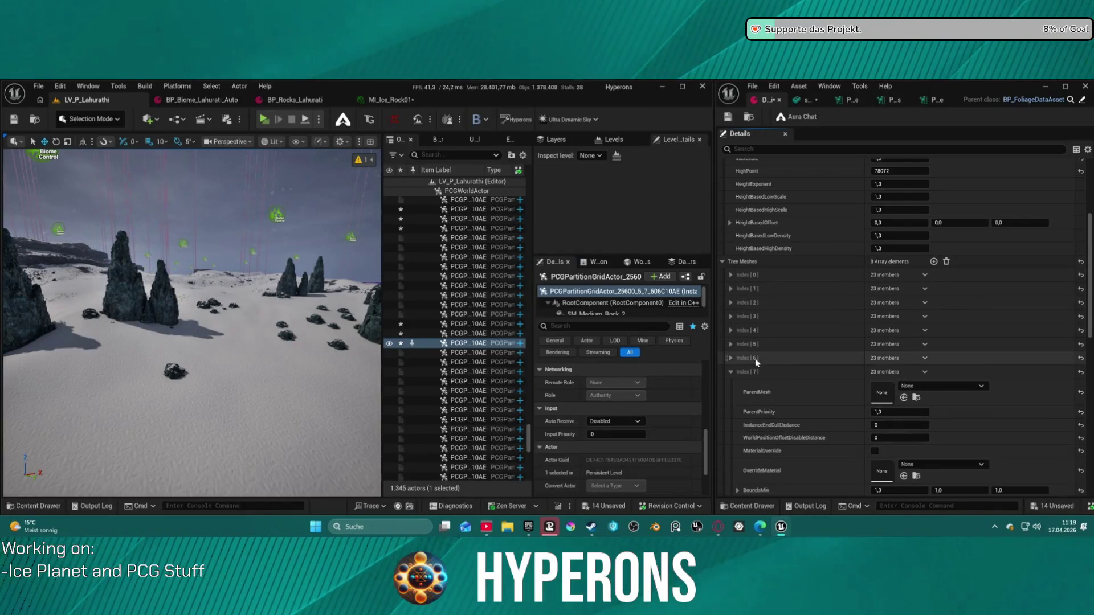
- Remove the empty Index [7] entry and duplicate Index [6] to make eight rock entries
left_click(924, 371)
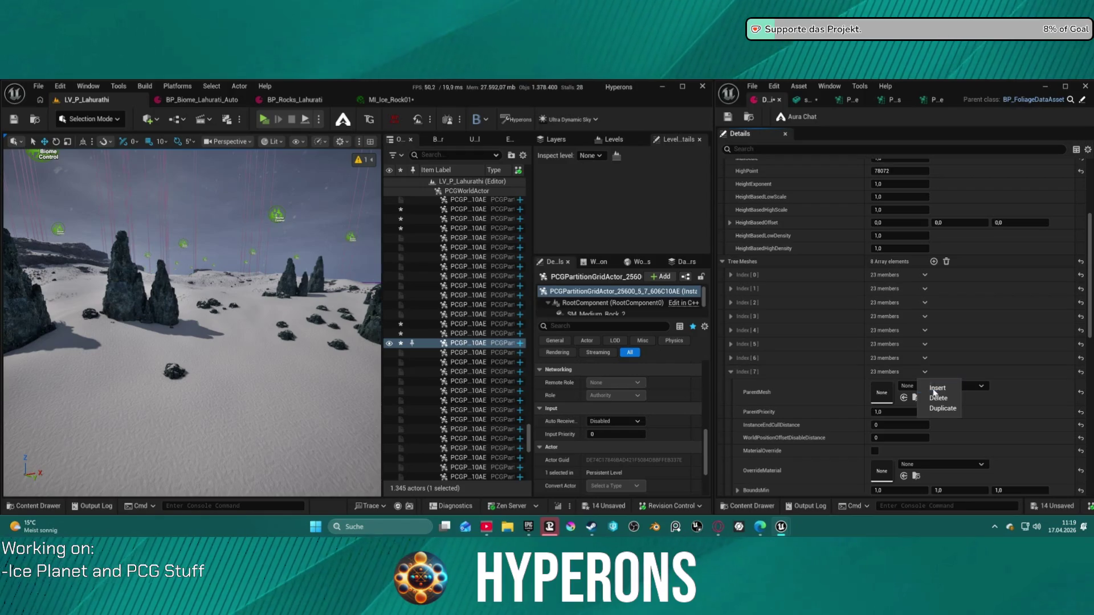
left_click(938, 396)
left_click(924, 358)
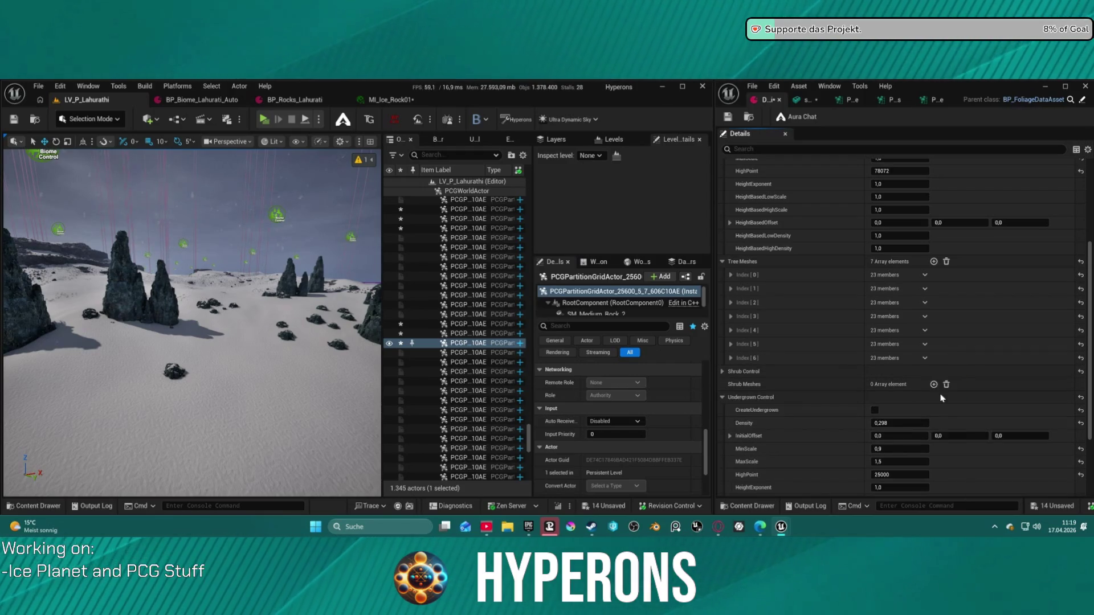
left_click(941, 398)
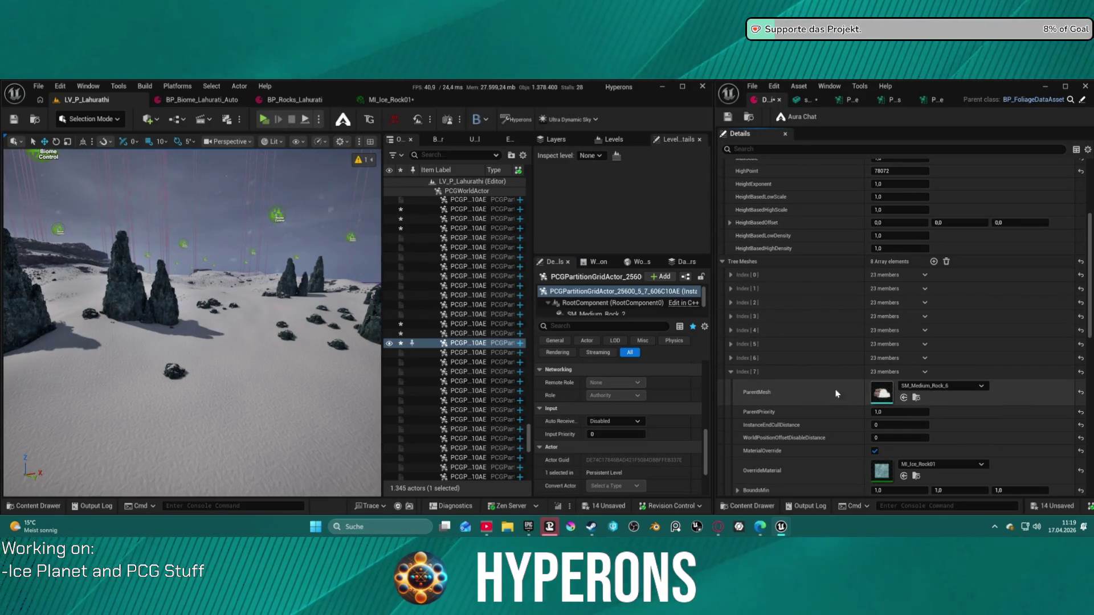
left_click(731, 372)
scroll(650, 436, "up", 5)
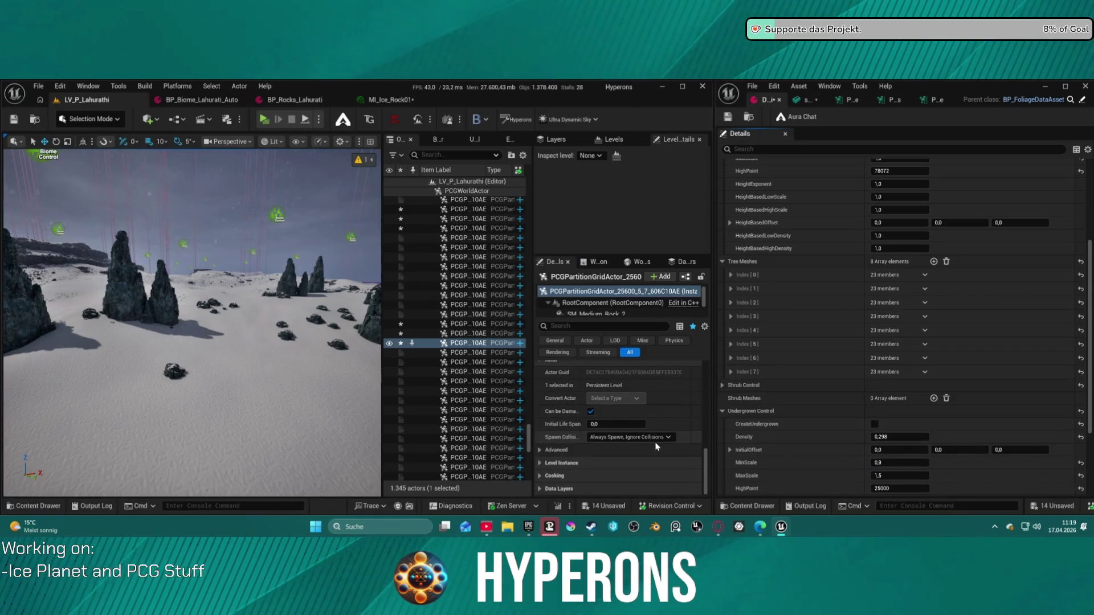
left_click_drag(307, 354, 292, 305)
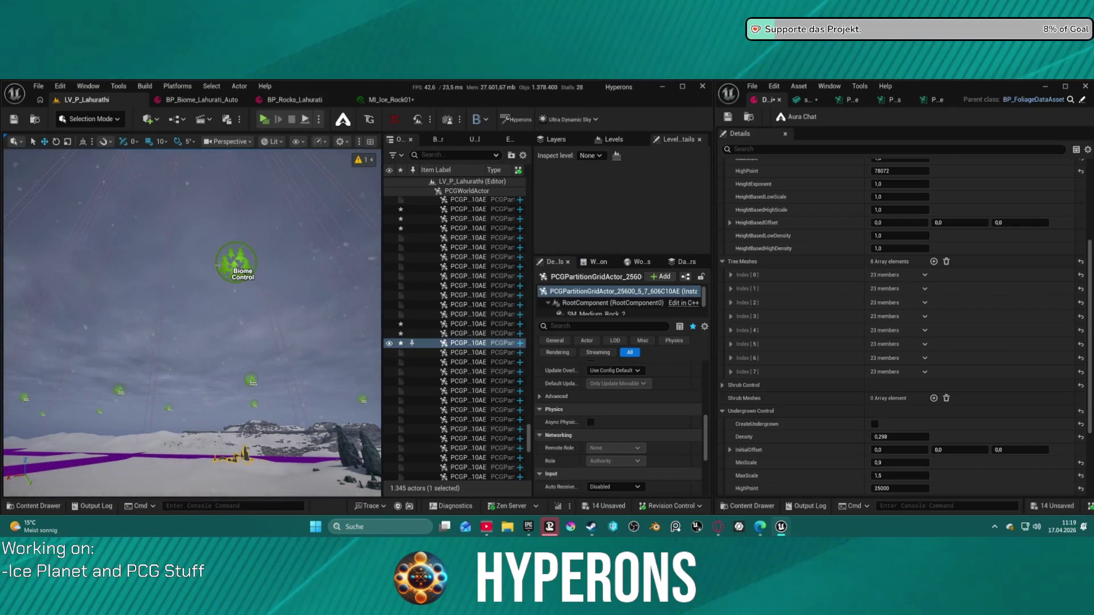
- Select BP_PCG_Biome, regenerate its content, and fly down to the snow-capped ice boulders
left_click(292, 305)
scroll(658, 450, "down", 5)
scroll(658, 450, "up", 4)
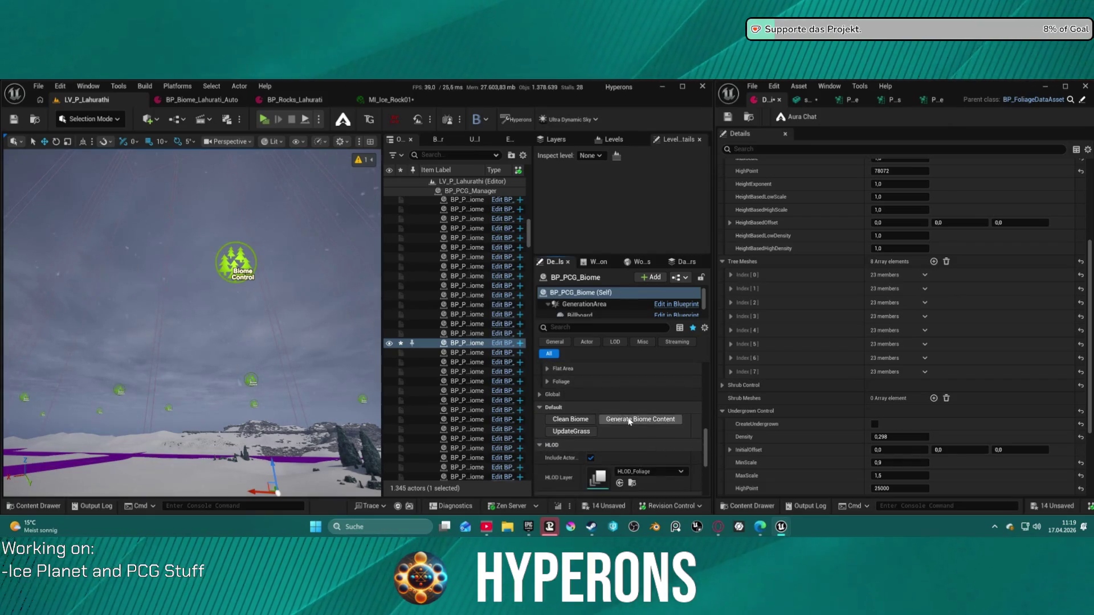
left_click(630, 420)
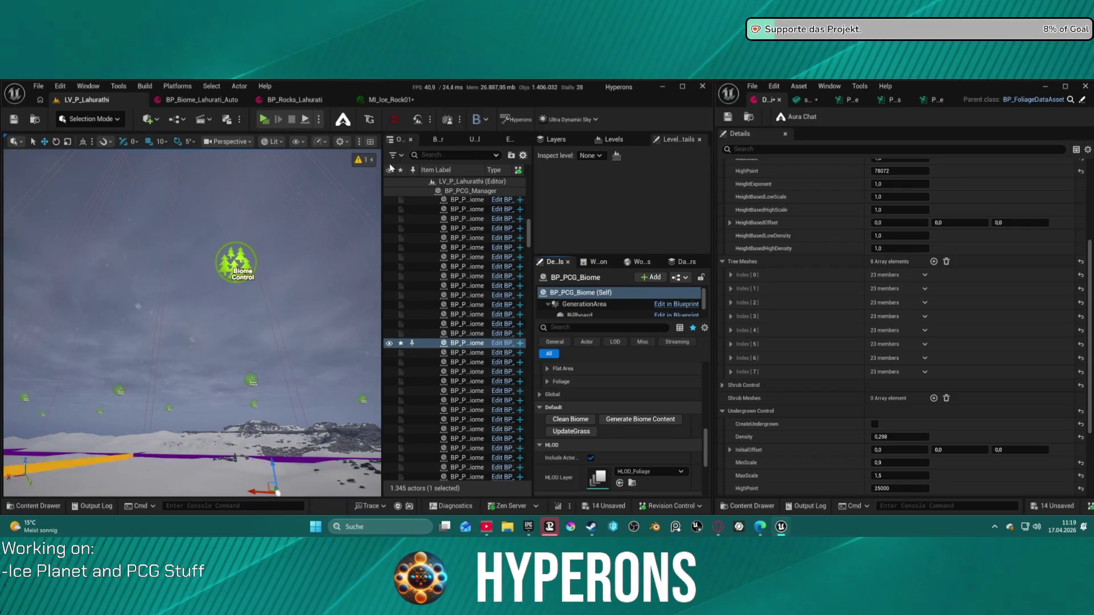
mouse_move(342, 217)
left_mouse_down()
mouse_move(337, 178)
mouse_move(9, 200)
left_mouse_up()
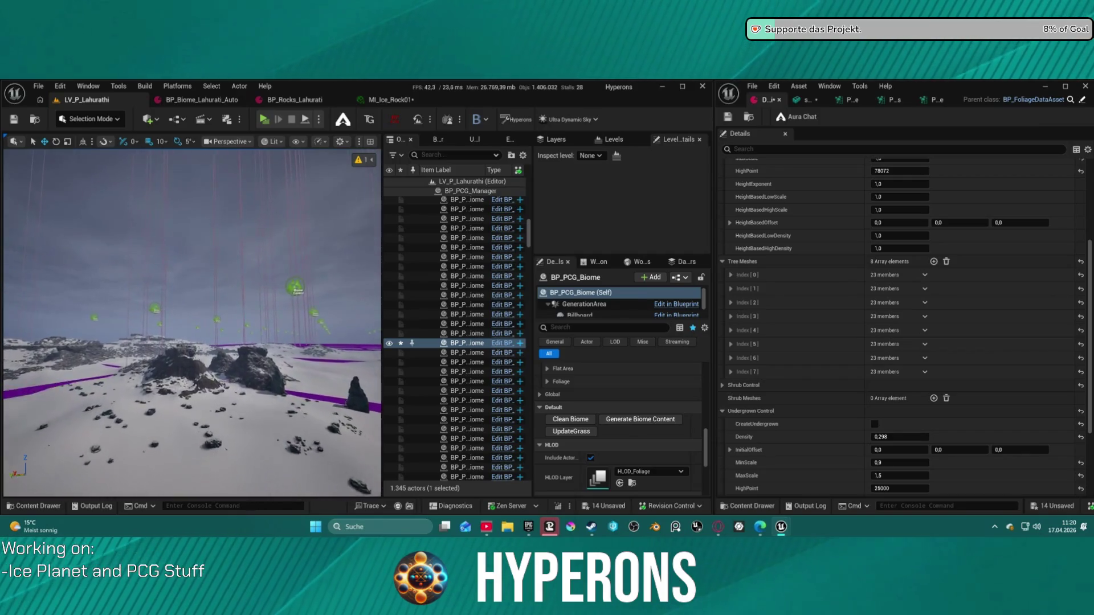
left_click_drag(9, 201, 10, 201)
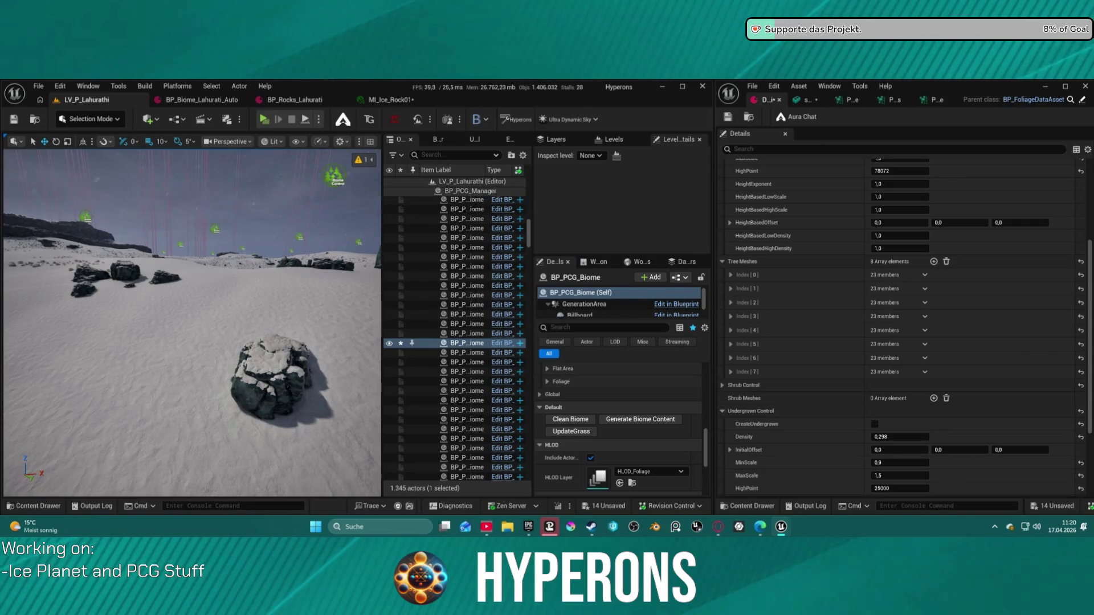
- Set the Index [7] entry's ParentPriority to 0,5 and regenerate the biome
left_click(730, 373)
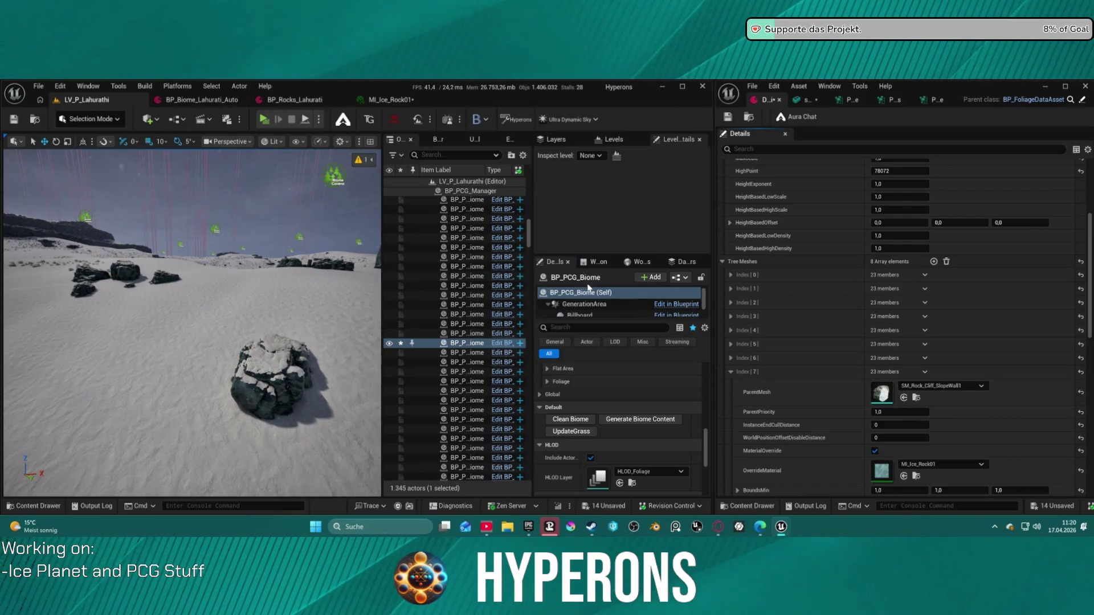
left_click(905, 412)
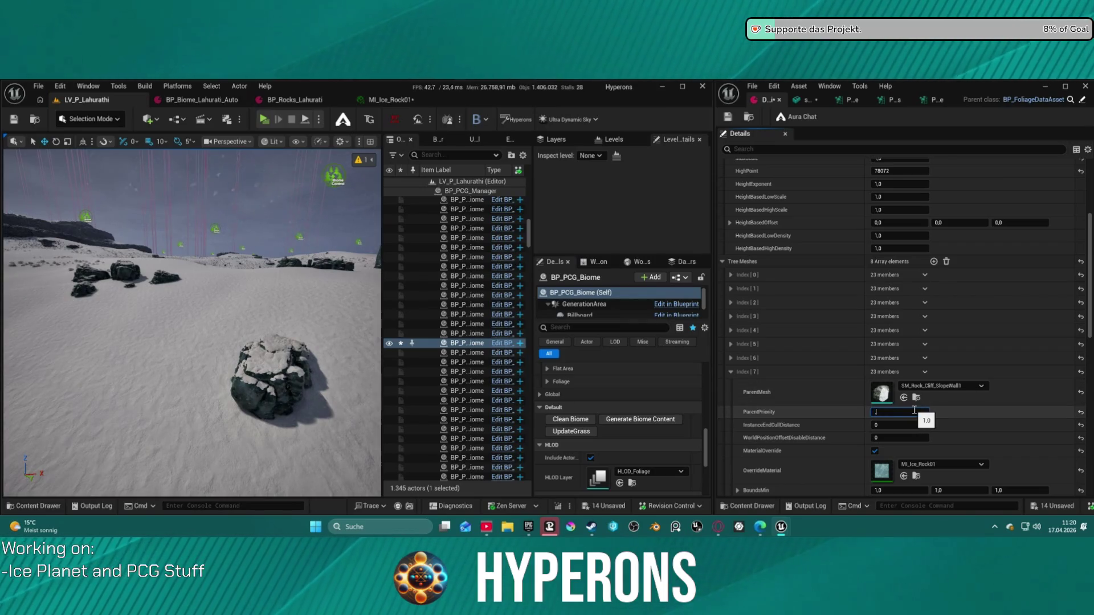
type(".5")
key("Return")
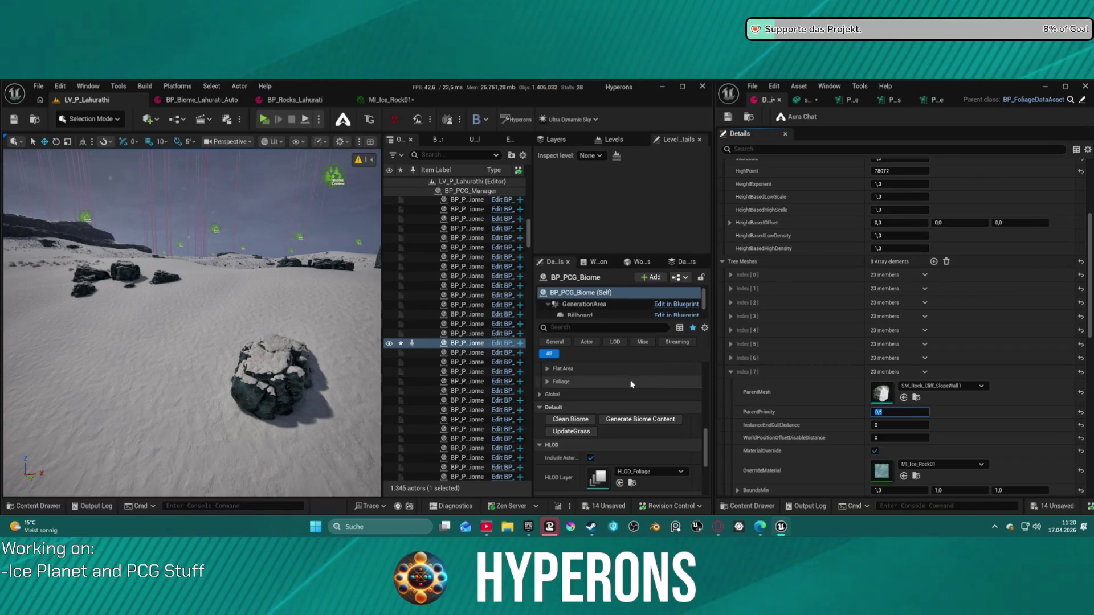
left_click(663, 422)
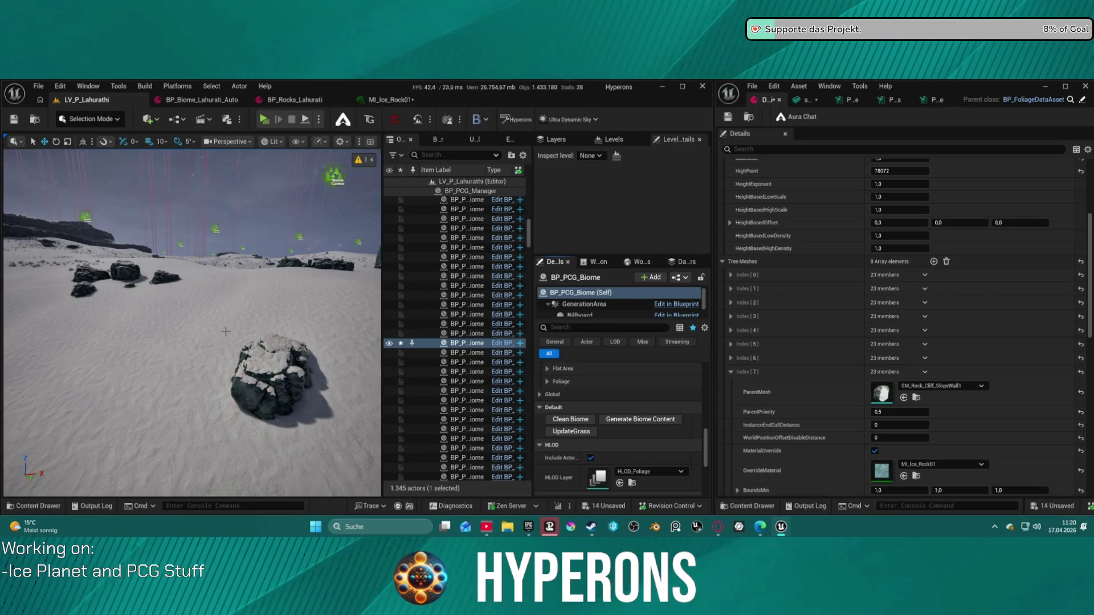
mouse_move(213, 331)
left_mouse_down()
mouse_move(188, 353)
mouse_move(179, 336)
left_mouse_up()
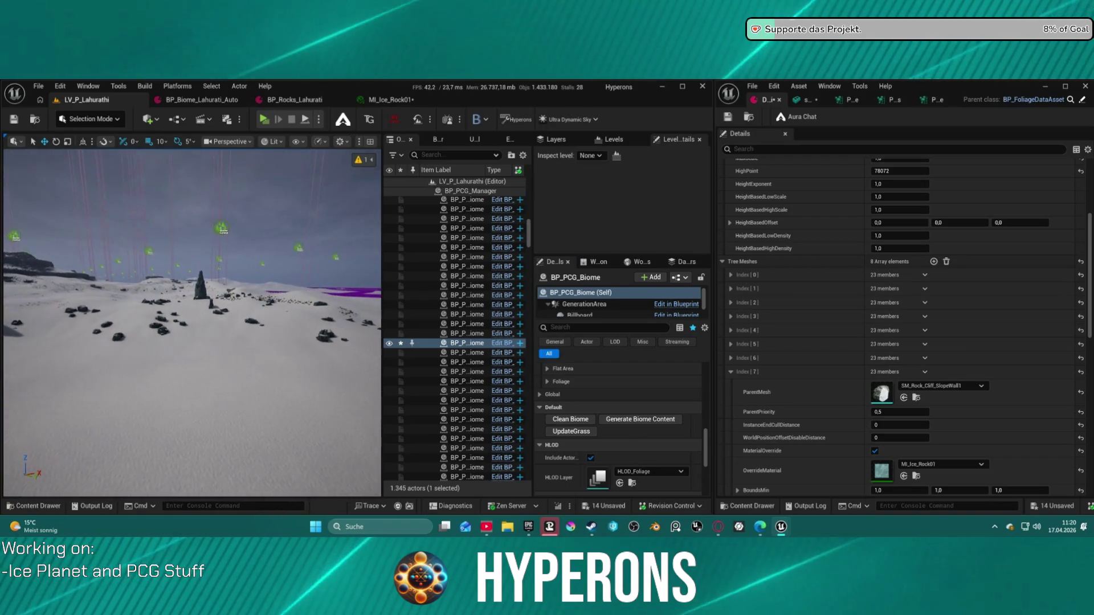
left_click(629, 420)
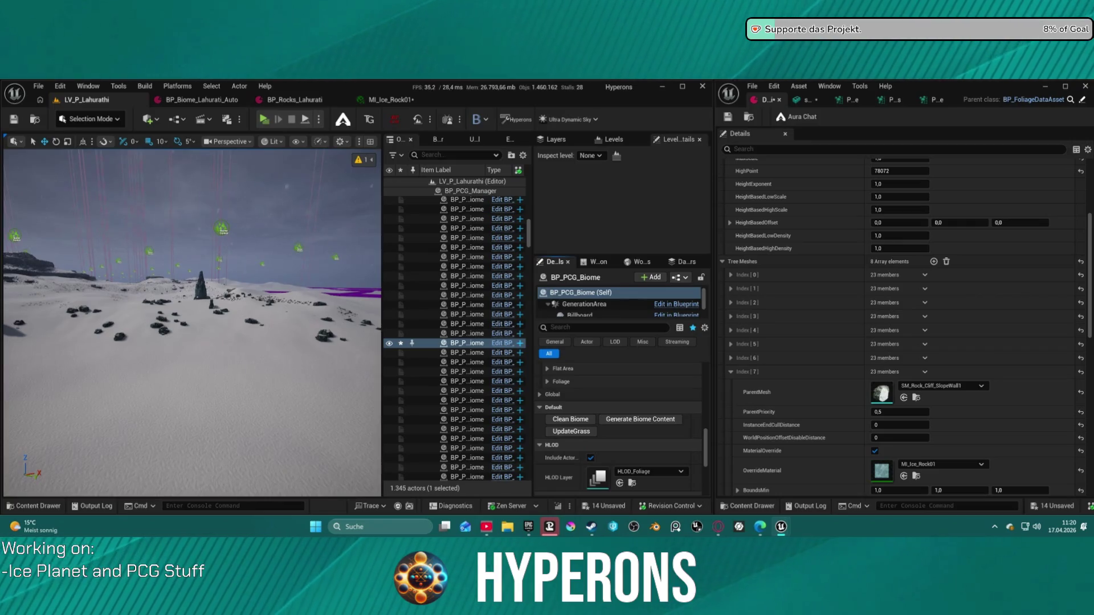
- Swap the Index [7] mesh to SM_Rock_Cliff_SlopeWall4, then clean and regenerate the biome
mouse_move(879, 280)
left_mouse_down()
mouse_move(916, 402)
mouse_move(882, 393)
left_mouse_up()
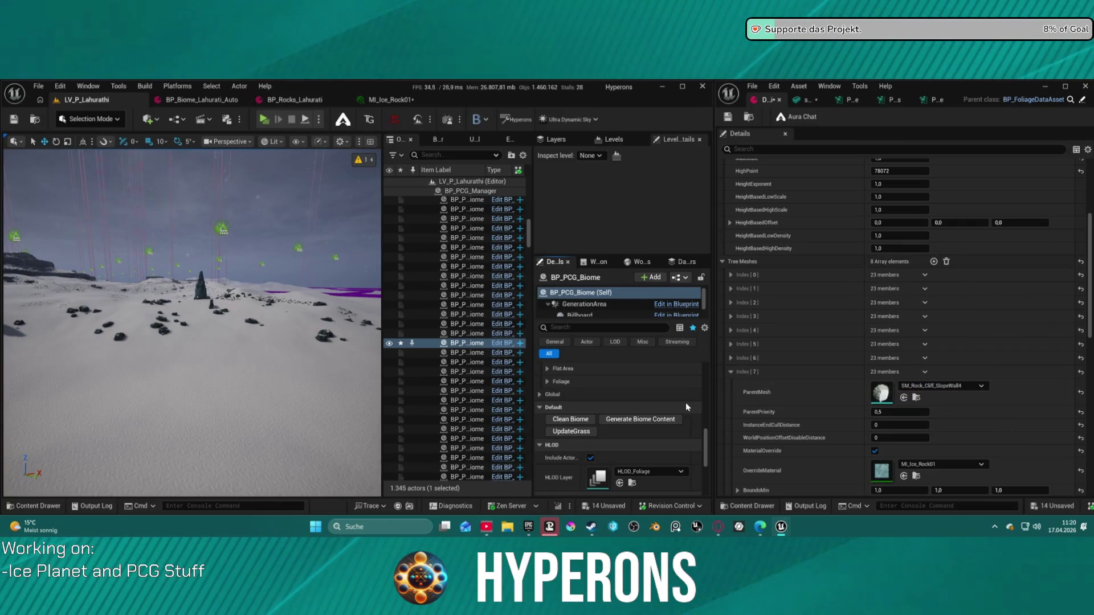
left_click(570, 419)
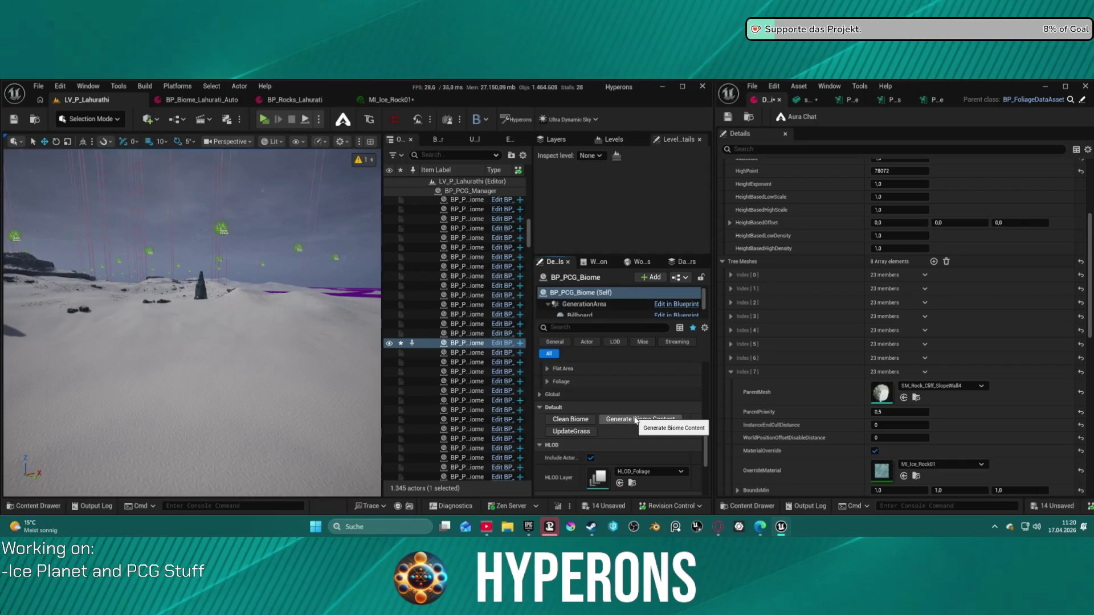
left_click(617, 419)
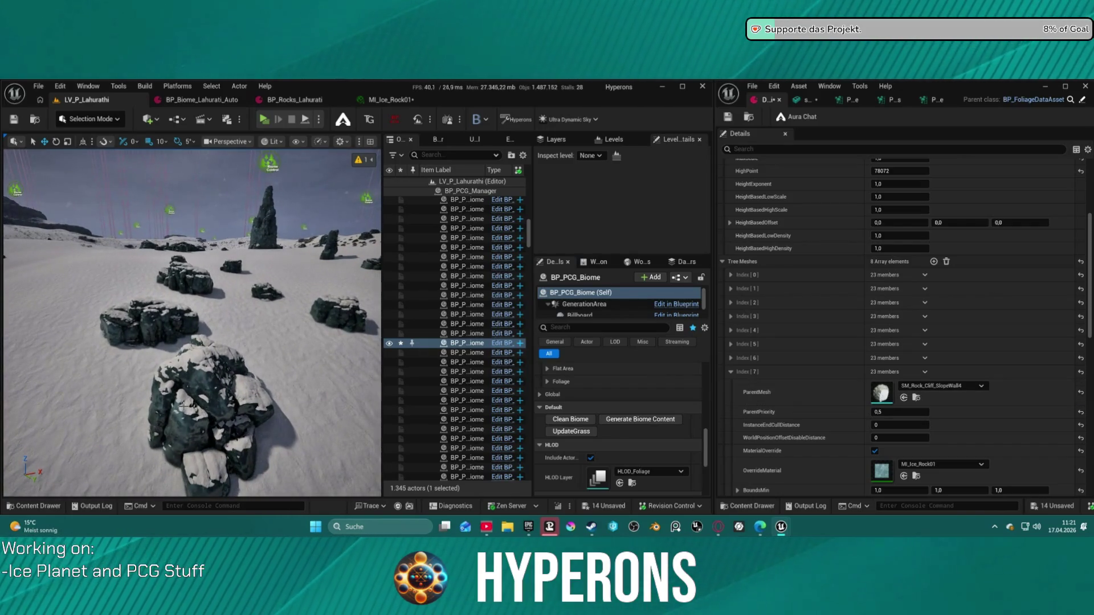
left_click_drag(855, 307, 911, 393)
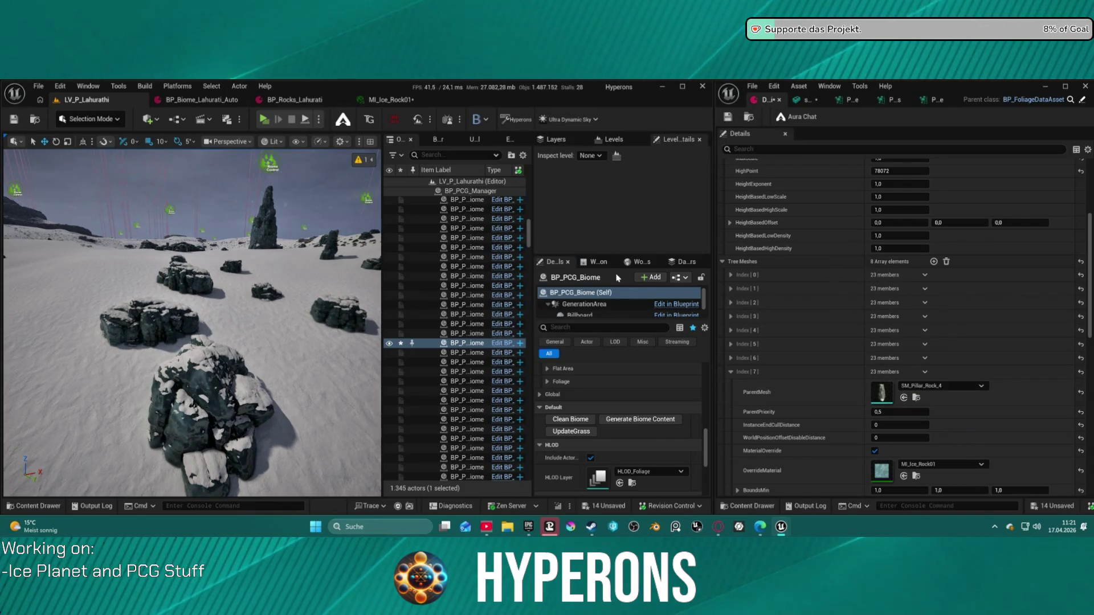
left_click(639, 421)
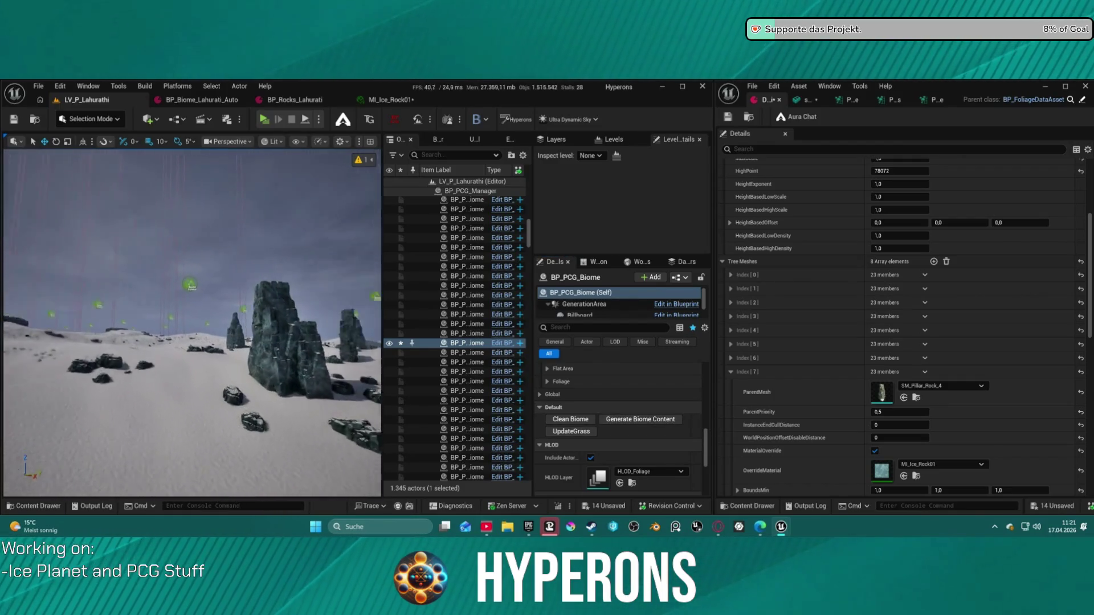
left_click_drag(214, 241, 214, 241)
left_click_drag(193, 319, 165, 319)
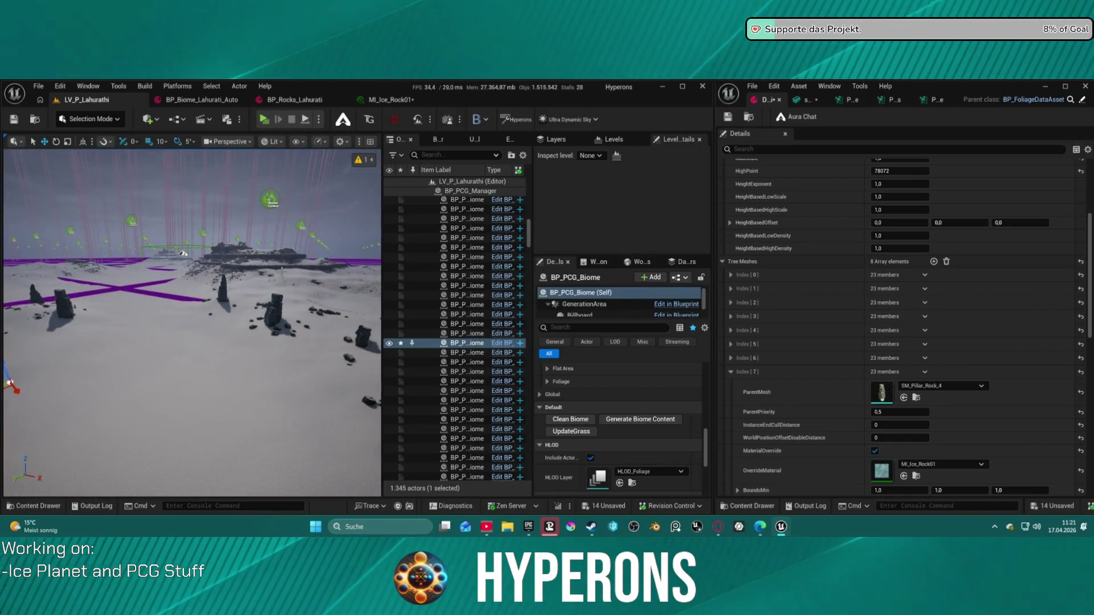
scroll(920, 387, "down", 5)
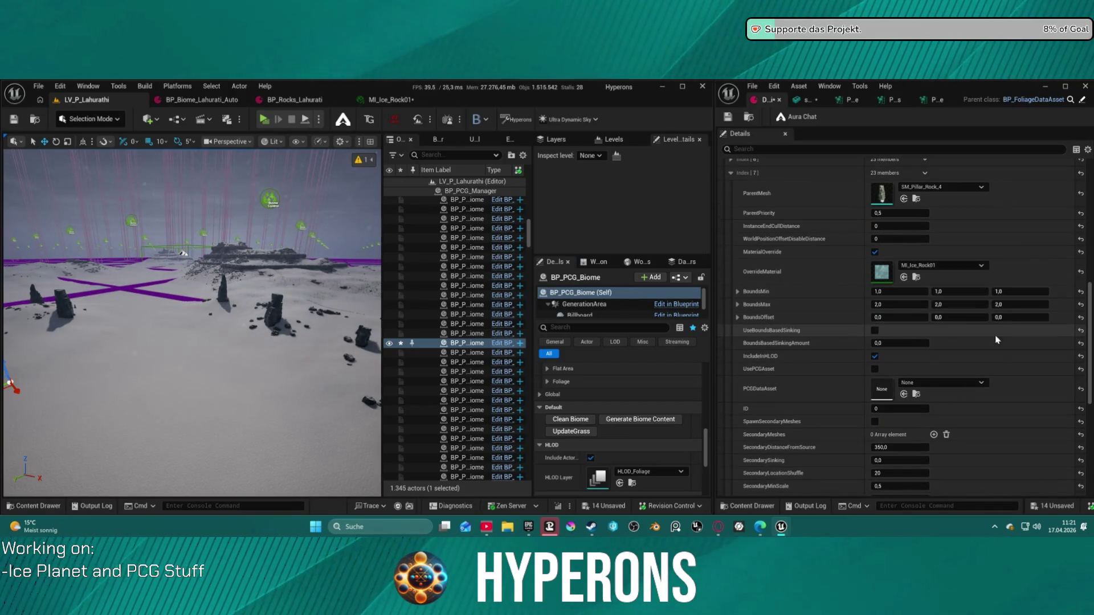
scroll(976, 387, "down", 3)
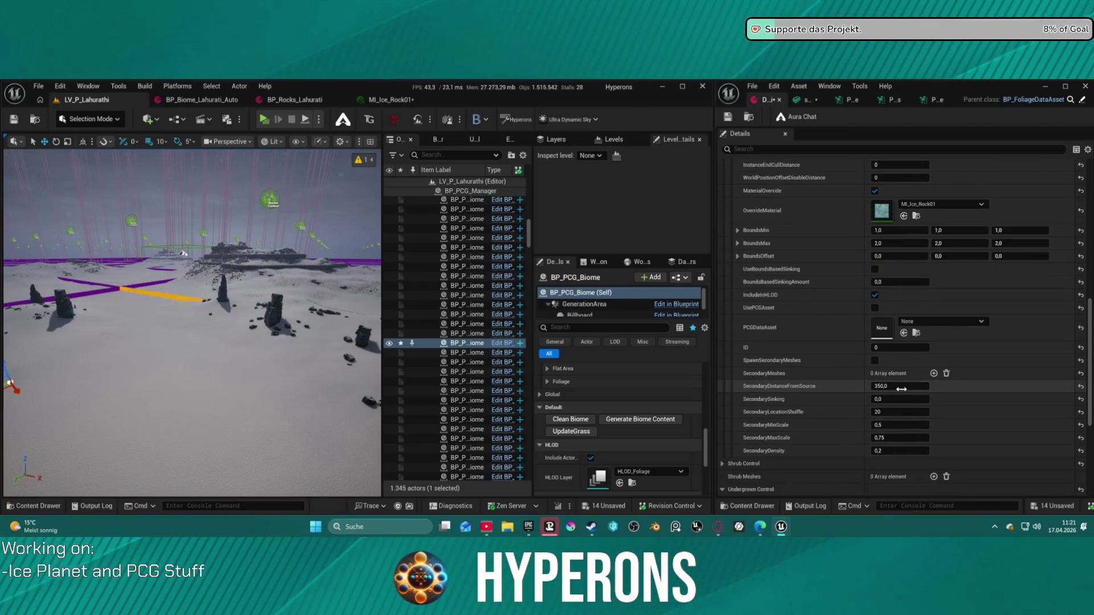
left_click_drag(192, 322, 180, 339)
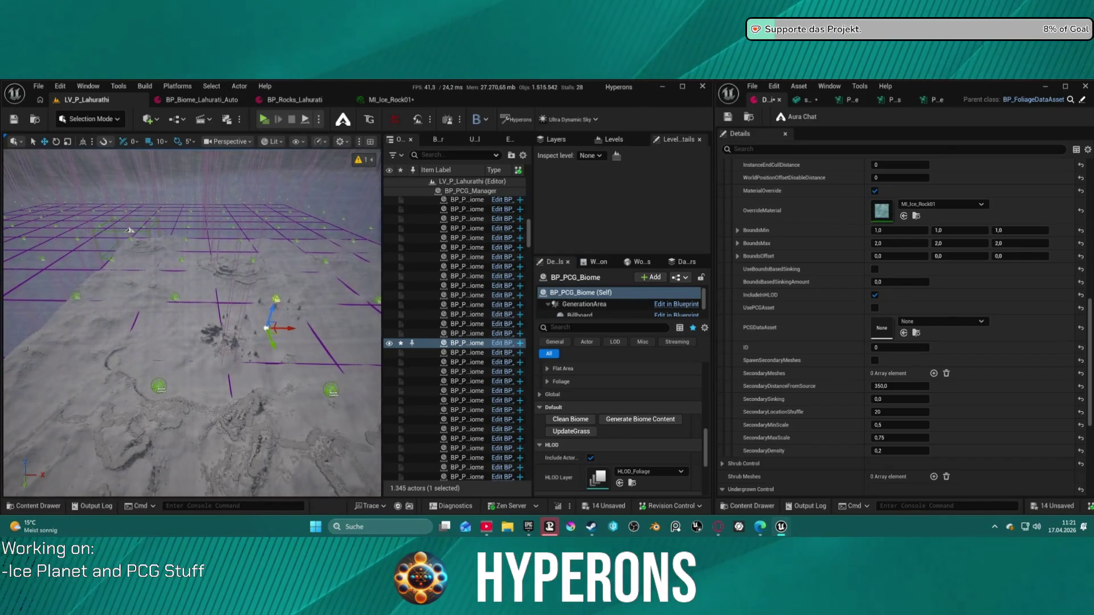
key("ctrl+s")
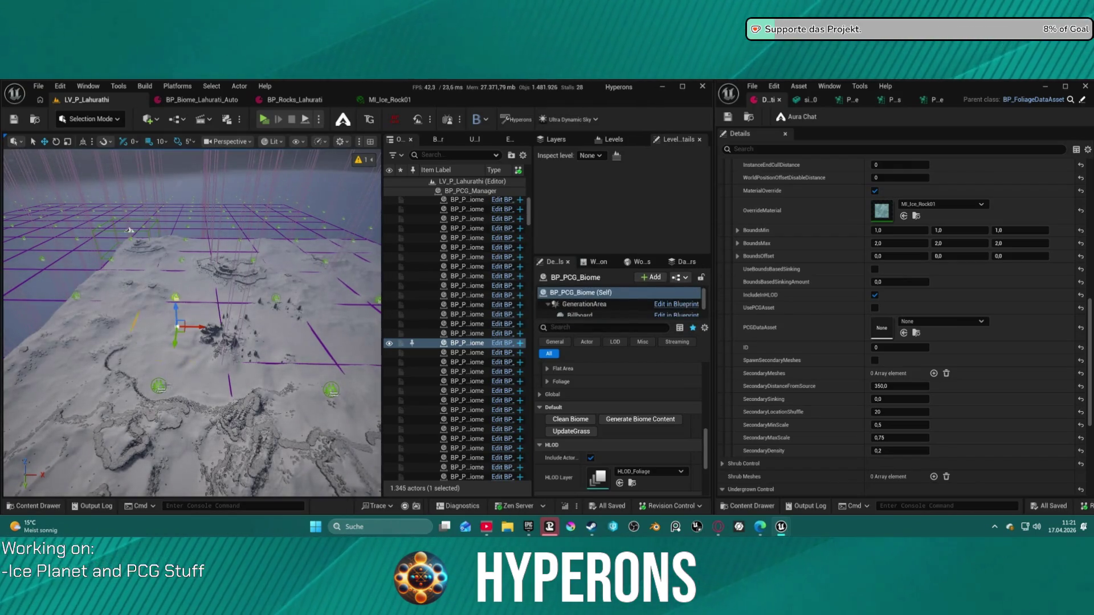
- Ctrl-select about ten biome actors across the viewport
left_click(156, 387, "ctrl")
left_click(76, 296, "ctrl")
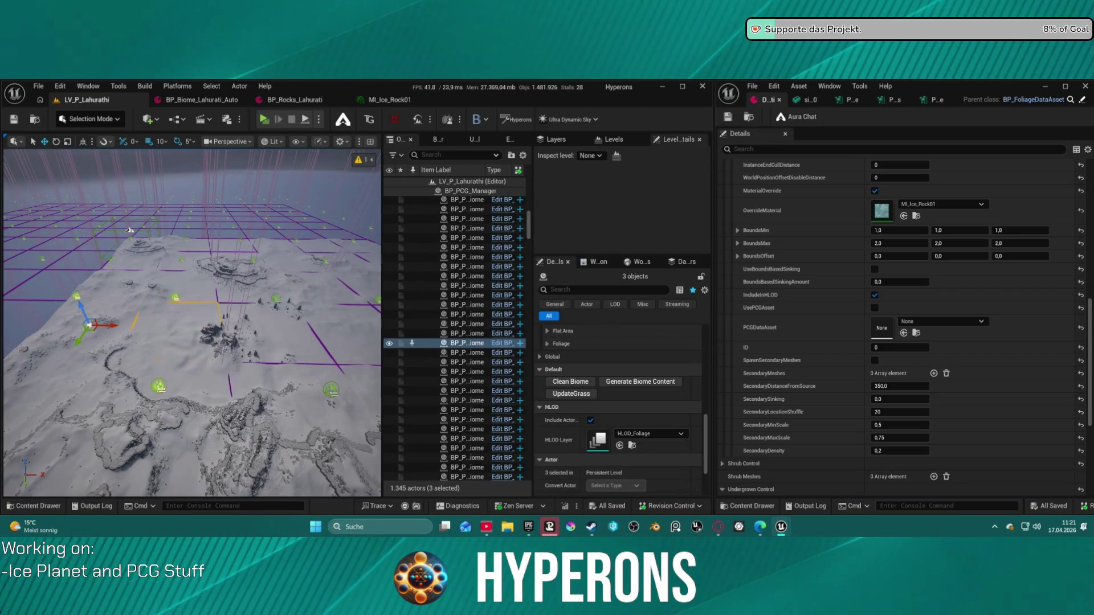
left_click(330, 394, "ctrl")
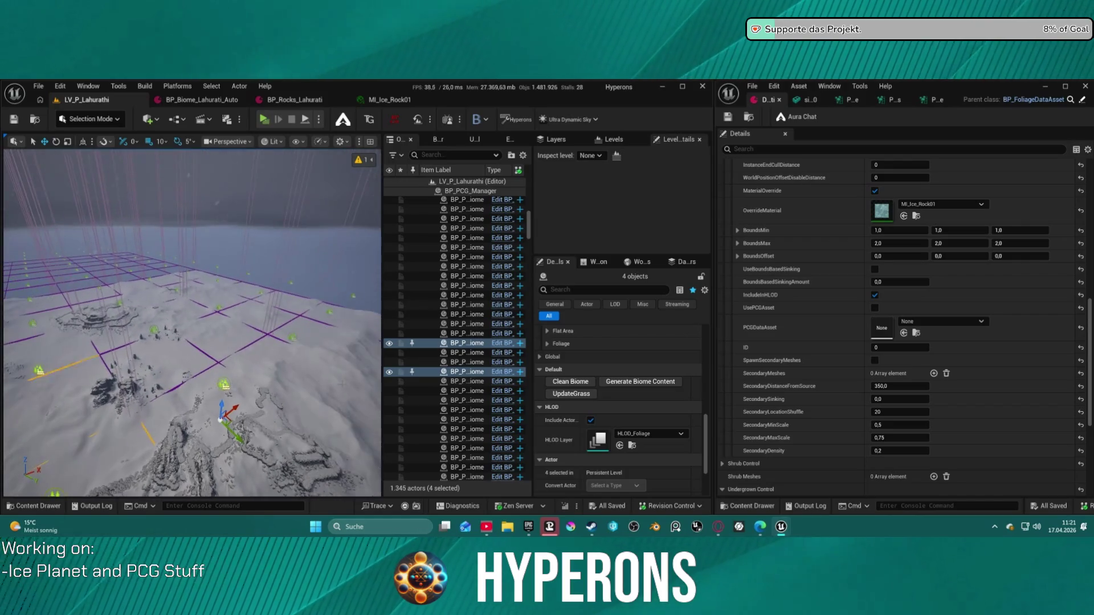
left_click(293, 340, "ctrl")
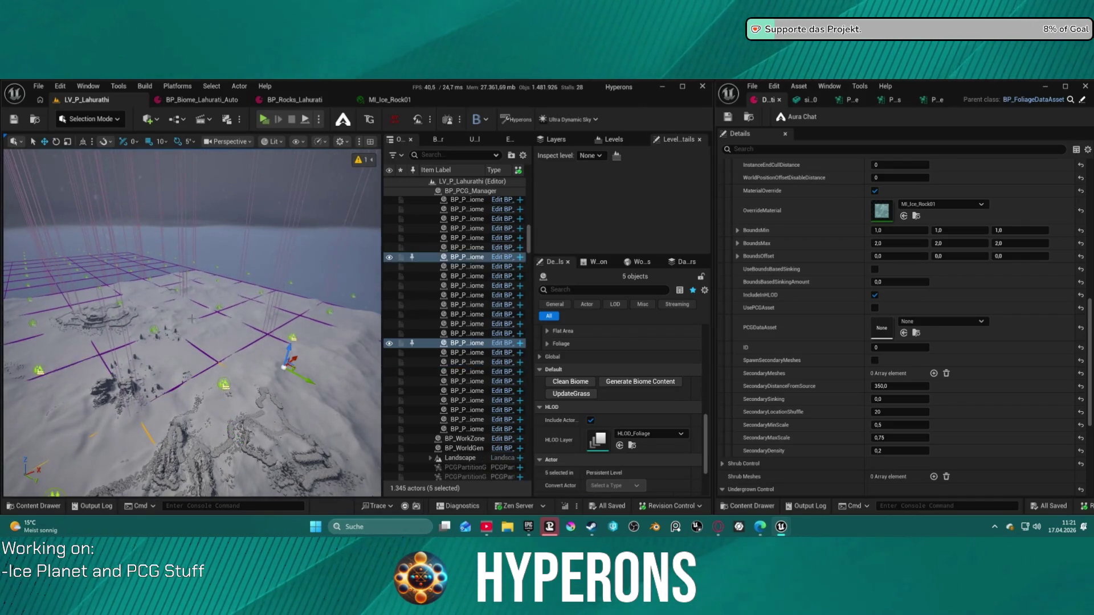
left_click(220, 308, "ctrl")
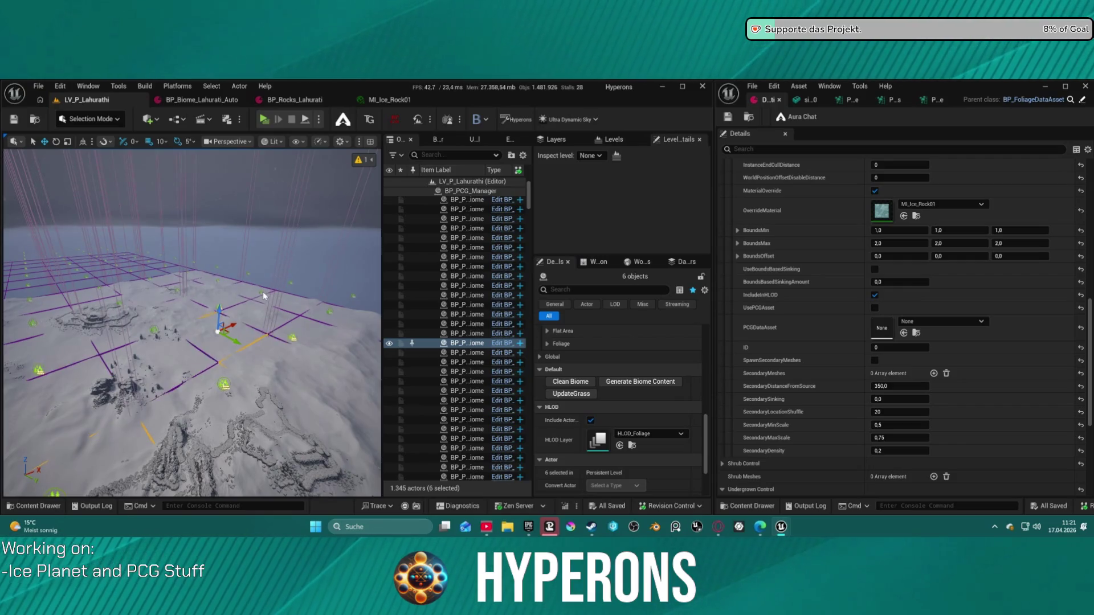
left_click(261, 310, "ctrl")
left_click(158, 358, "ctrl")
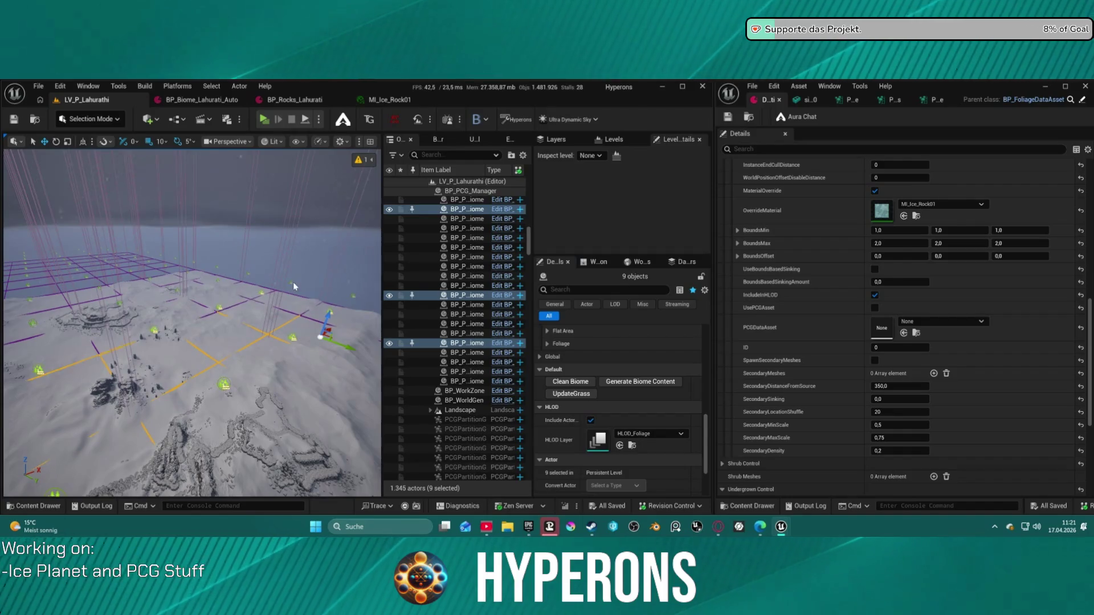
left_click(351, 288, "ctrl")
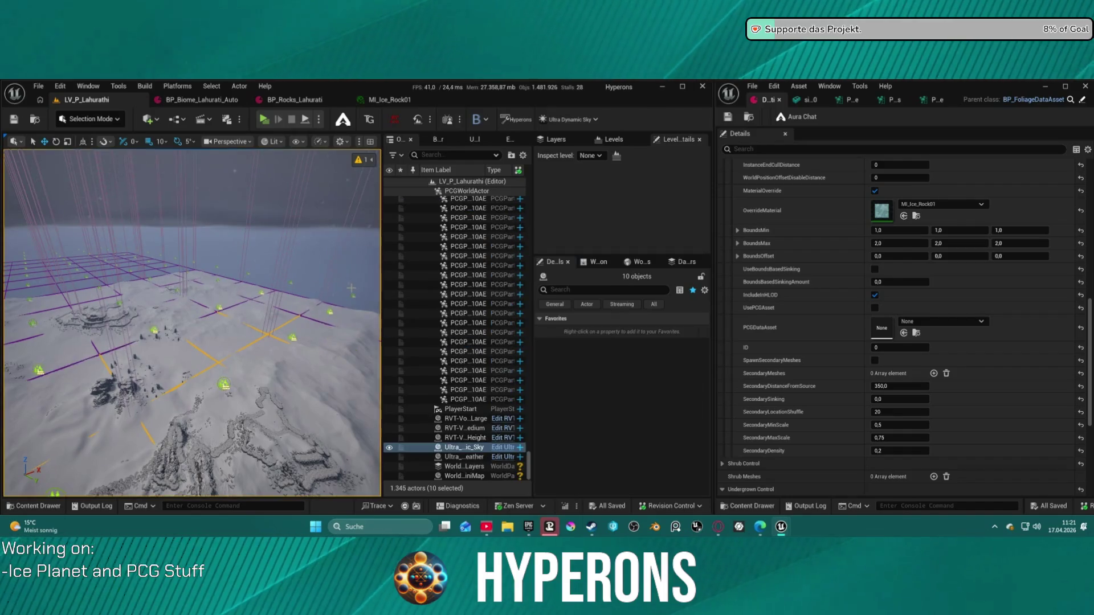
left_click(303, 284, "ctrl")
left_click(358, 299, "ctrl")
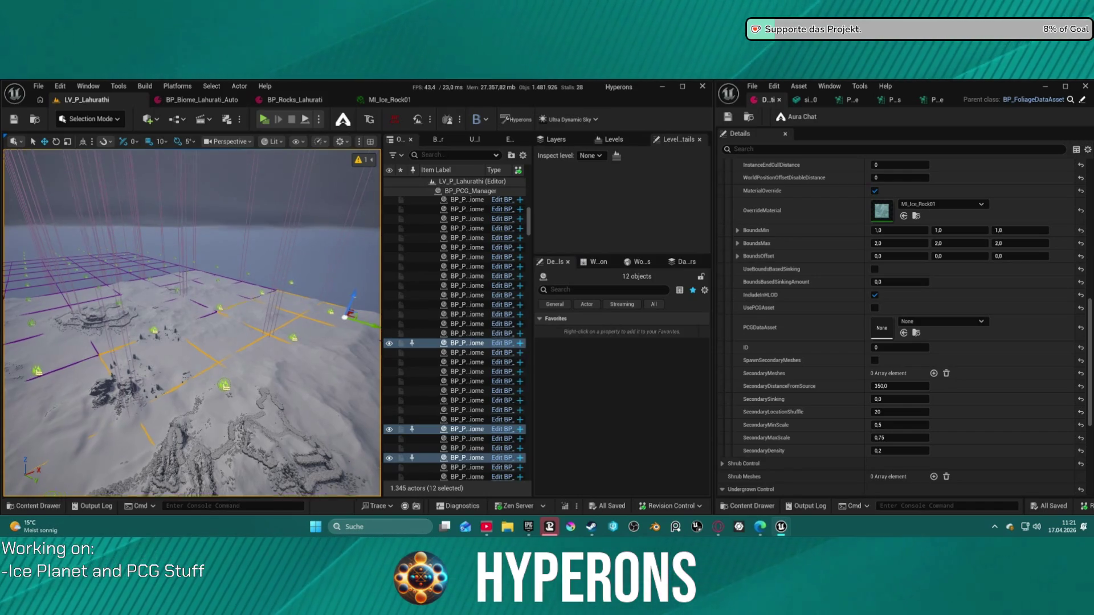
- Fly over the rock field and take the sky actor out of the selection
key("w")
key("d")
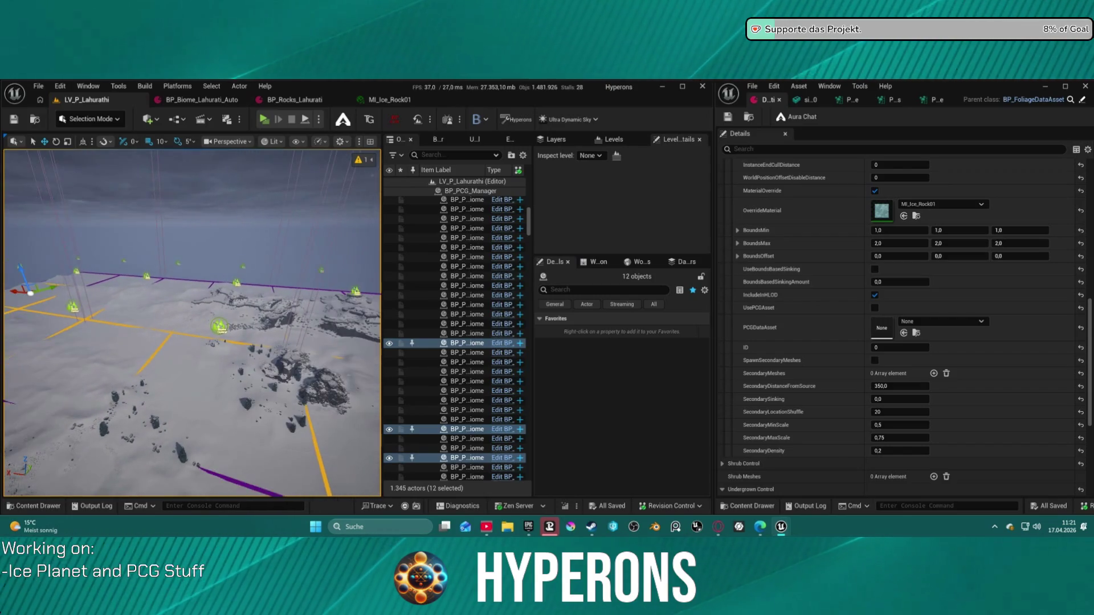
scroll(522, 275, "down", 10)
left_click_drag(529, 275, 535, 479)
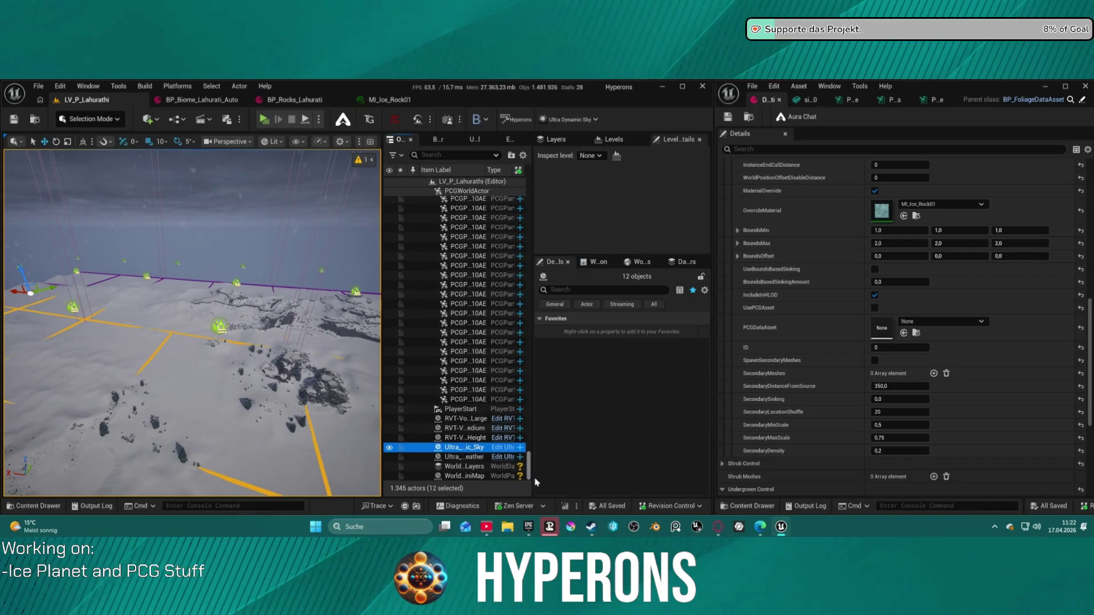
left_click(464, 449, "ctrl")
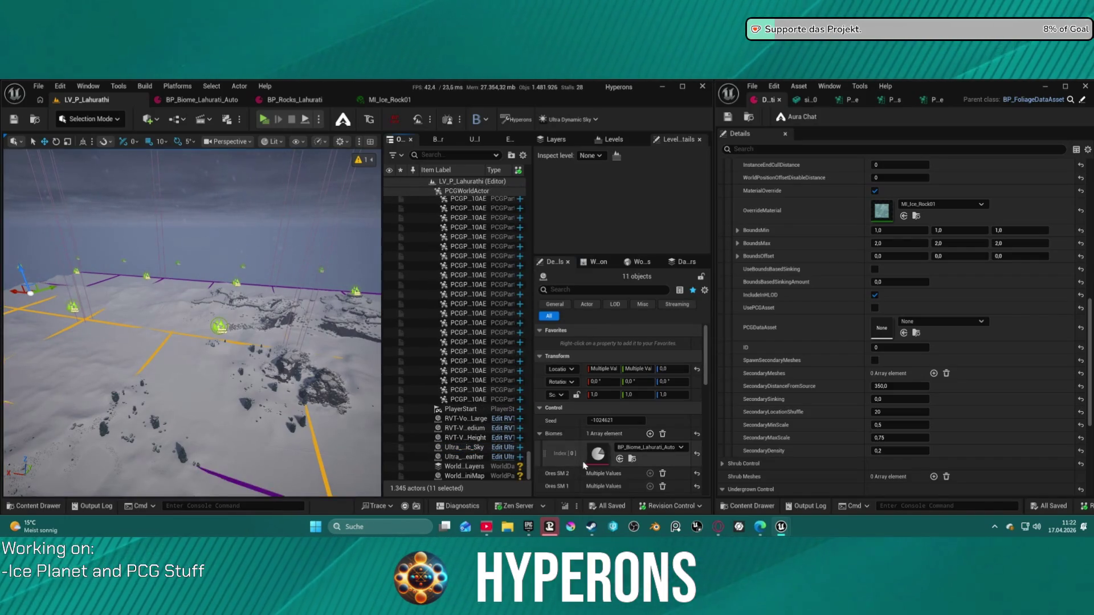
- Run Generate Biome Content for the 11 selected biome actors
scroll(626, 450, "down", 10)
scroll(598, 435, "up", 4)
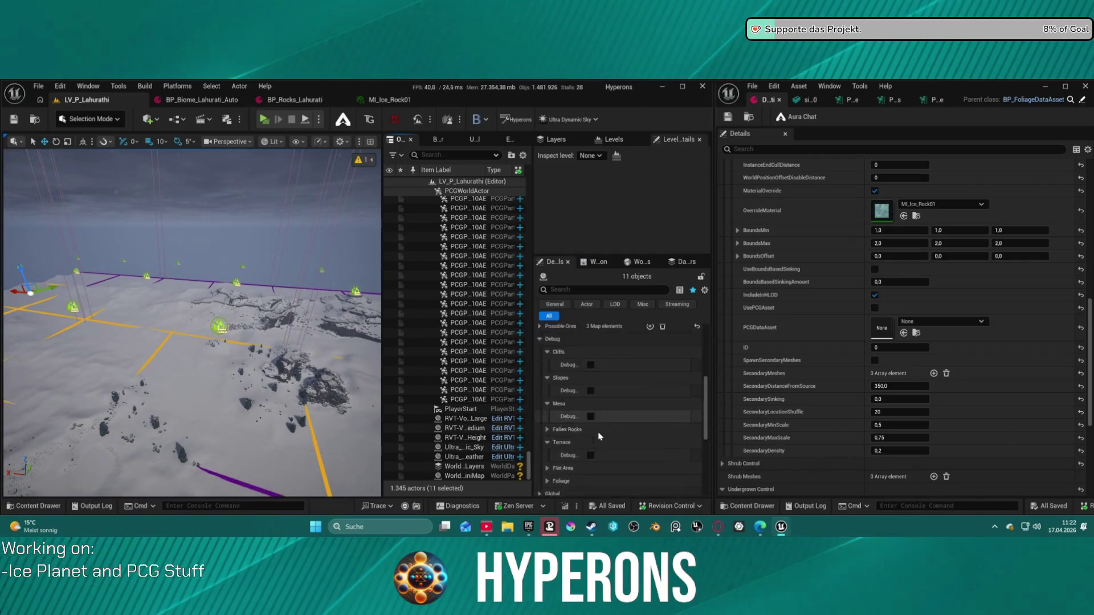
scroll(599, 436, "down", 3)
left_click(608, 428)
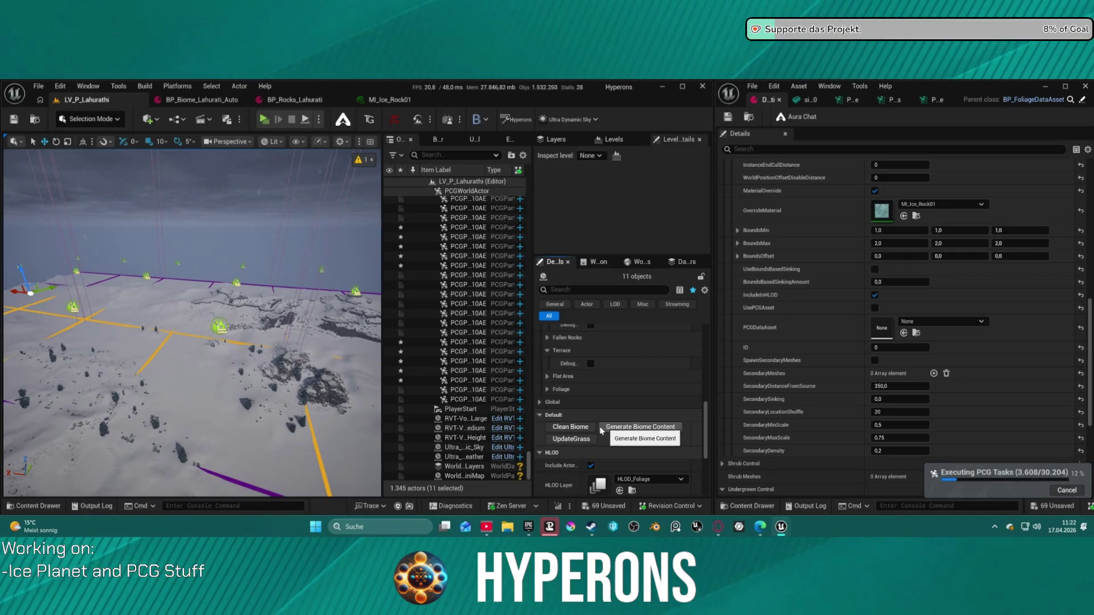
- Fly across the terrain as generation finishes, then select a single biome actor
mouse_move(154, 349)
left_mouse_down()
mouse_move(193, 293)
mouse_move(192, 353)
left_mouse_up()
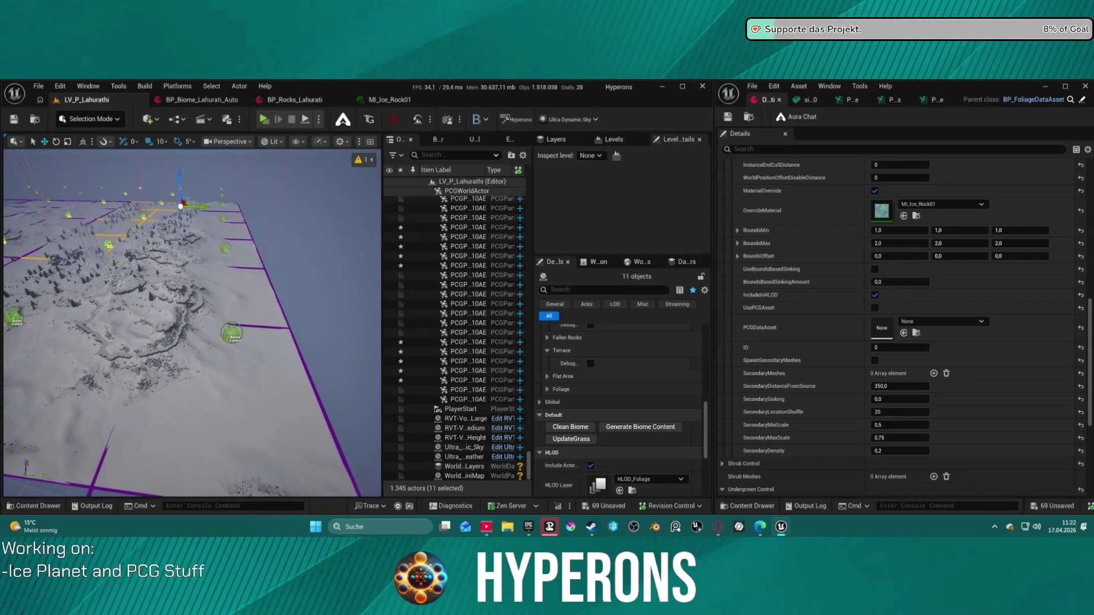
left_click(232, 333)
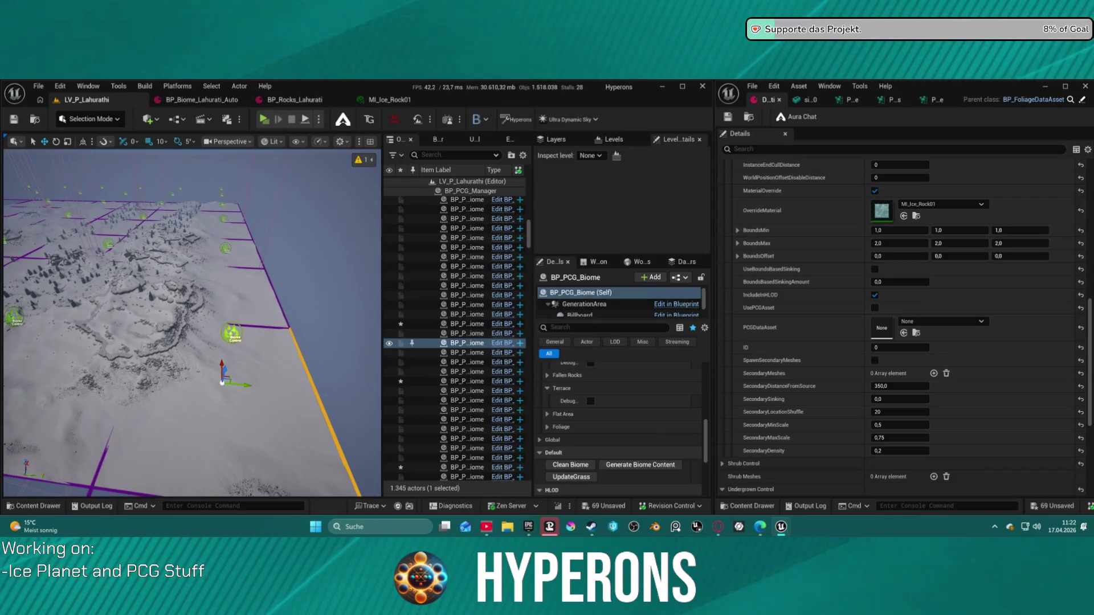
- Select seven biome actors, framing them, and generate their biome content
left_click(16, 319, "ctrl")
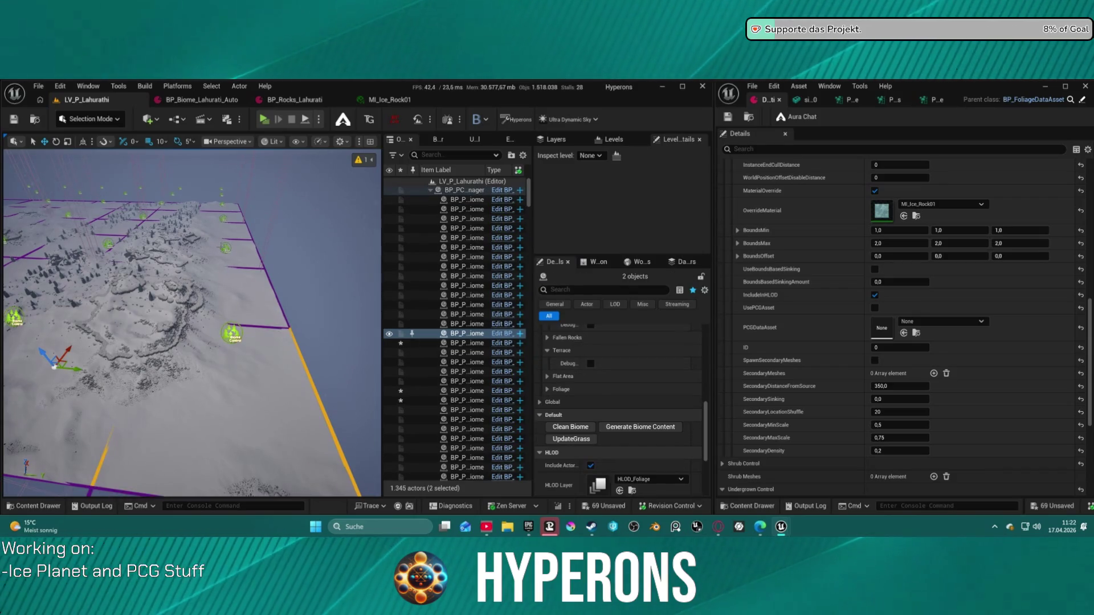
left_click(226, 248, "ctrl")
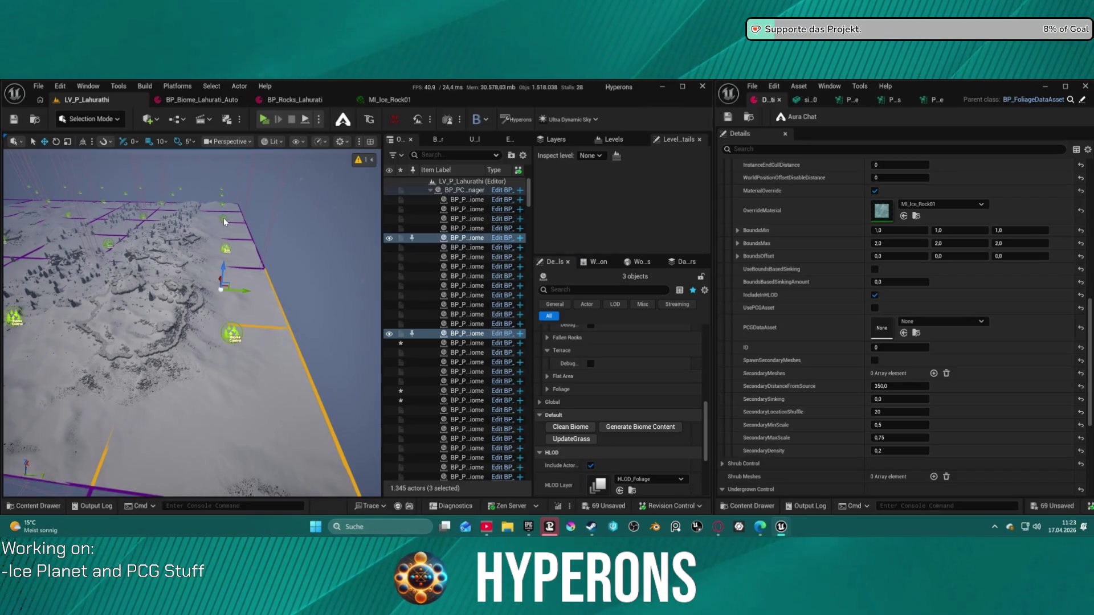
left_click(69, 214, "ctrl")
key("f")
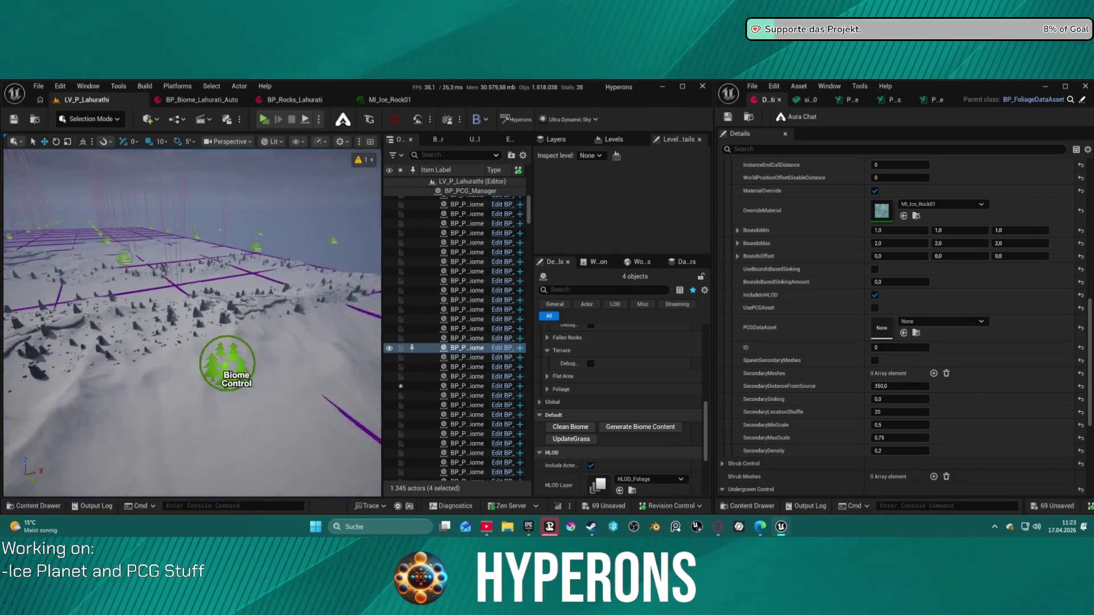
left_click(191, 325, "ctrl")
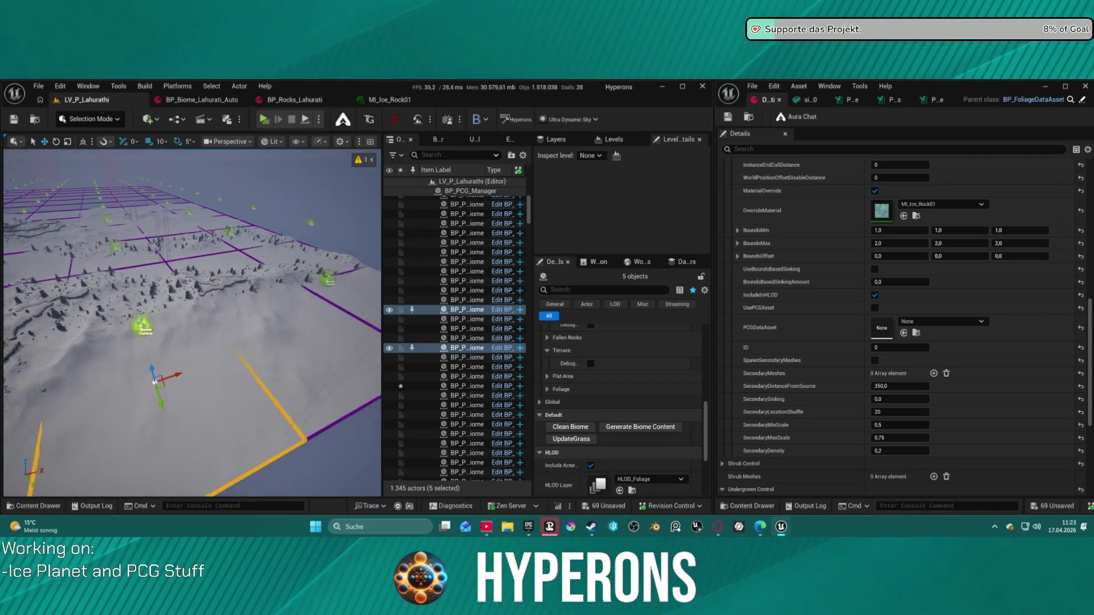
key("f")
left_click(195, 280, "ctrl")
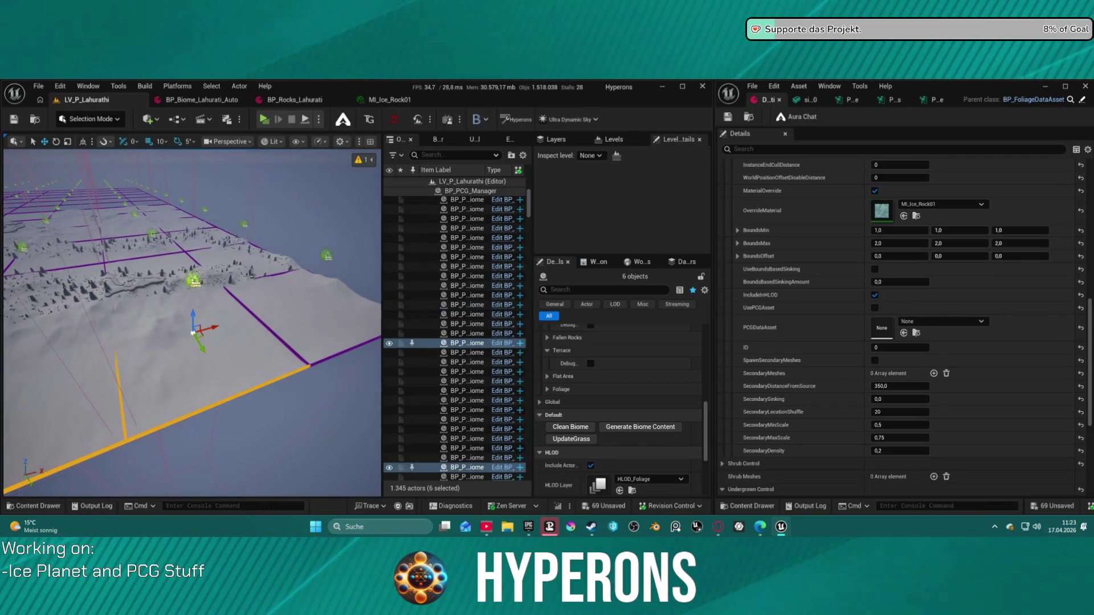
left_click(326, 255, "ctrl")
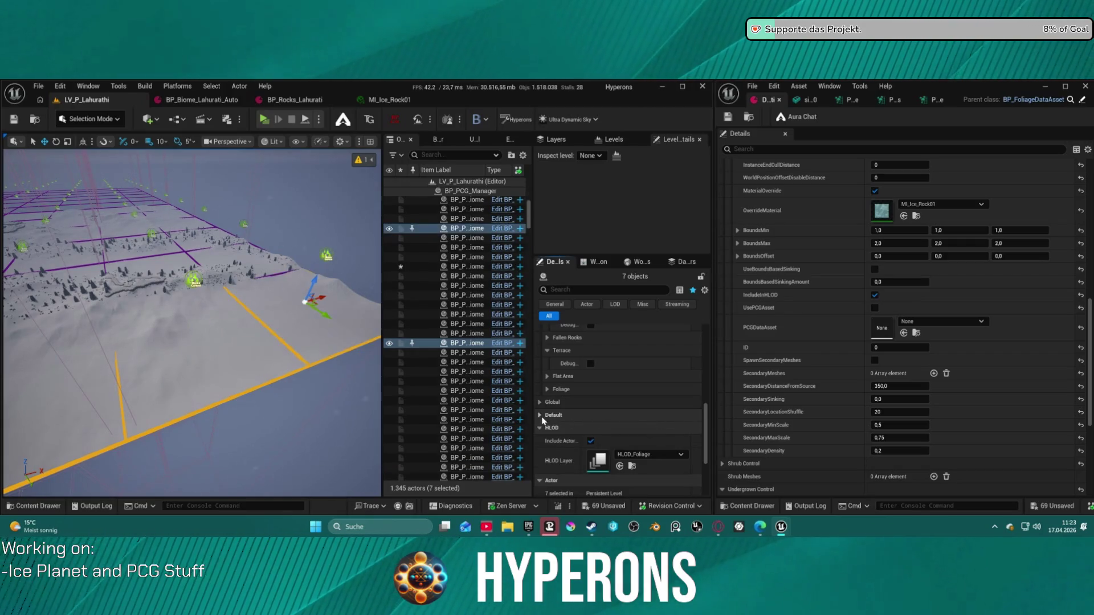
left_click(661, 428)
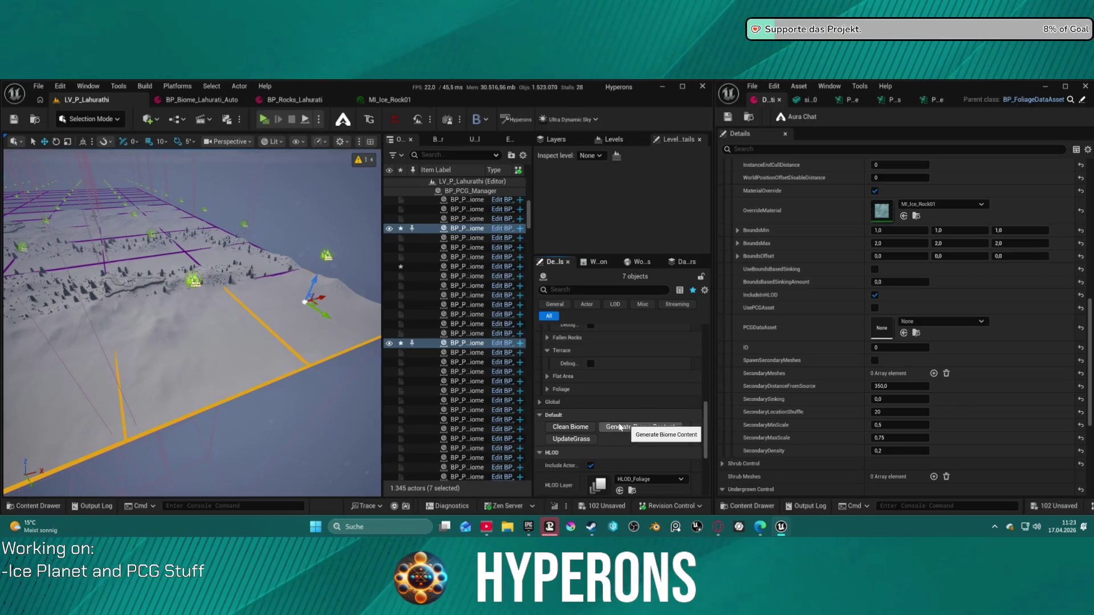
- Pull back over the grid to watch generation finish, then select one biome actor
left_click_drag(228, 343, 188, 365)
left_click_drag(174, 316, 174, 316)
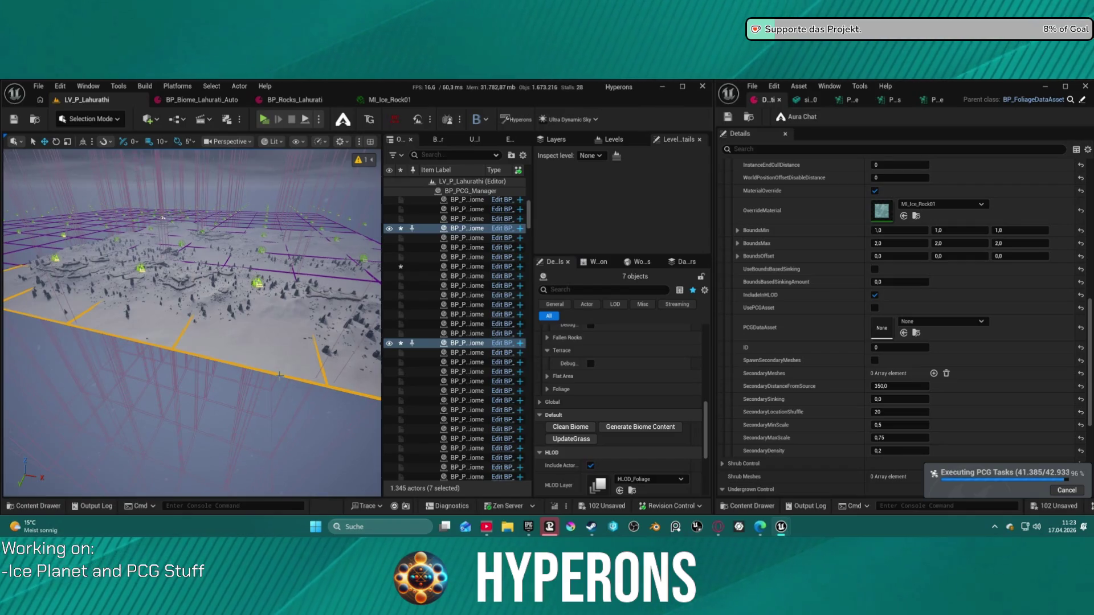
key("f")
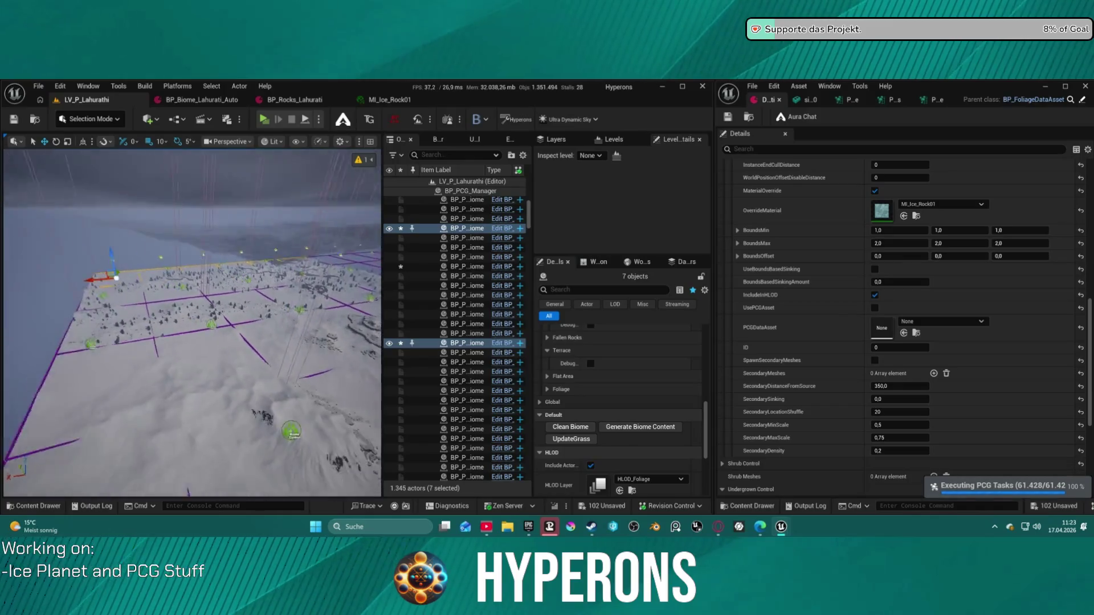
left_click(134, 346)
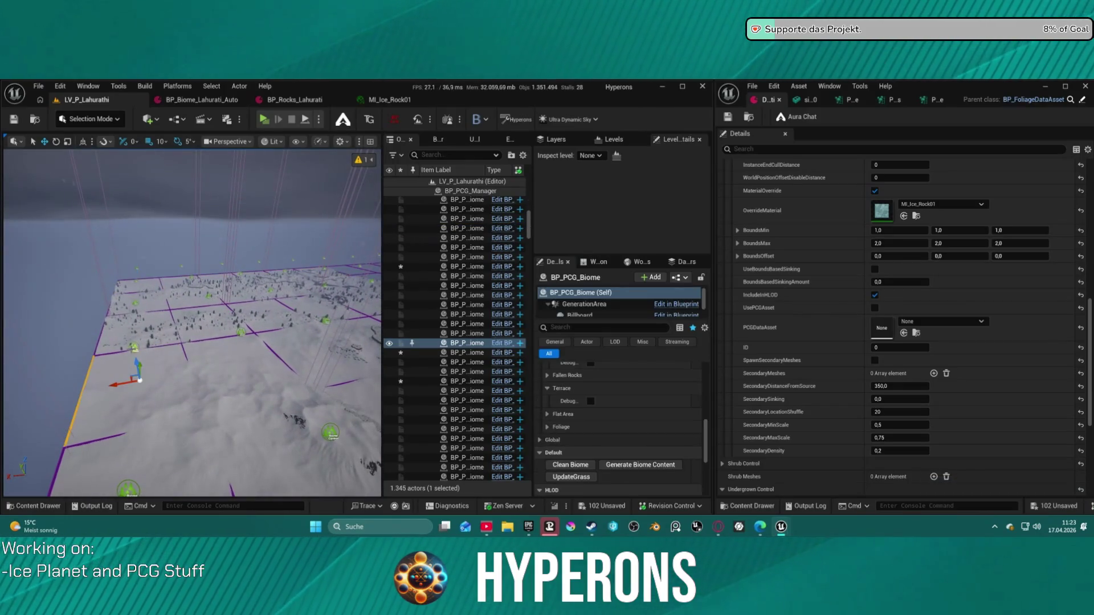
- Ctrl-select twelve BP_PCG_Biome actors across the terrain
left_click(241, 332, "ctrl")
left_click_drag(249, 344, 201, 339)
left_click(200, 338, "ctrl")
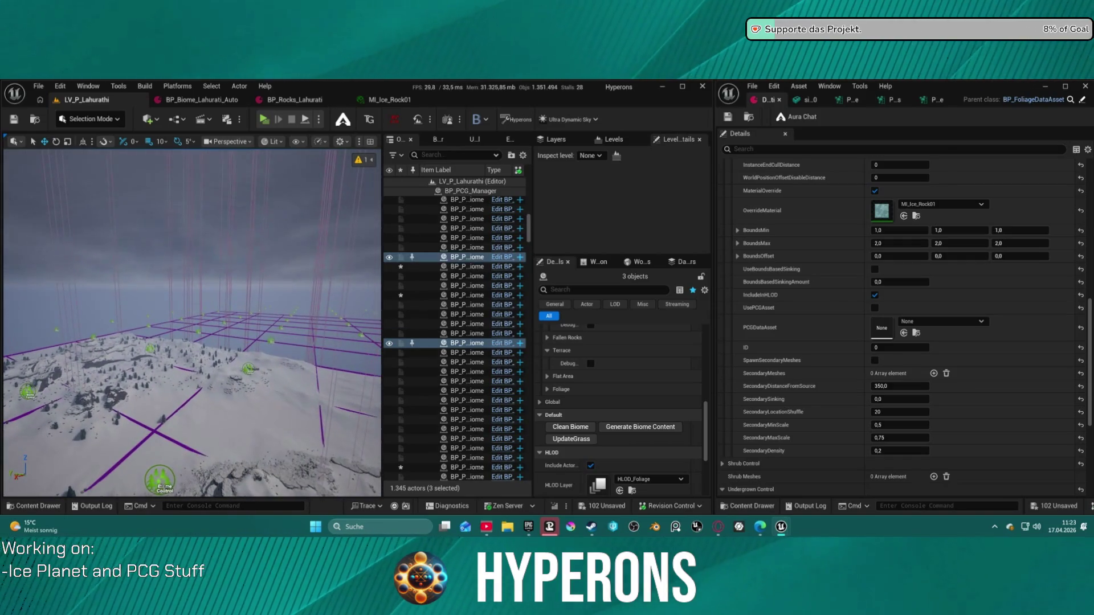
left_click(220, 364, "ctrl")
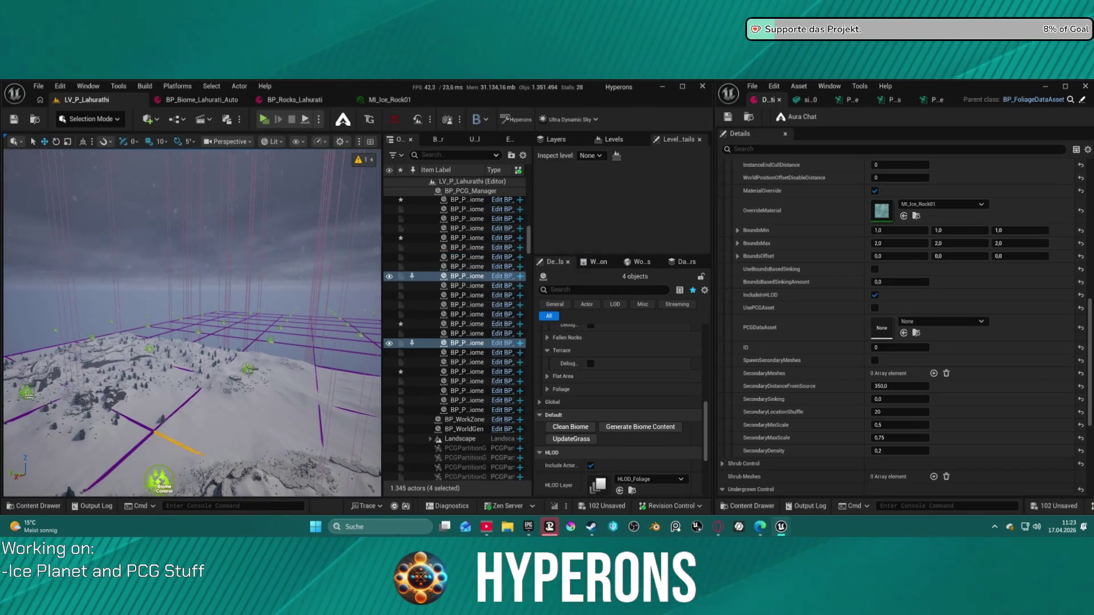
left_click(246, 371, "ctrl")
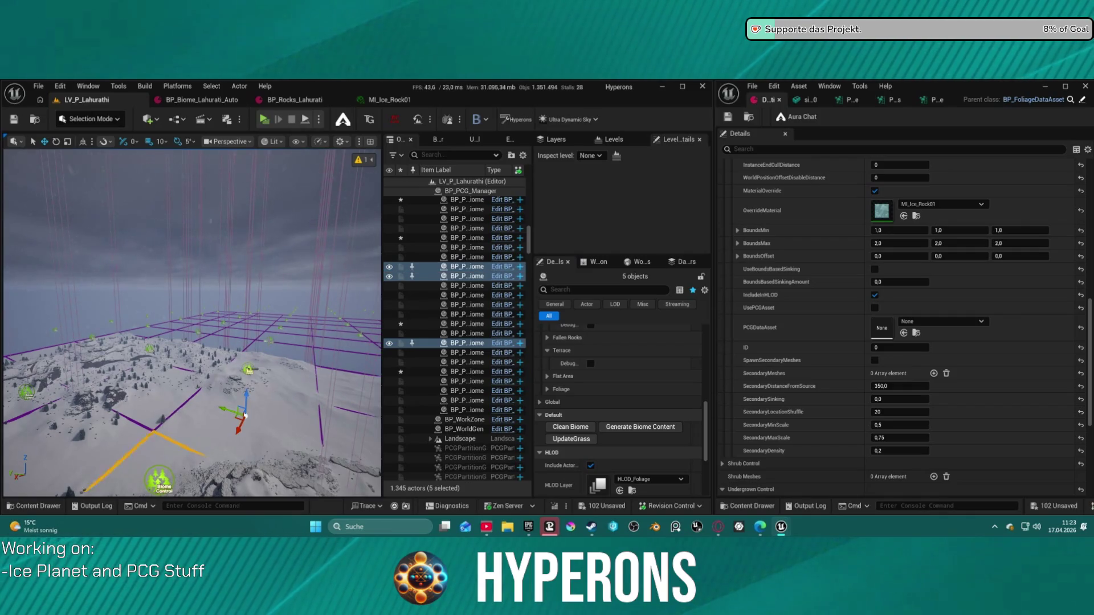
left_click(245, 416, "ctrl")
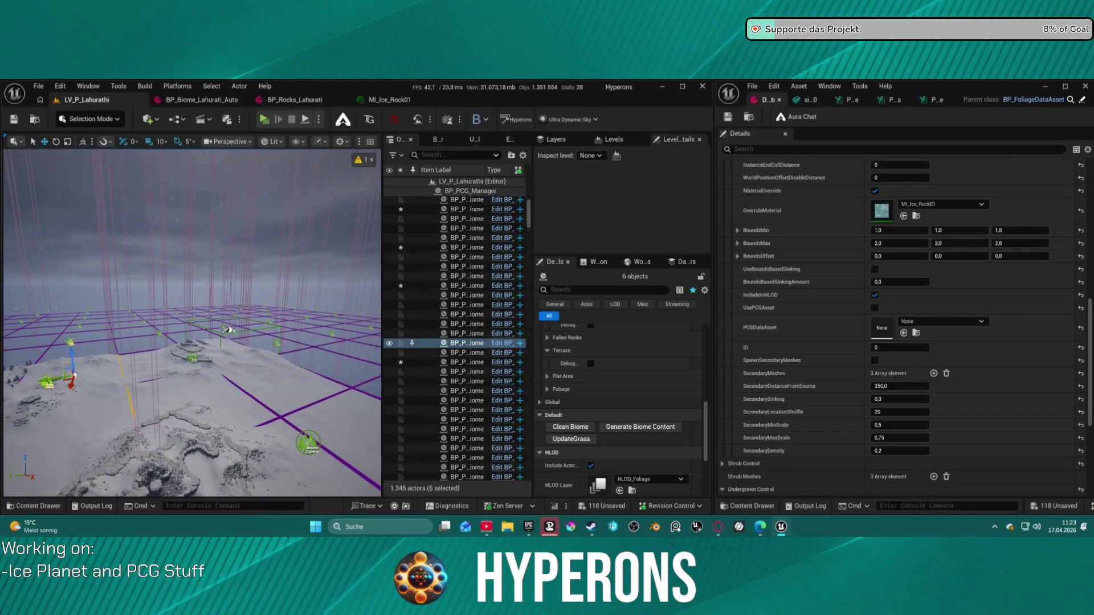
left_click(234, 382, "ctrl")
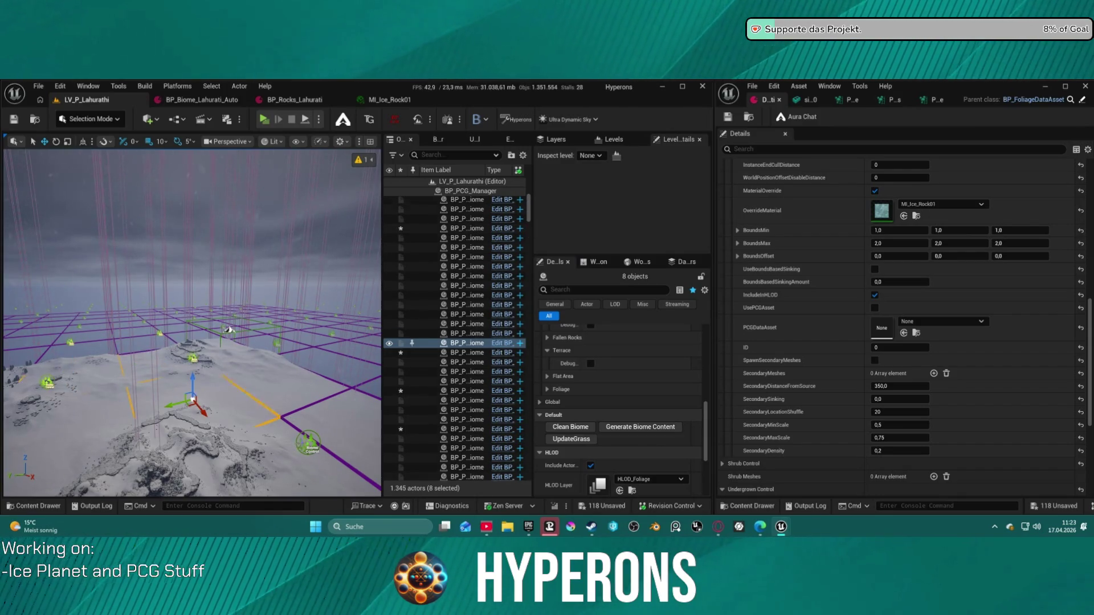
left_click(228, 329, "ctrl")
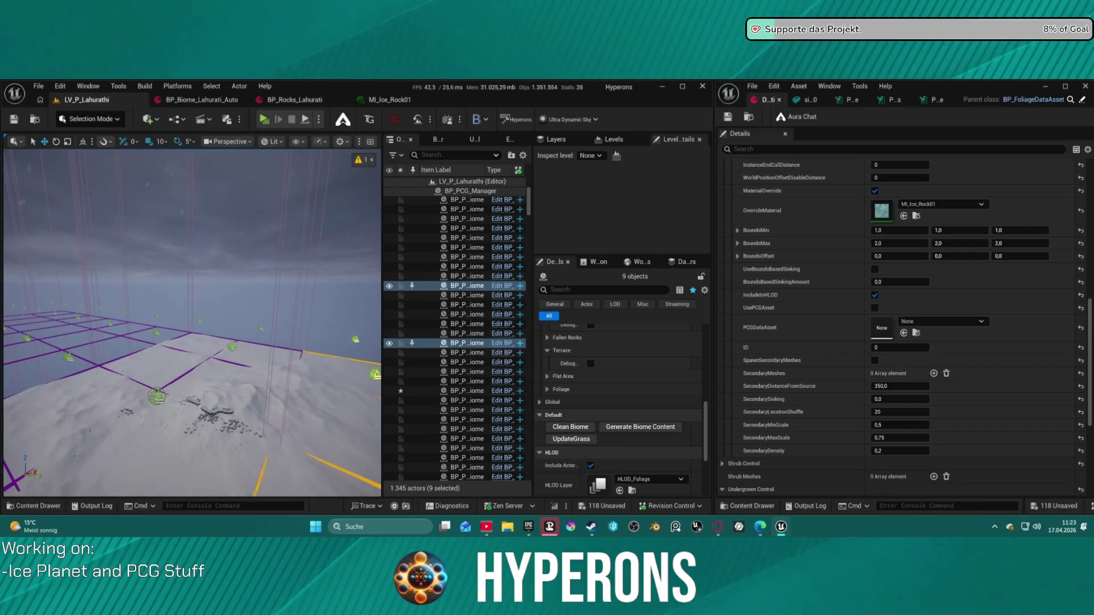
left_click(232, 349, "ctrl")
left_click(238, 346, "ctrl")
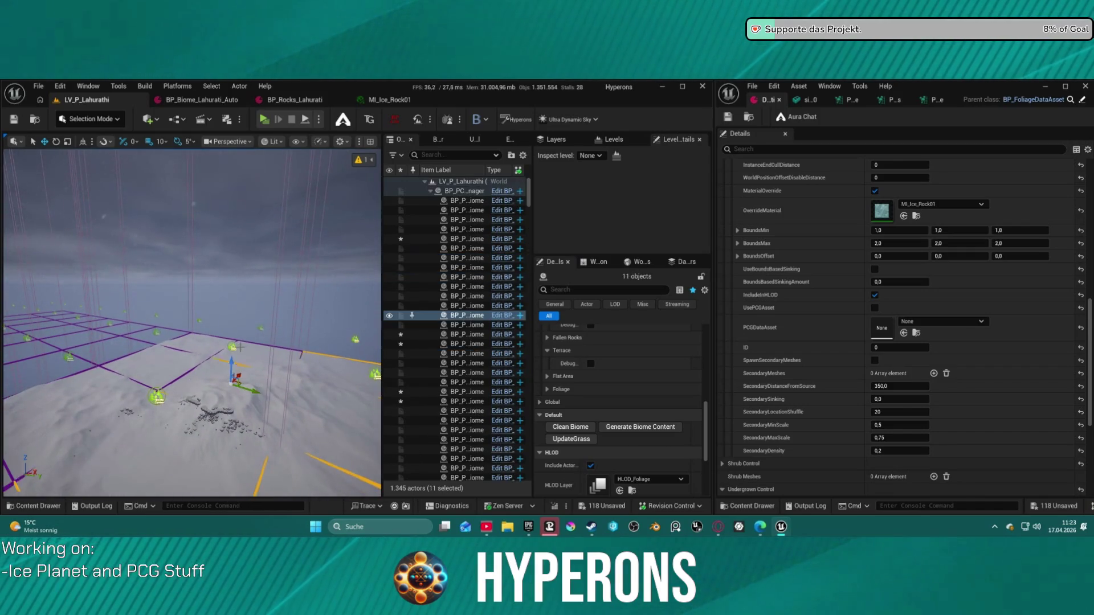
left_click(261, 329, "ctrl")
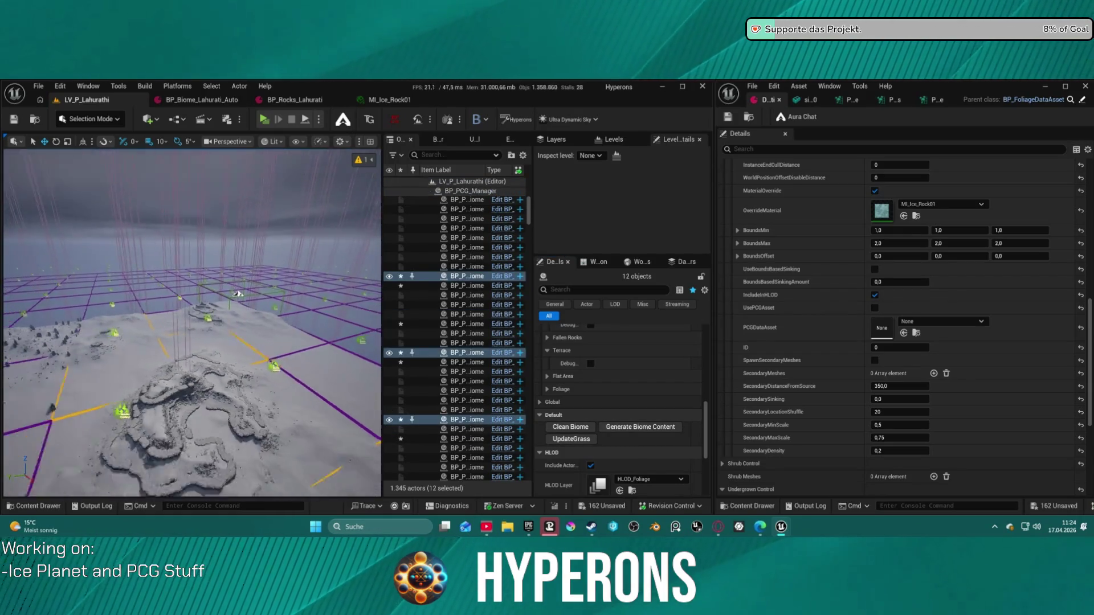
- Frame the chosen biomes while generation runs, then start a new group with one biome
scroll(254, 350, "up", 3)
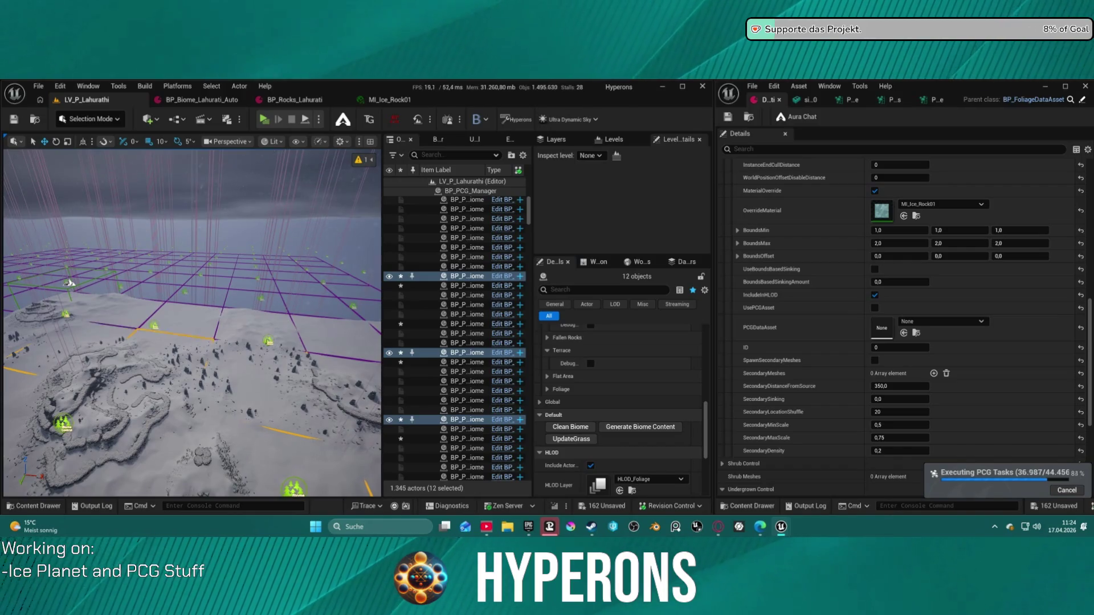
key("f")
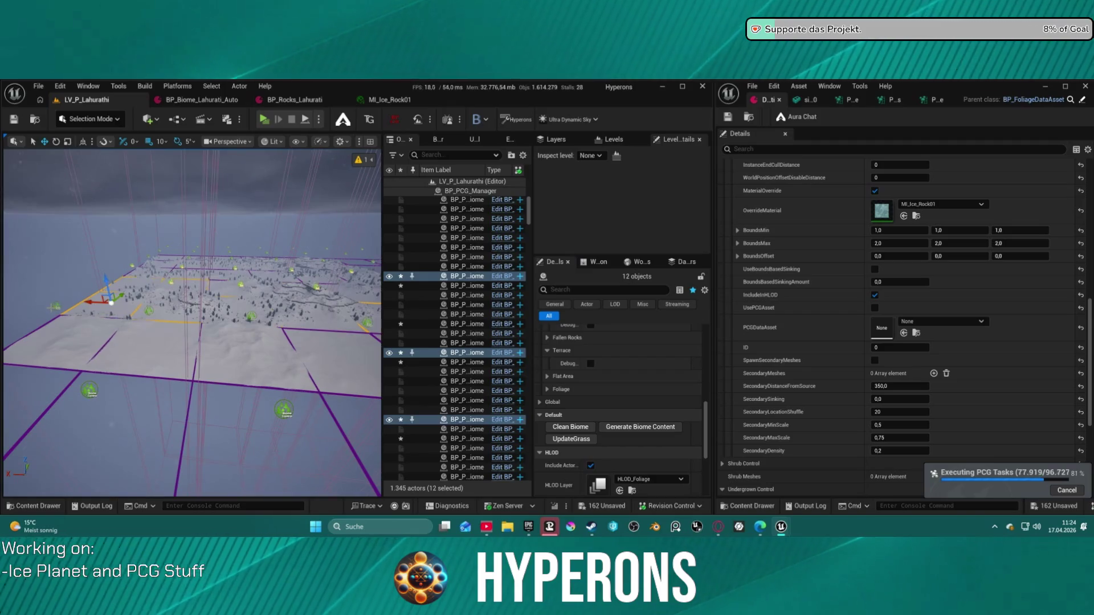
left_click(55, 306)
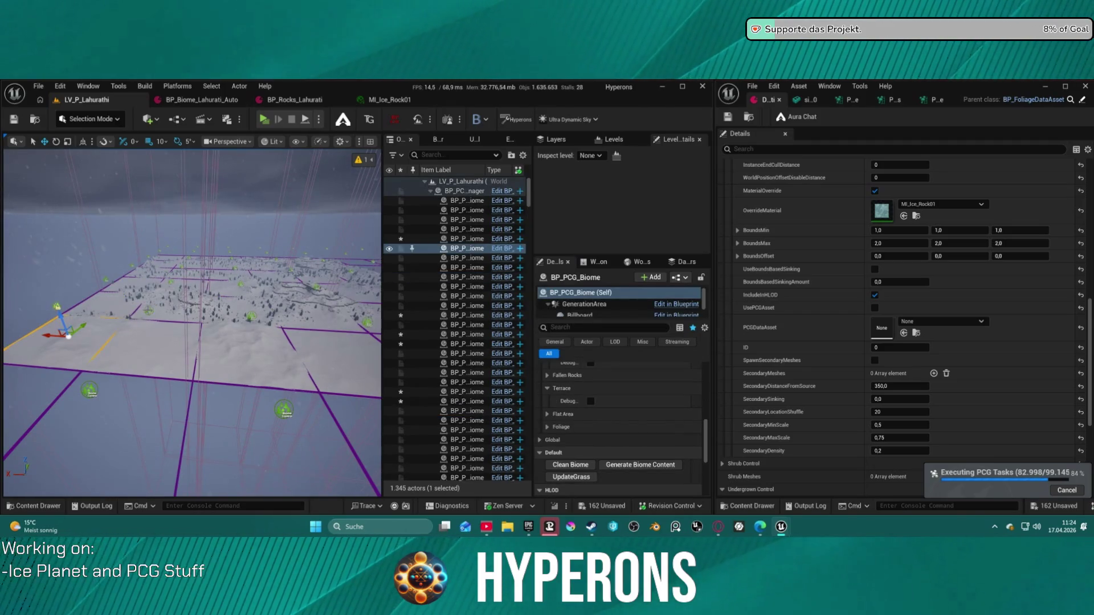
- Add six more PCG biome actors around the snowy ridge to the selection
left_click(149, 312, "ctrl")
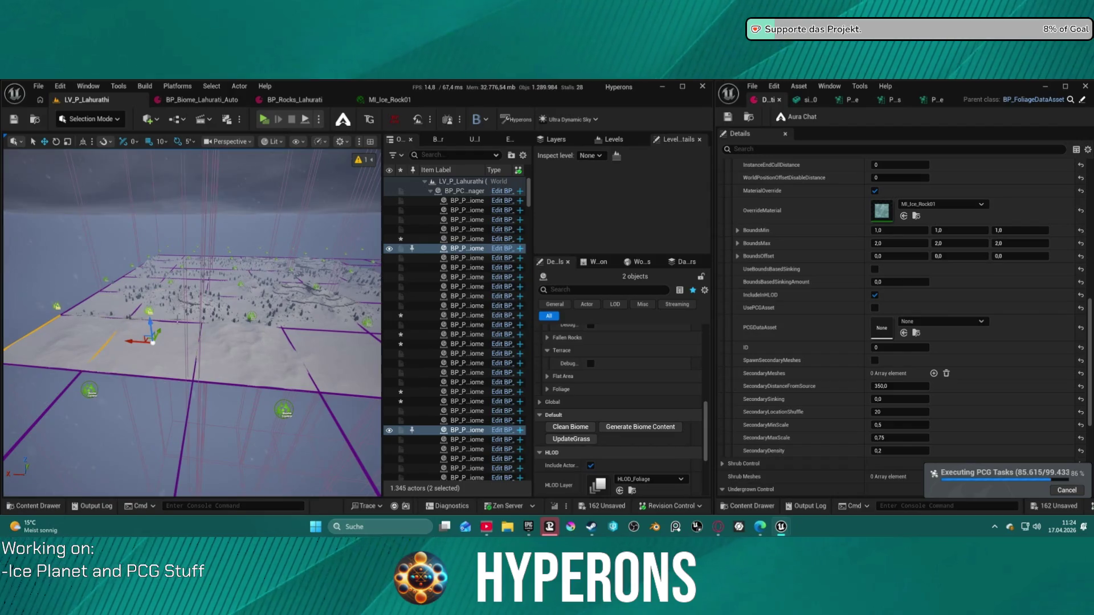
left_click_drag(153, 342, 229, 330)
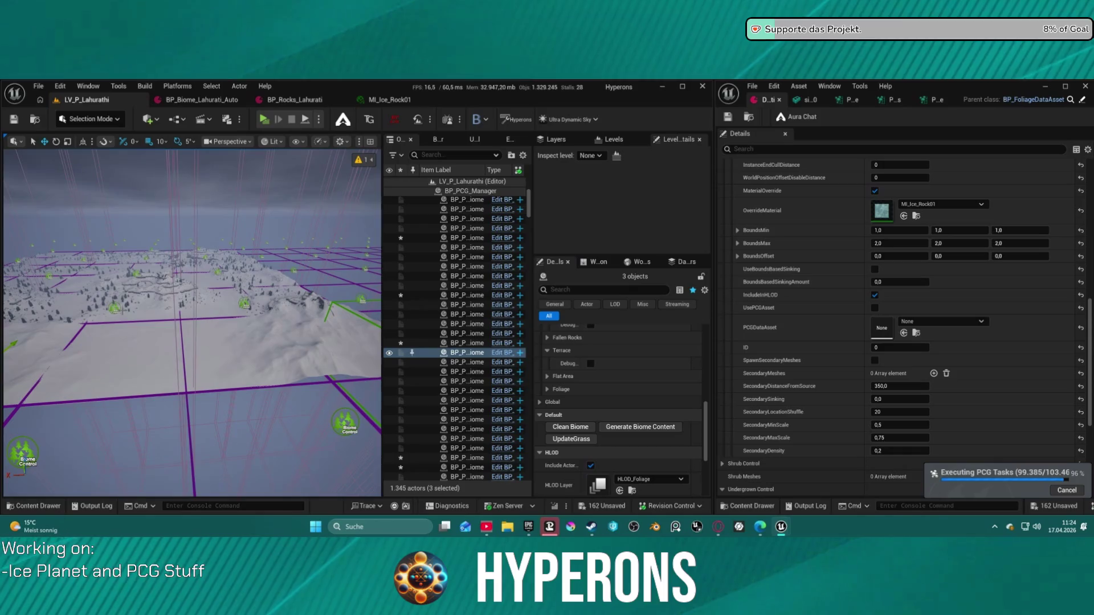
left_click(117, 312, "ctrl")
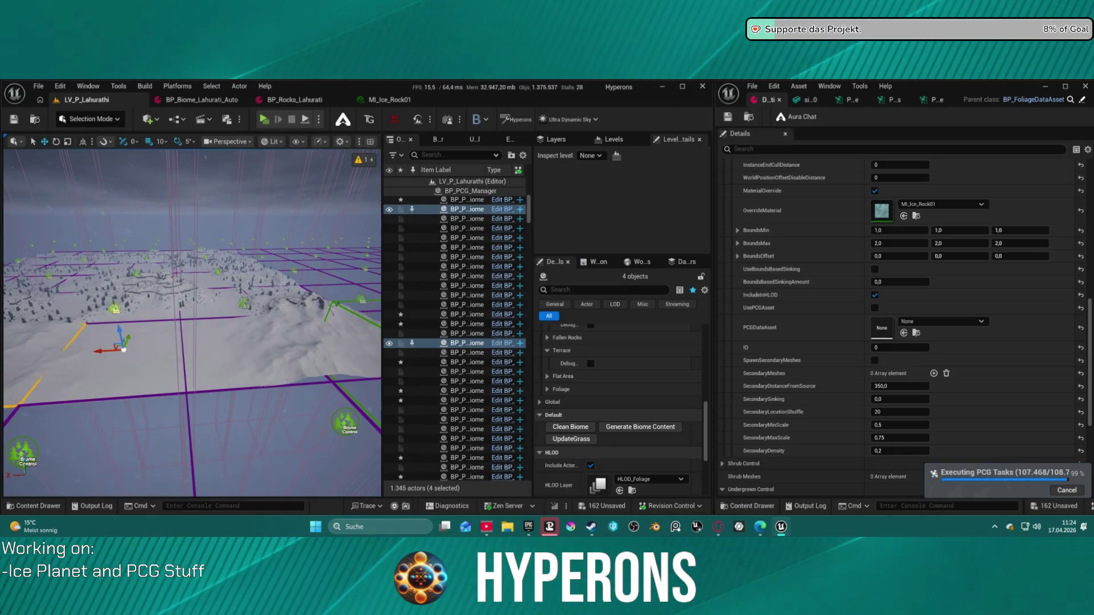
left_click(244, 304, "ctrl")
left_click_drag(245, 308, 225, 277)
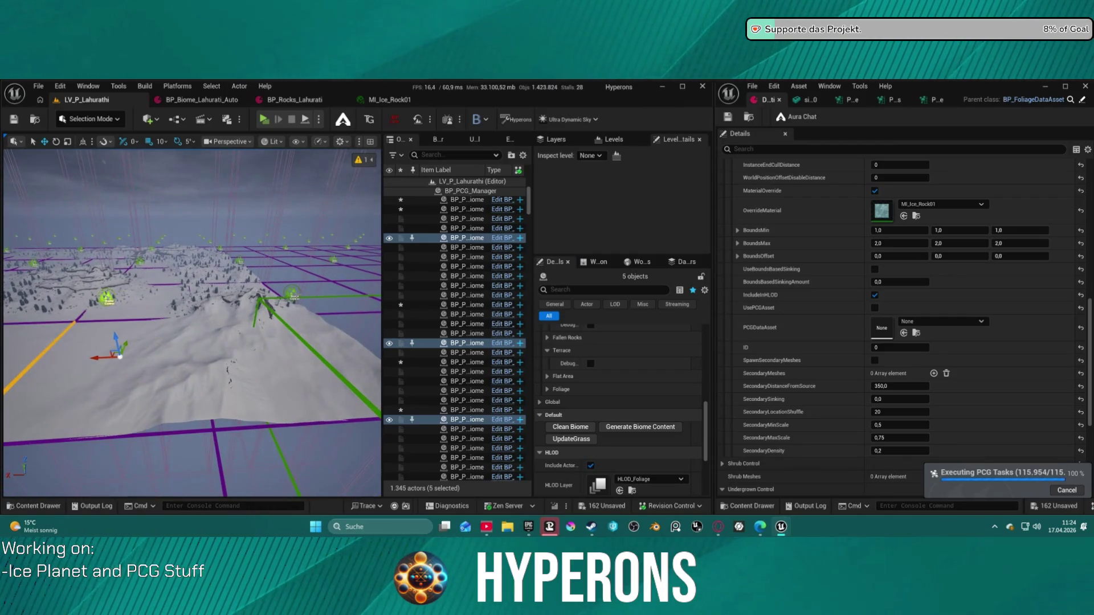
left_click(292, 293, "ctrl")
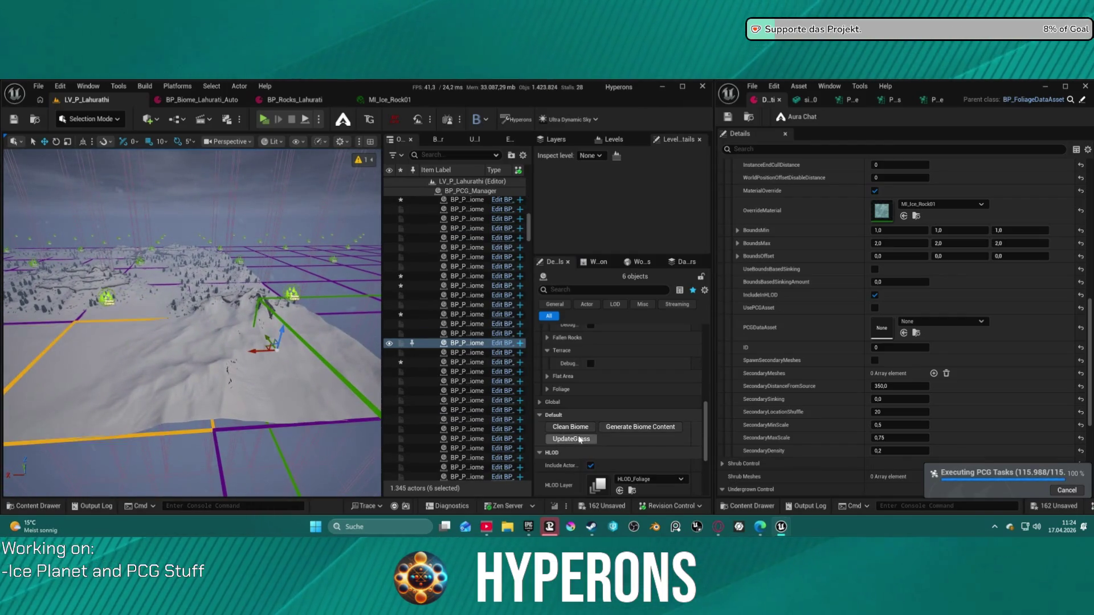
- Generate biome content for the grouped biomes and frame the view over them
left_click(627, 427)
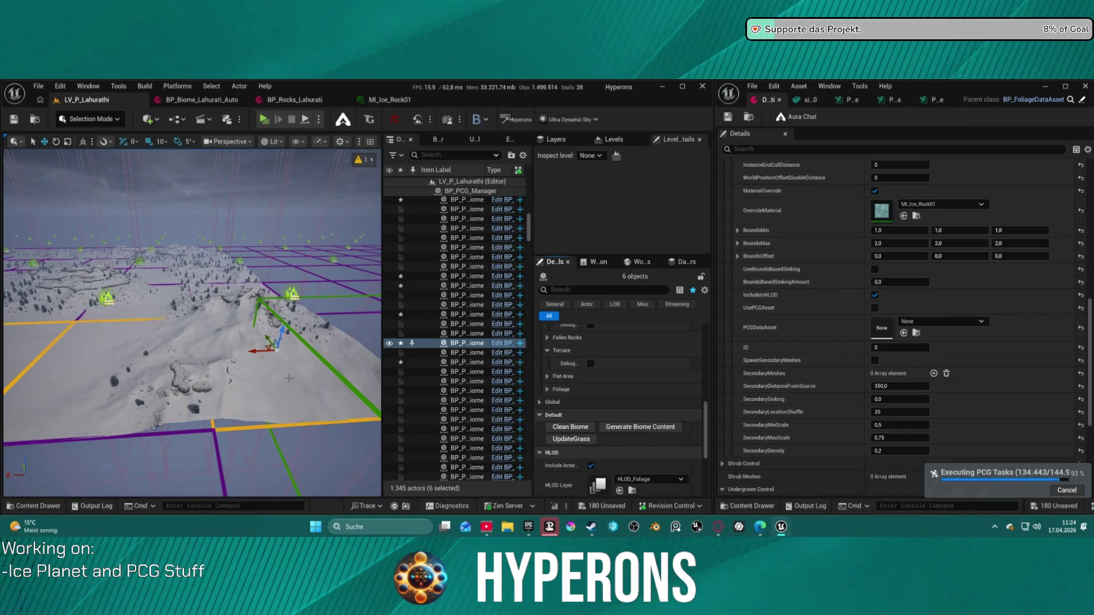
key("f")
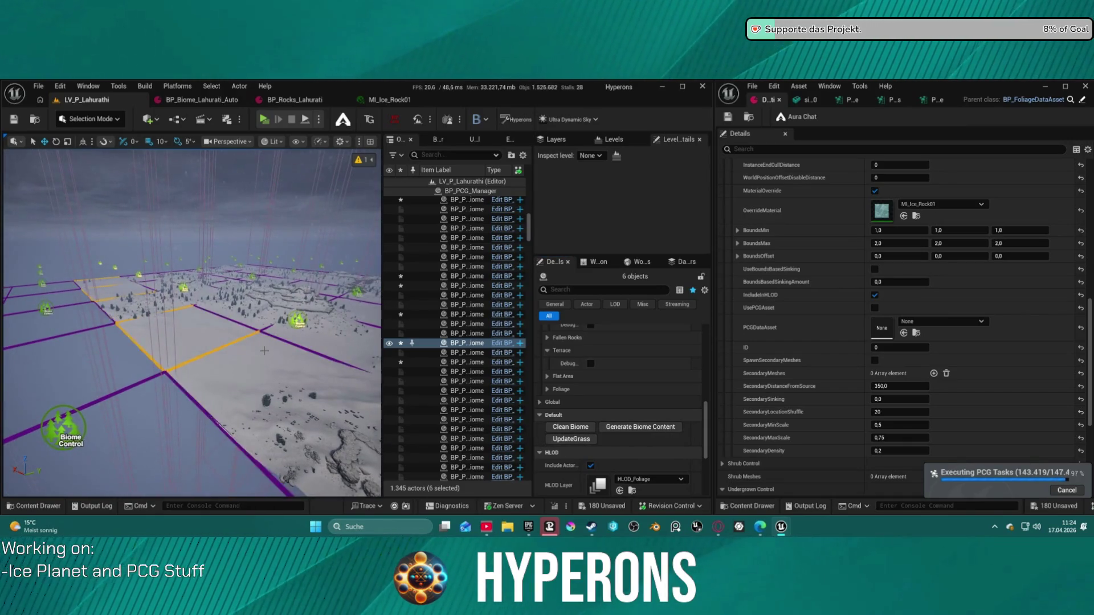
mouse_move(265, 351)
left_mouse_down()
mouse_move(265, 306)
mouse_move(237, 299)
left_mouse_up()
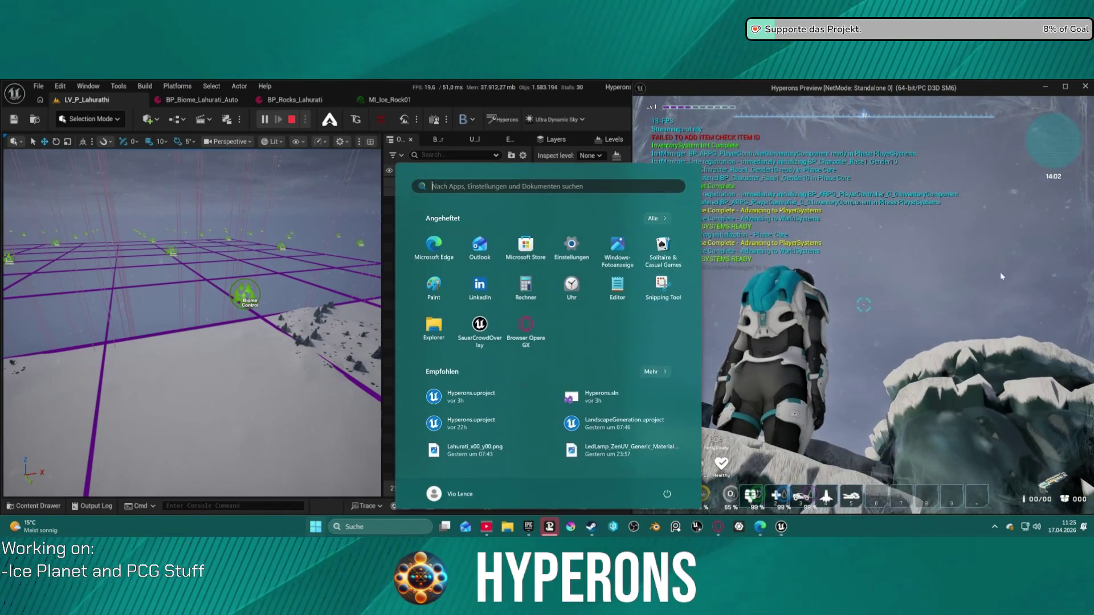
- Close the game preview, dock the DA_Foliage asset tab into the main editor, and close the PCG graph window
key("super")
left_click(1086, 87)
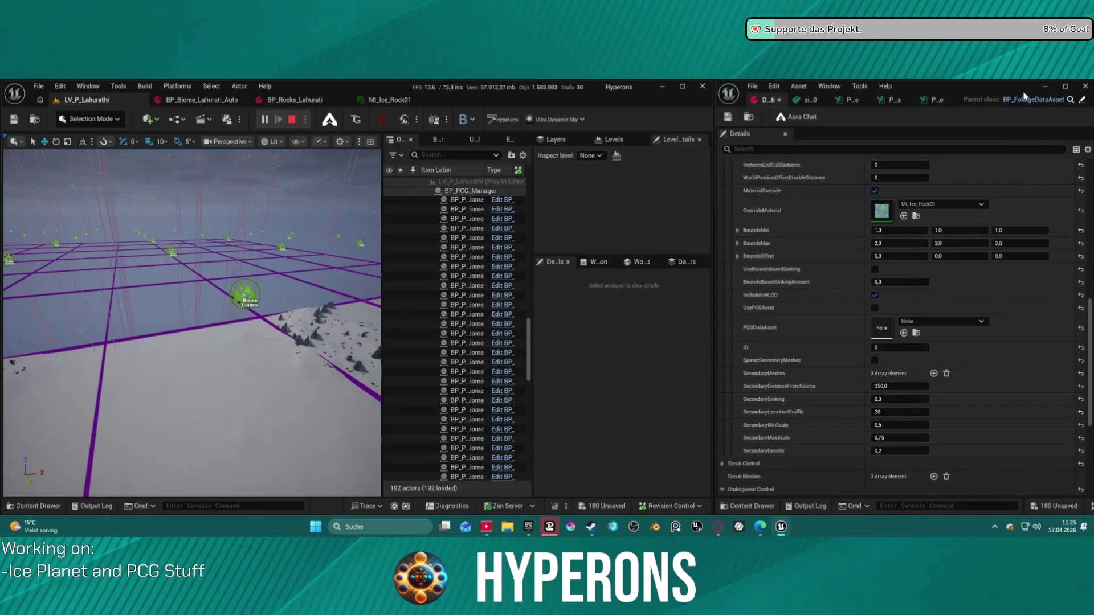
left_click_drag(764, 100, 453, 100)
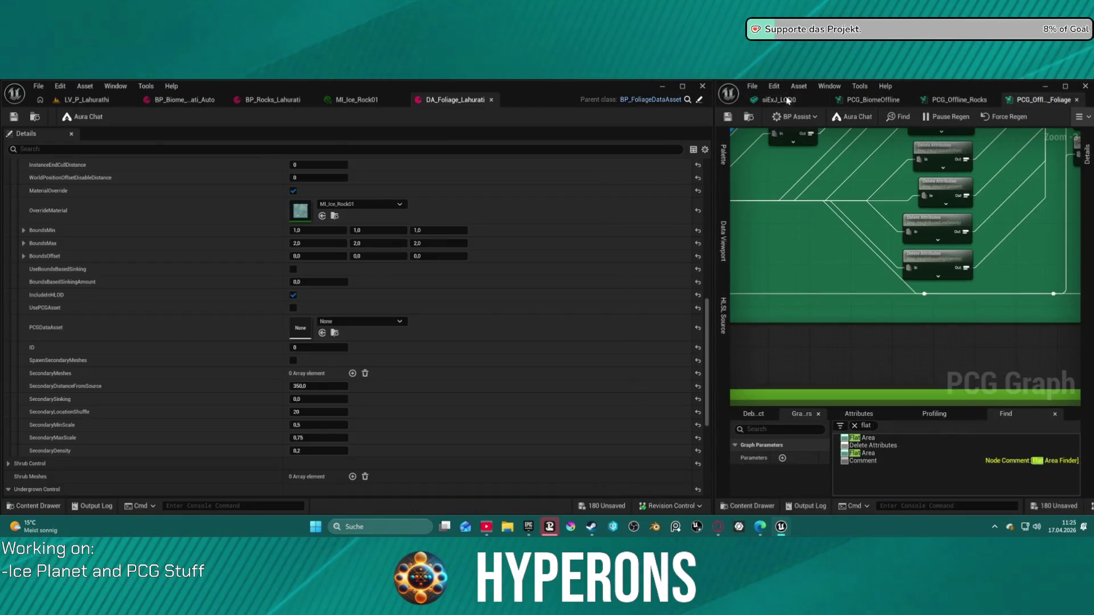
left_click(1045, 86)
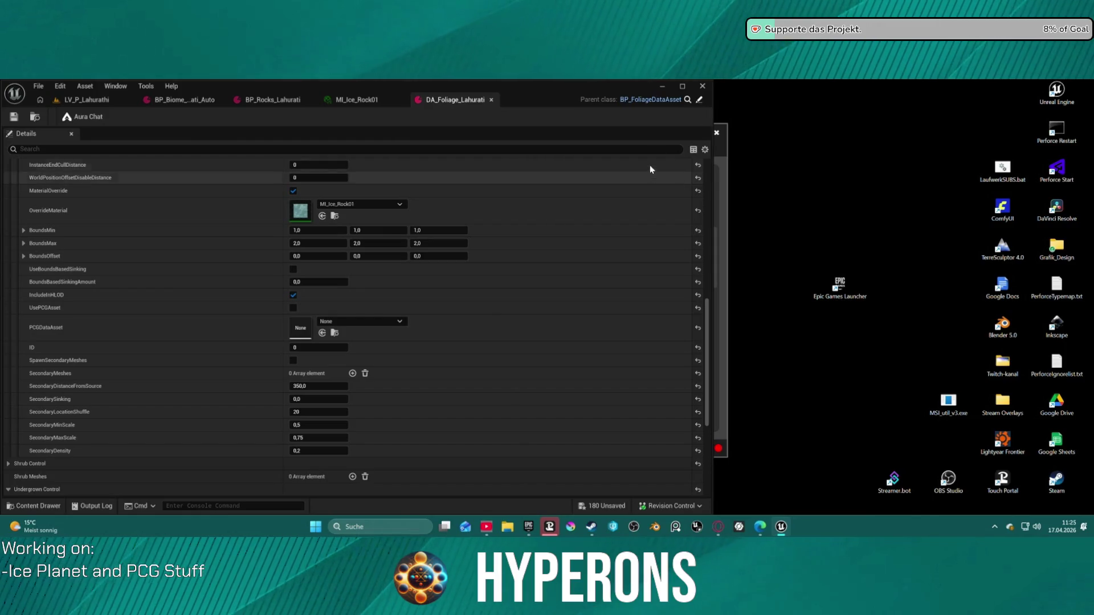
- Maximize the editor on the level tab, start a play session, and make the game window full screen
left_click(682, 86)
left_click(83, 98)
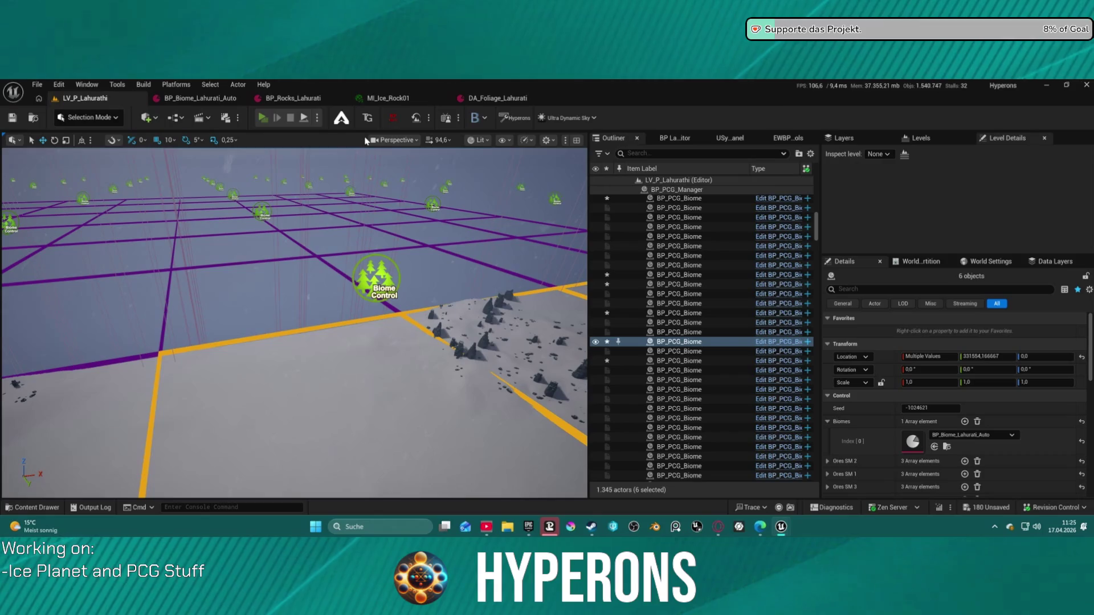
key("alt+p")
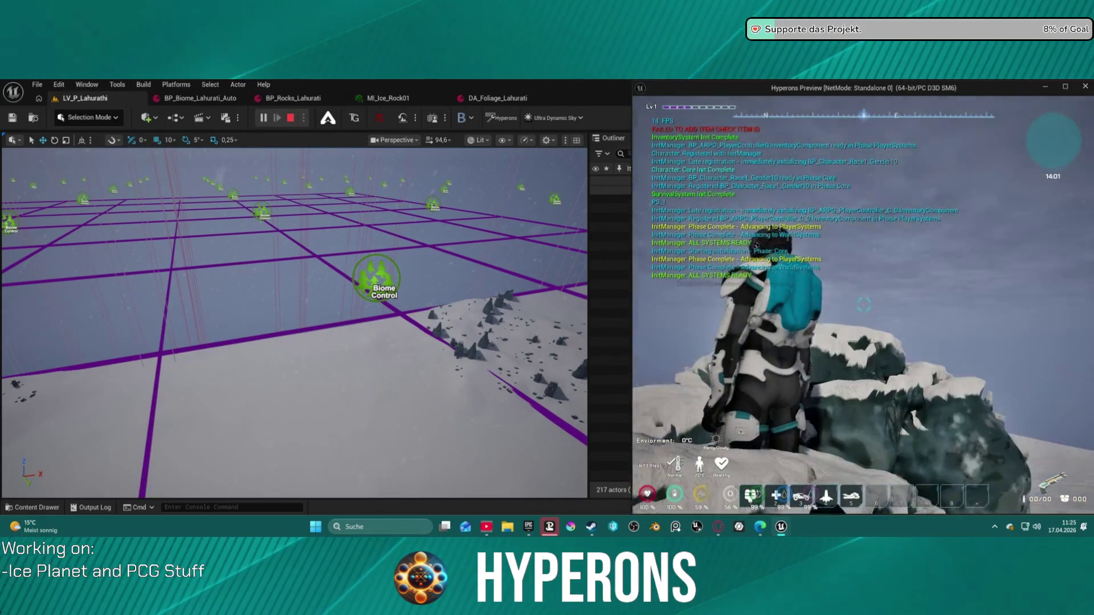
key("super")
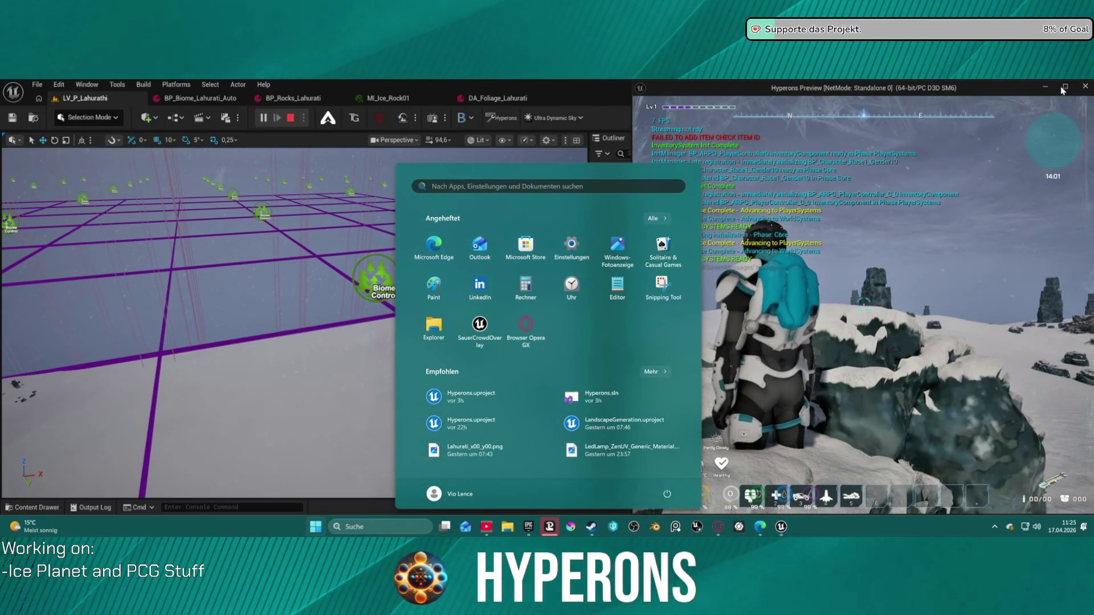
left_click(1064, 87)
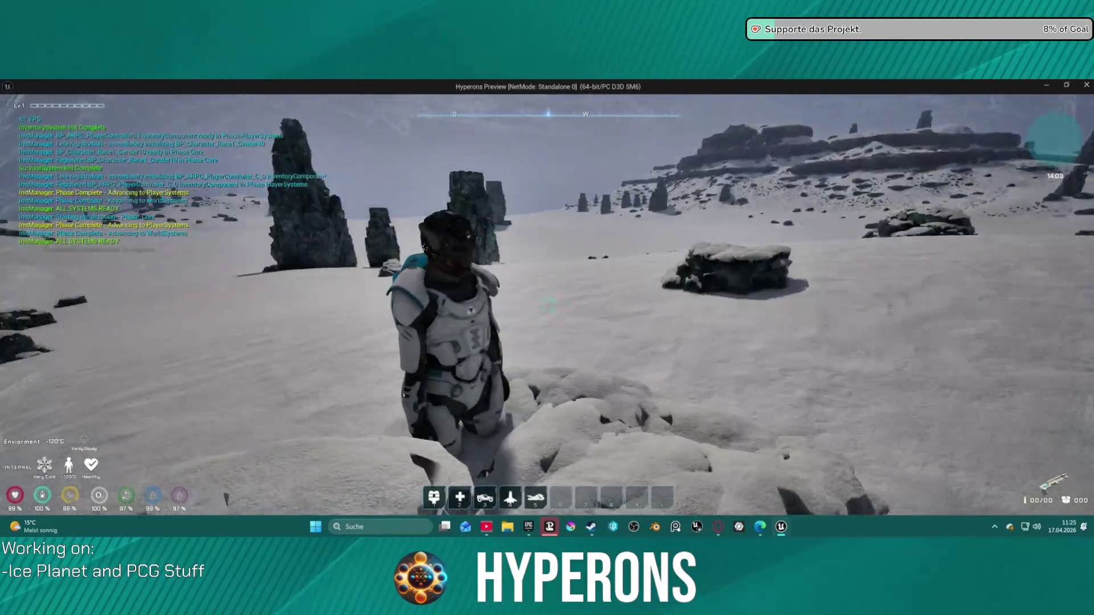
- Run toward the rock spires, summon the hoverbike with key 5, and mount it
key("w")
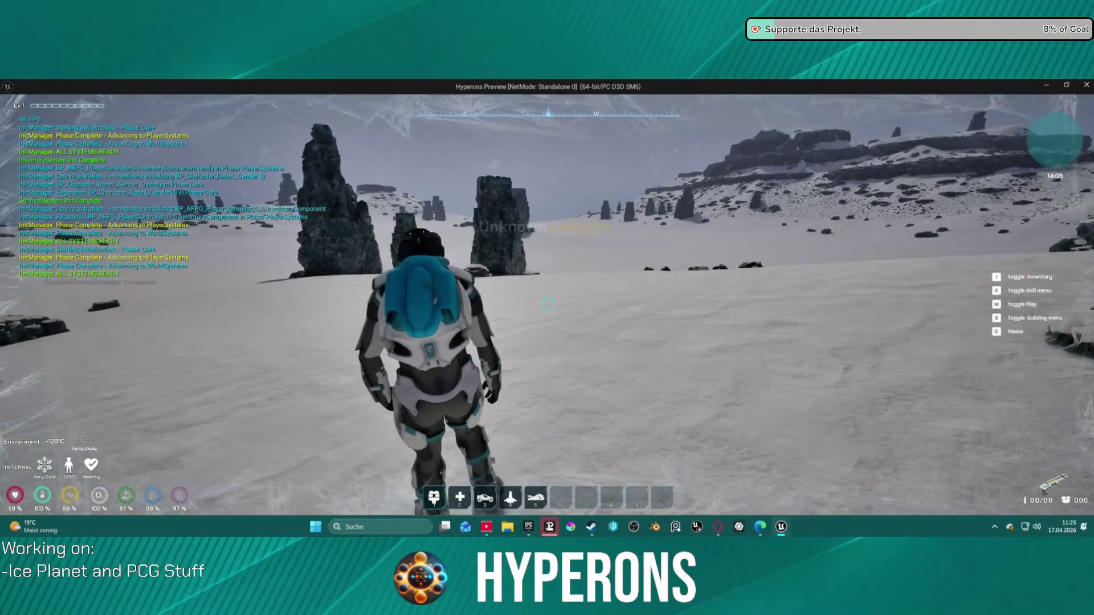
key("5")
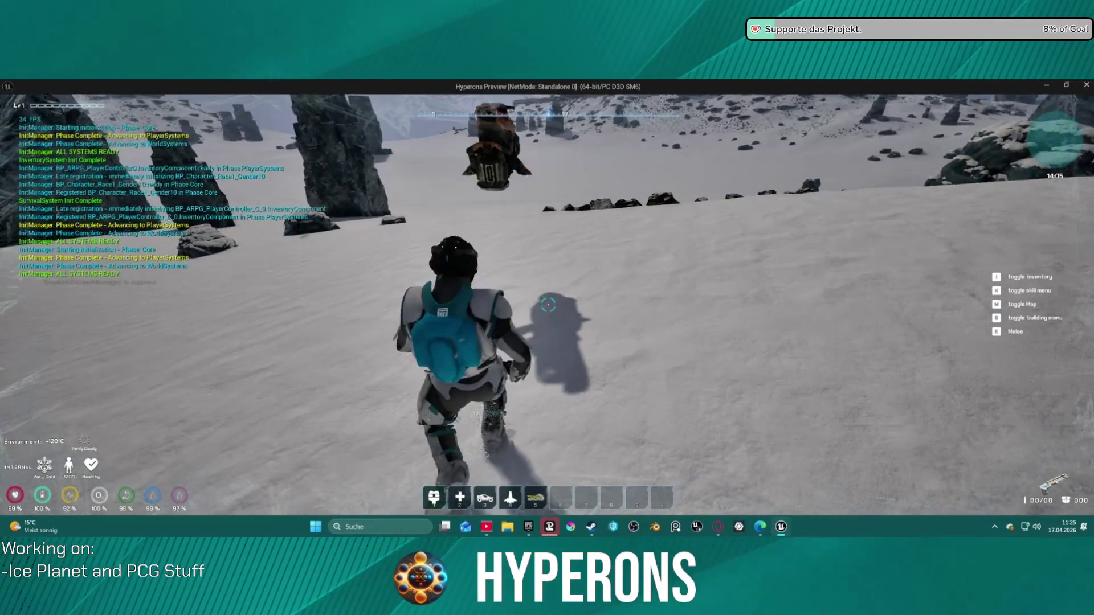
key("w")
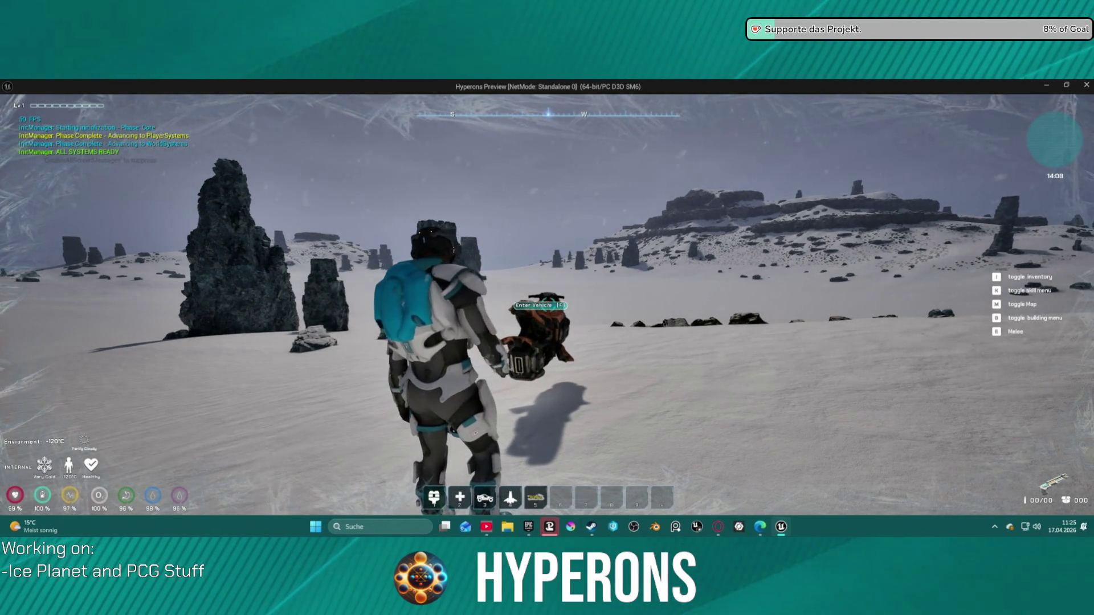
key("f")
key("f")
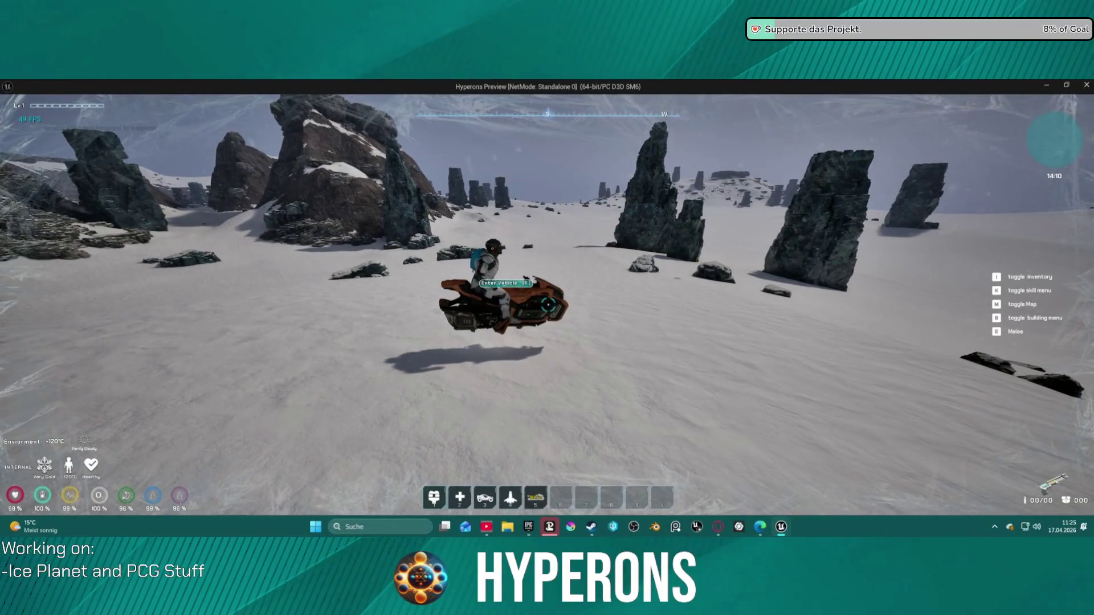
key("f")
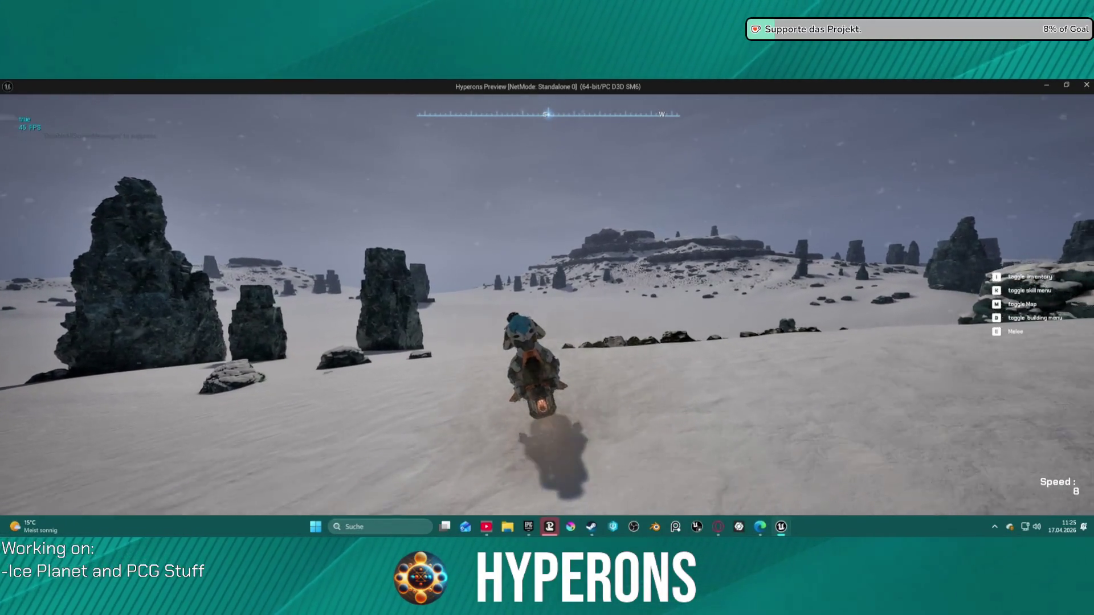
- Drive the hoverbike across the snowfield, turn sharply, and head back toward the rock spires
key("w")
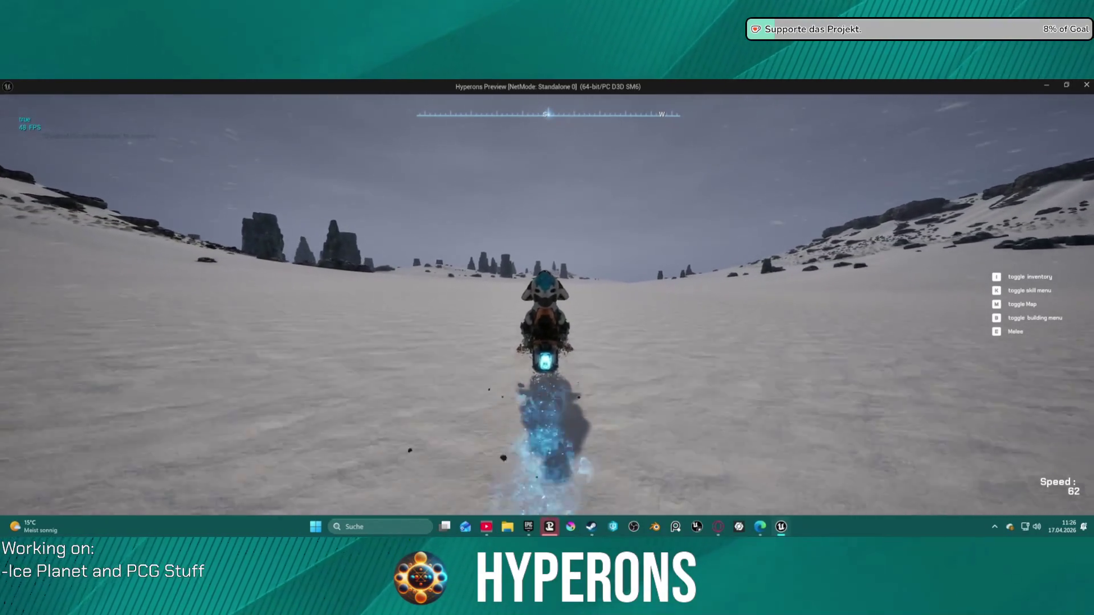
key("s")
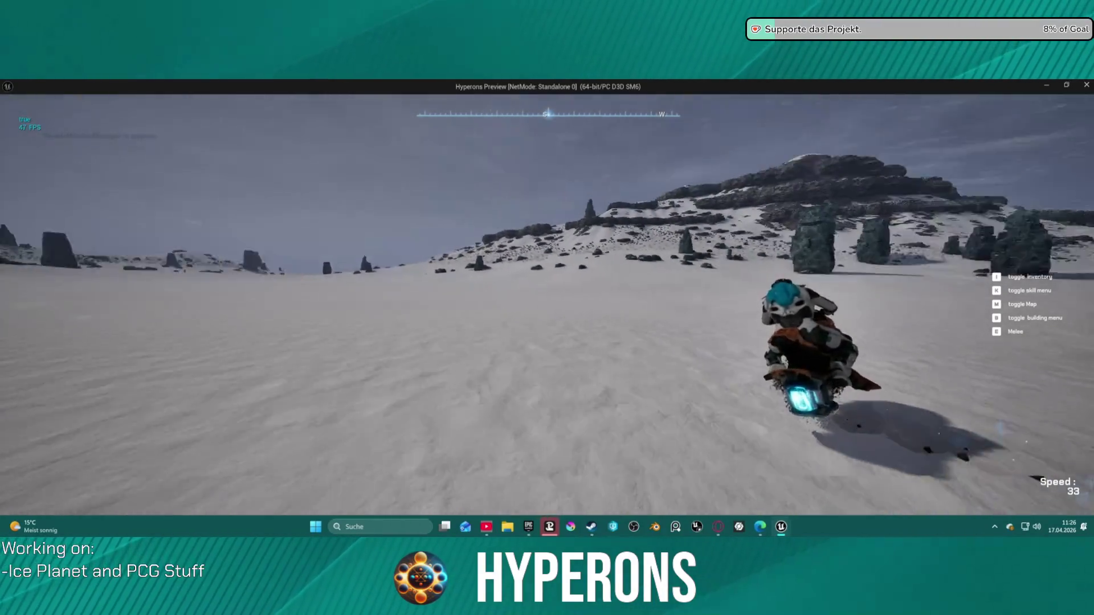
key("w")
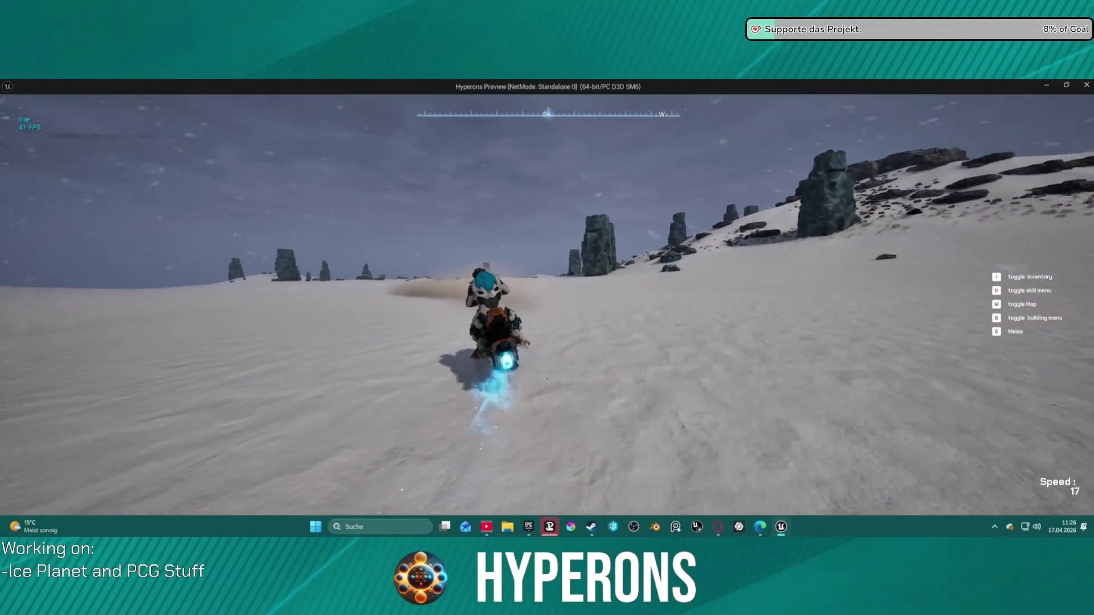
key("a")
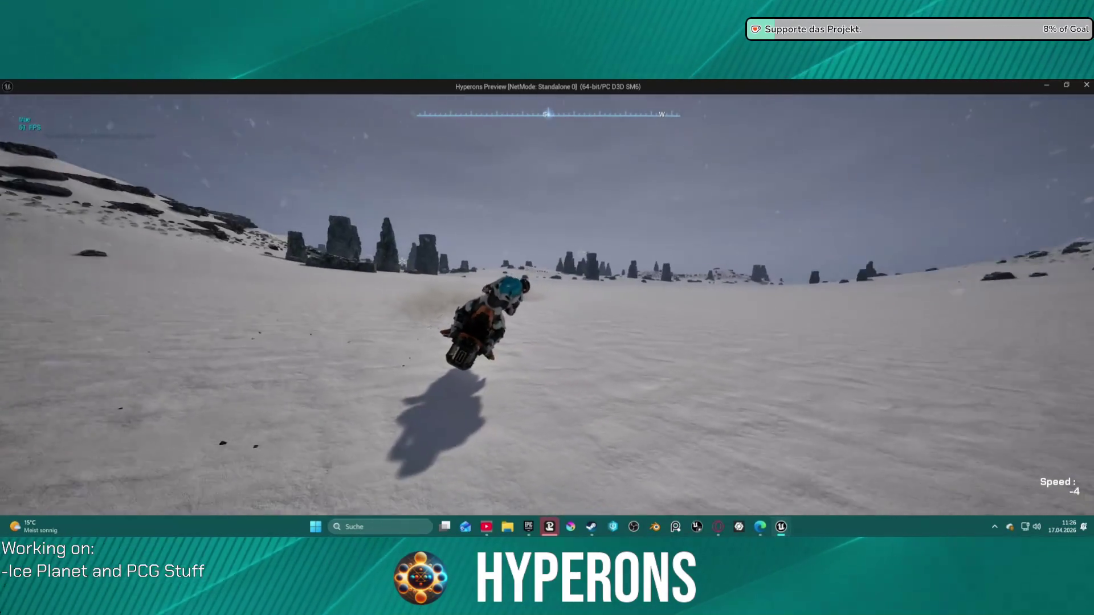
key("w")
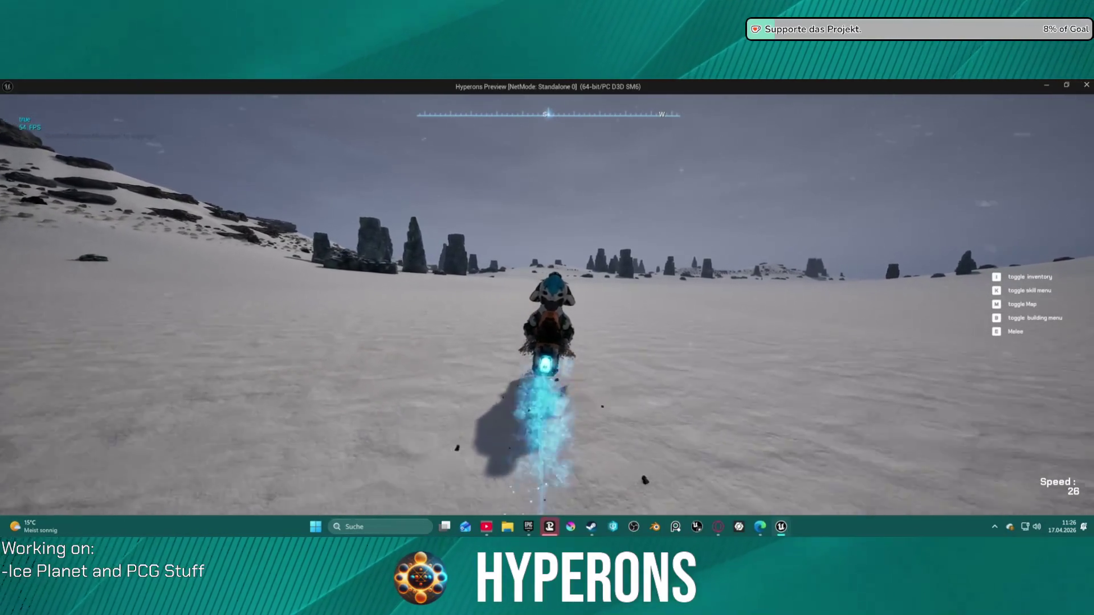
key("w")
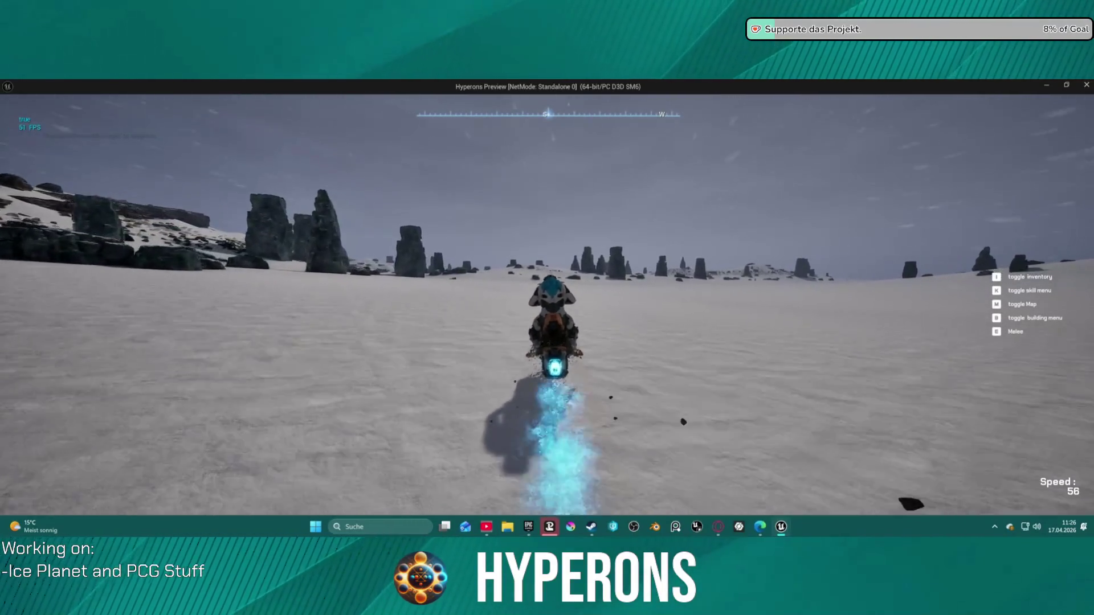
key("d")
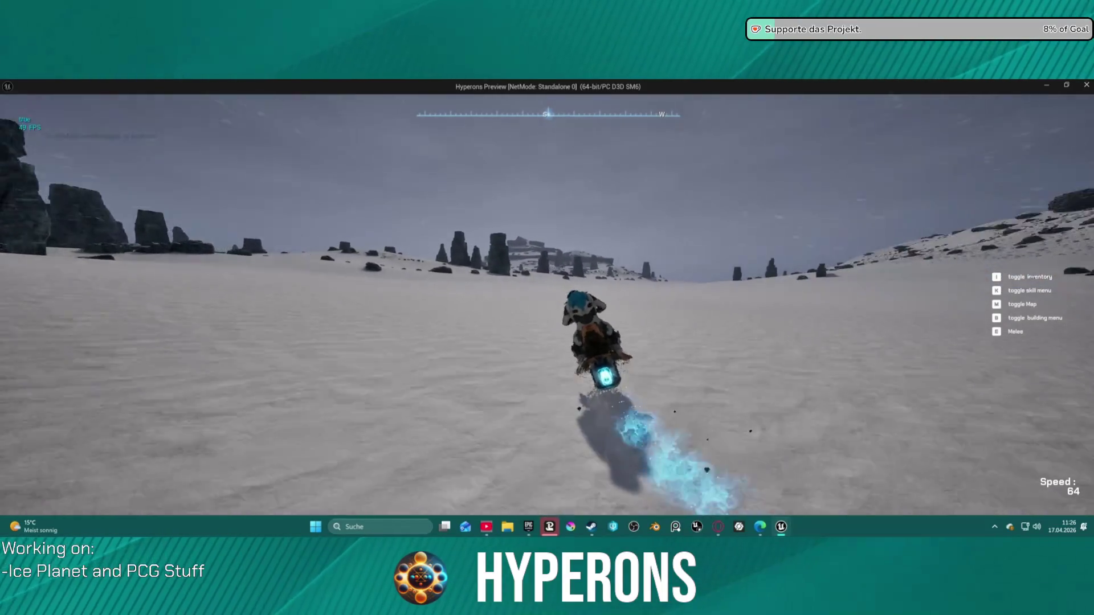
- Keep riding fast past the rocks, swinging around and accelerating across the snowfield
key("w")
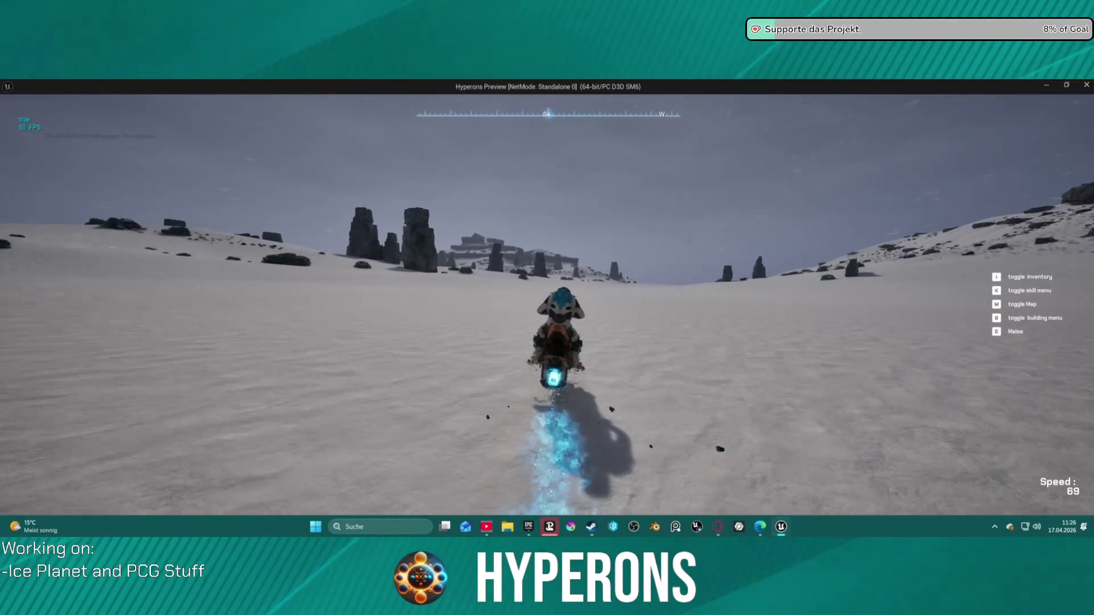
key("w")
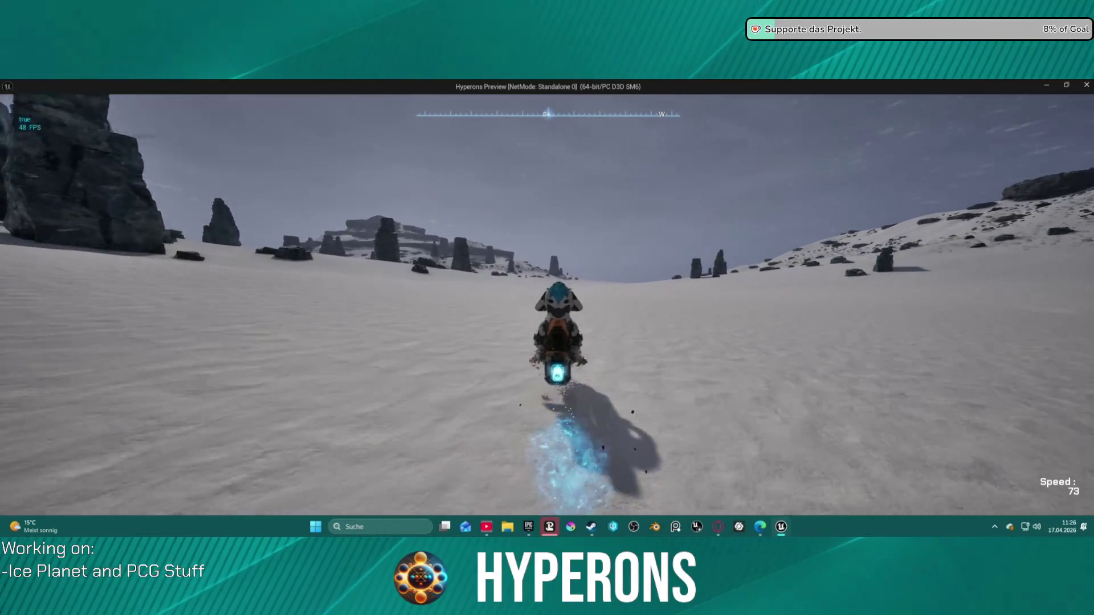
key("s")
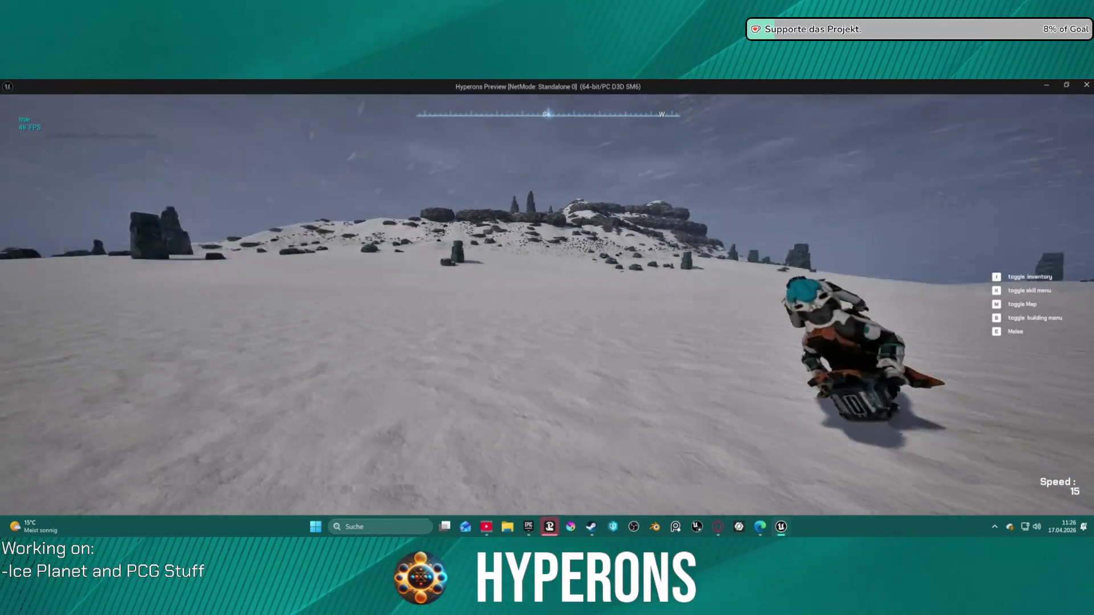
key("w")
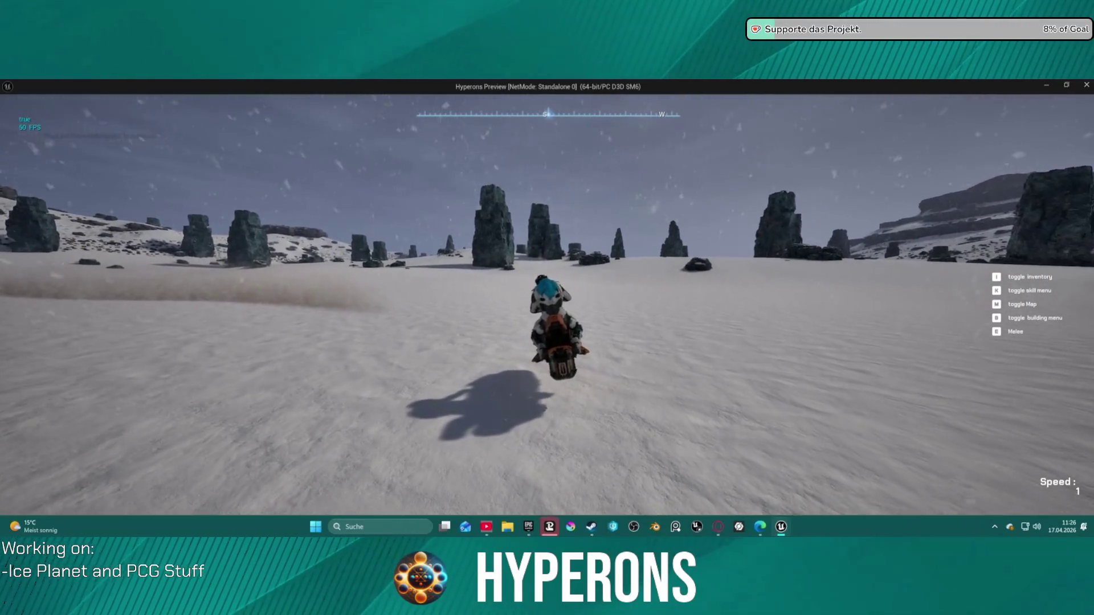
key("w")
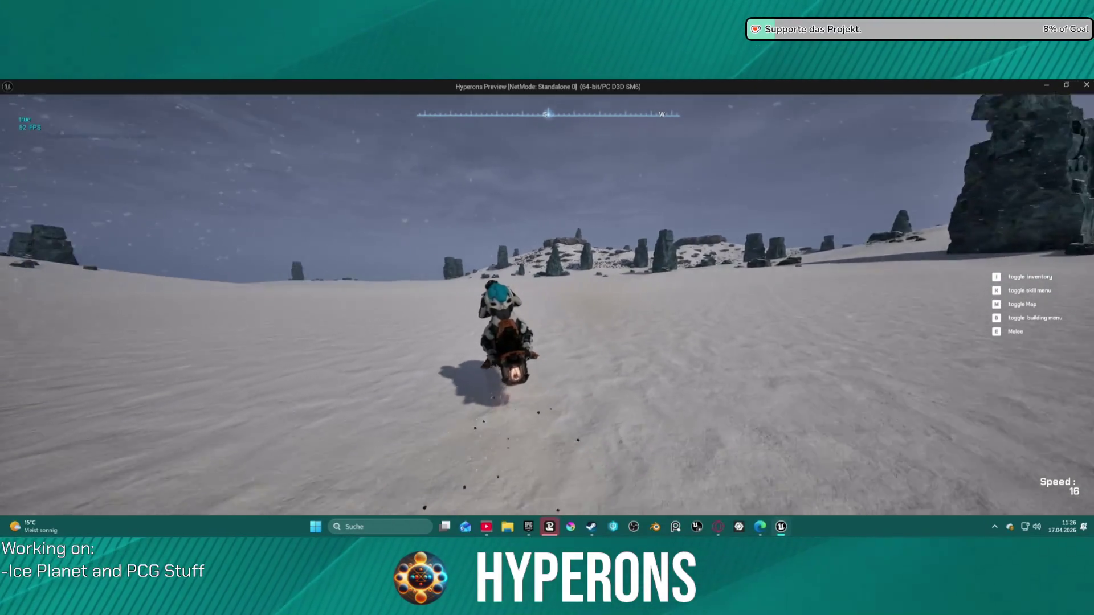
key("w")
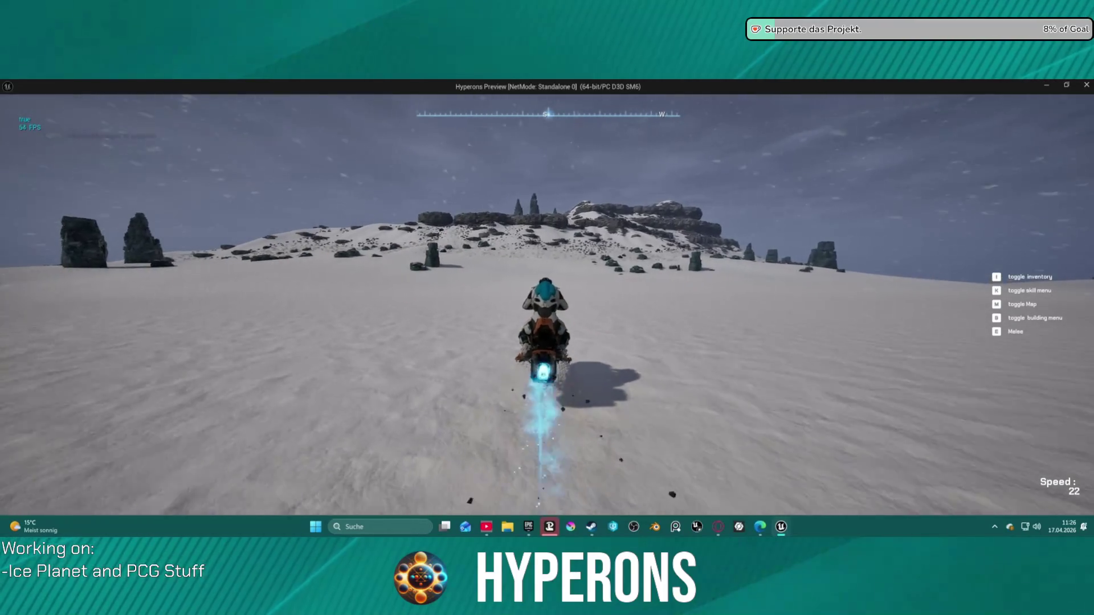
key("w")
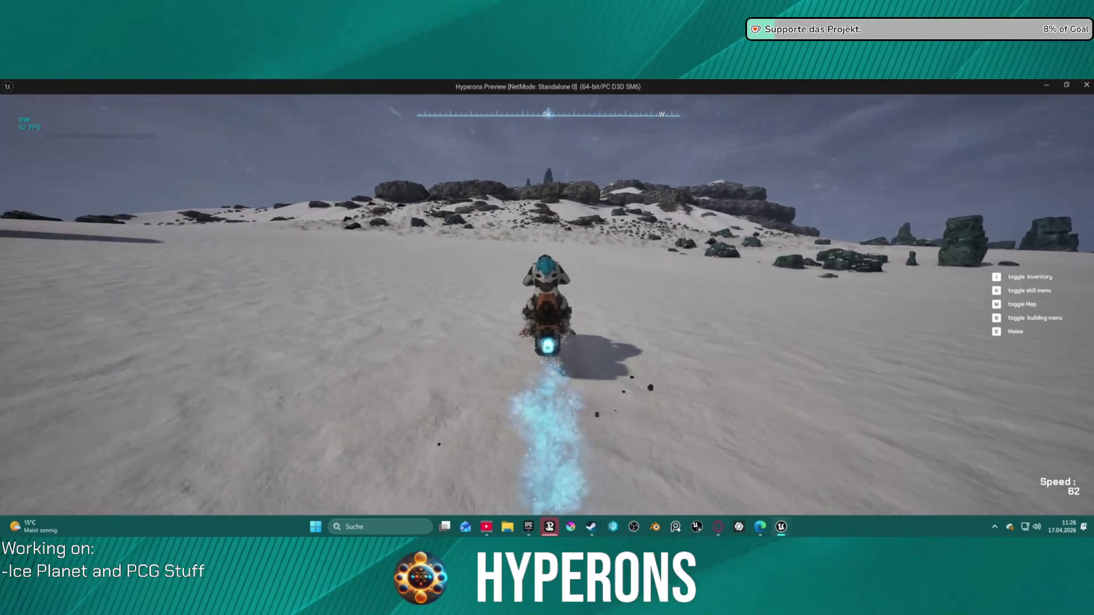
- Ride uphill into the boulder field and dismount the hoverbike
key("w")
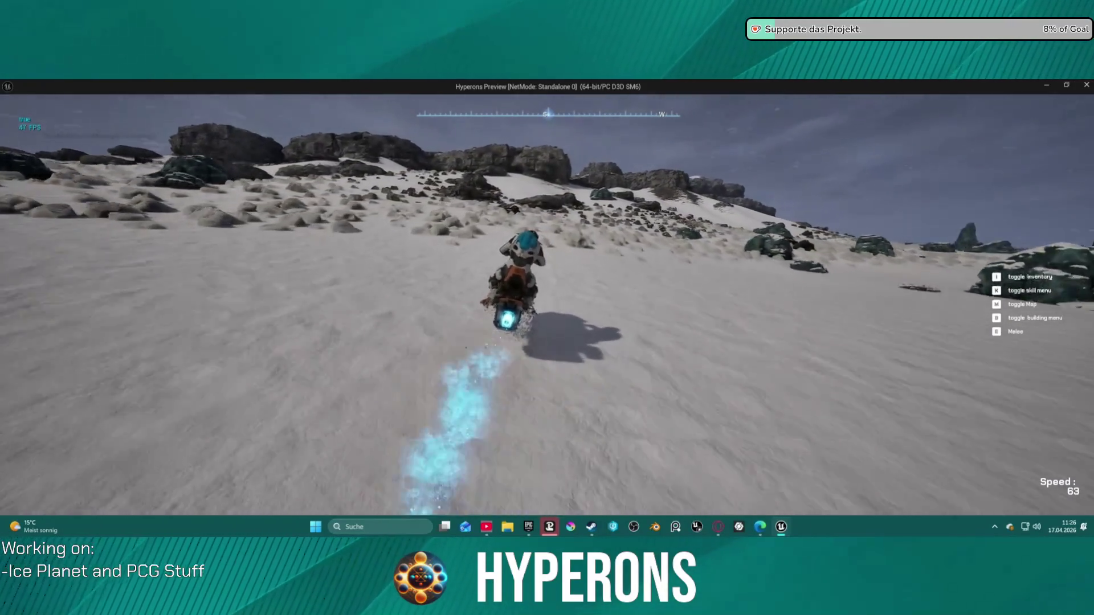
key("w")
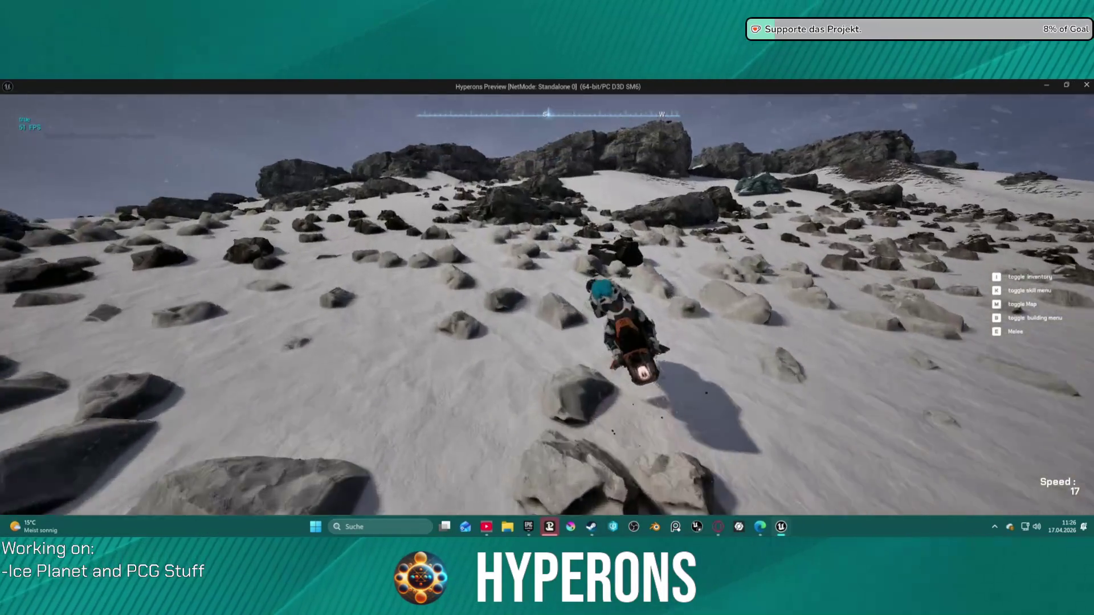
key("f")
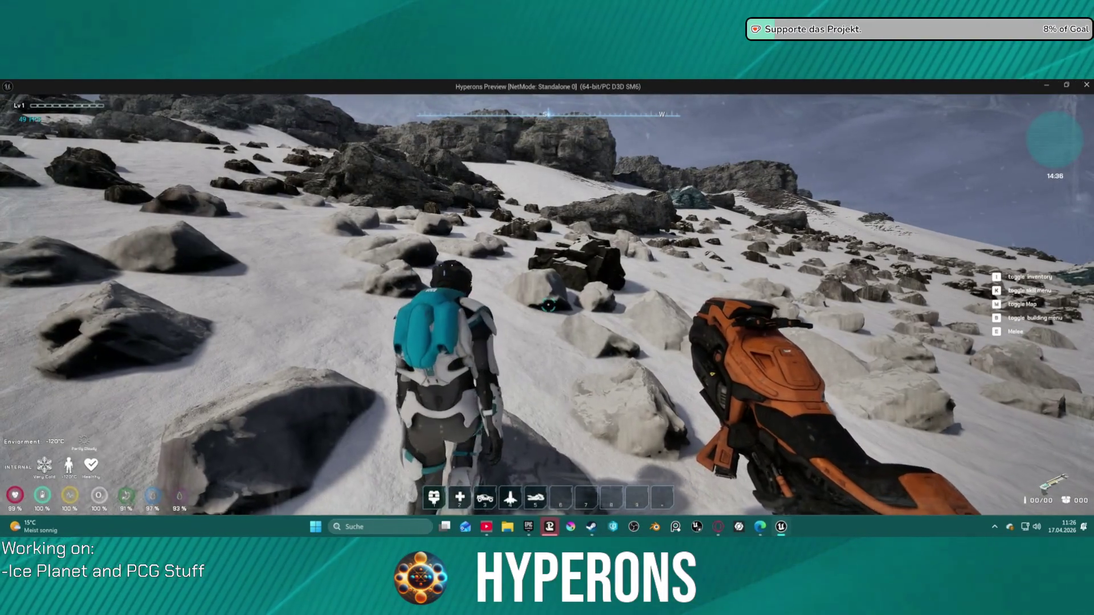
- Walk uphill on foot, turn downhill through the rock field, then face uphill again
key("w")
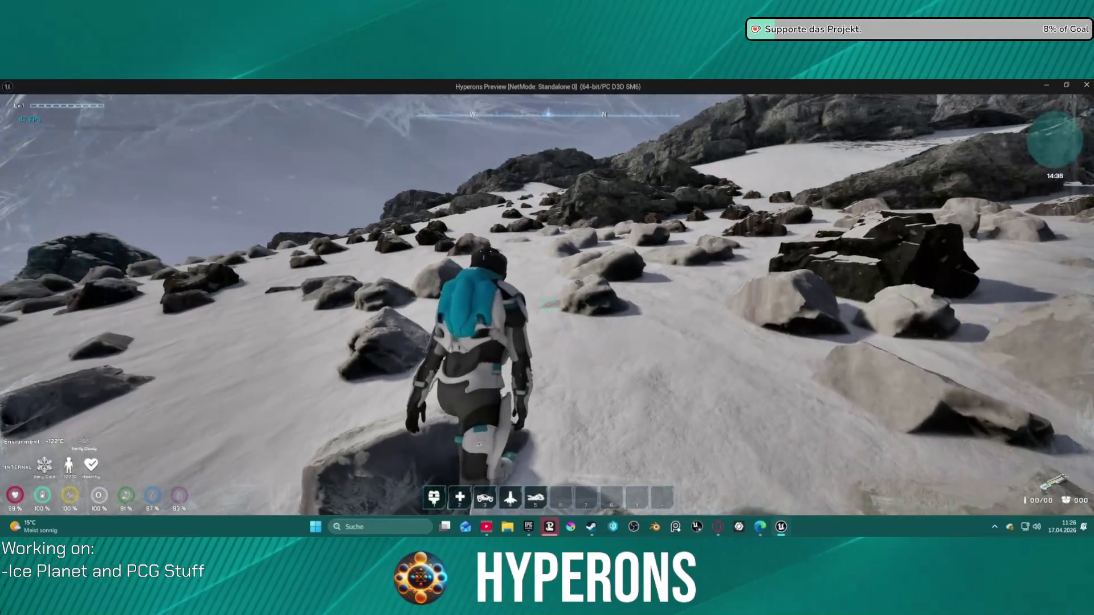
key("w")
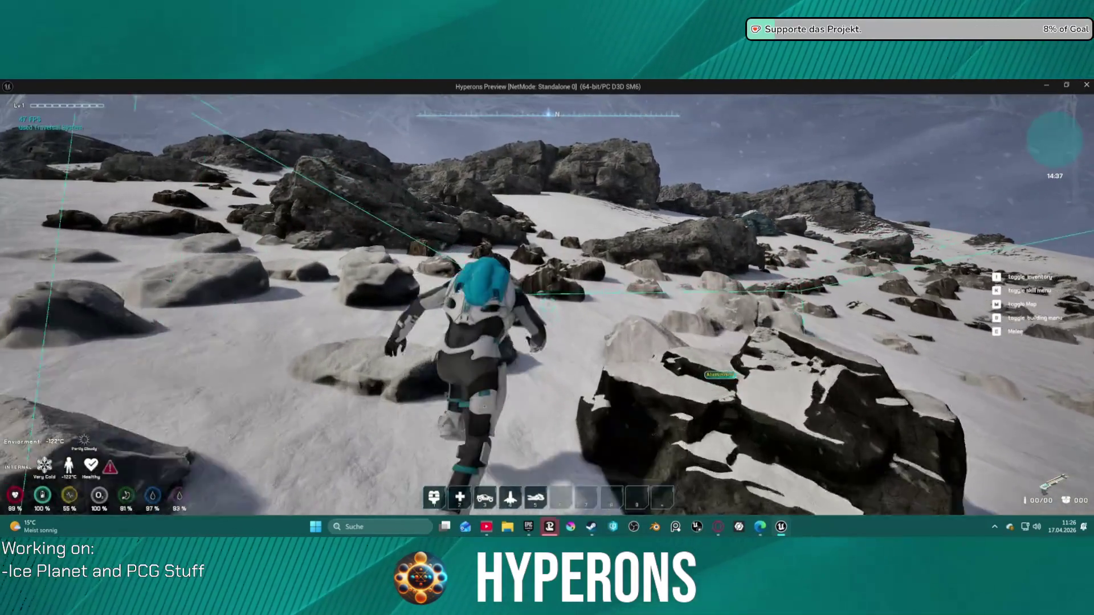
key("s")
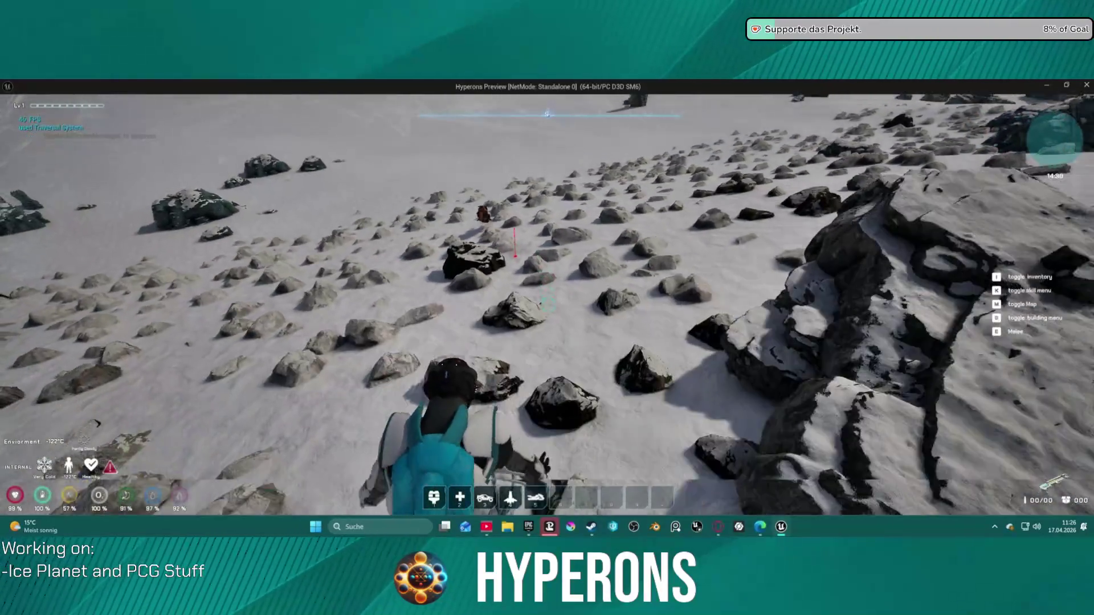
key("w")
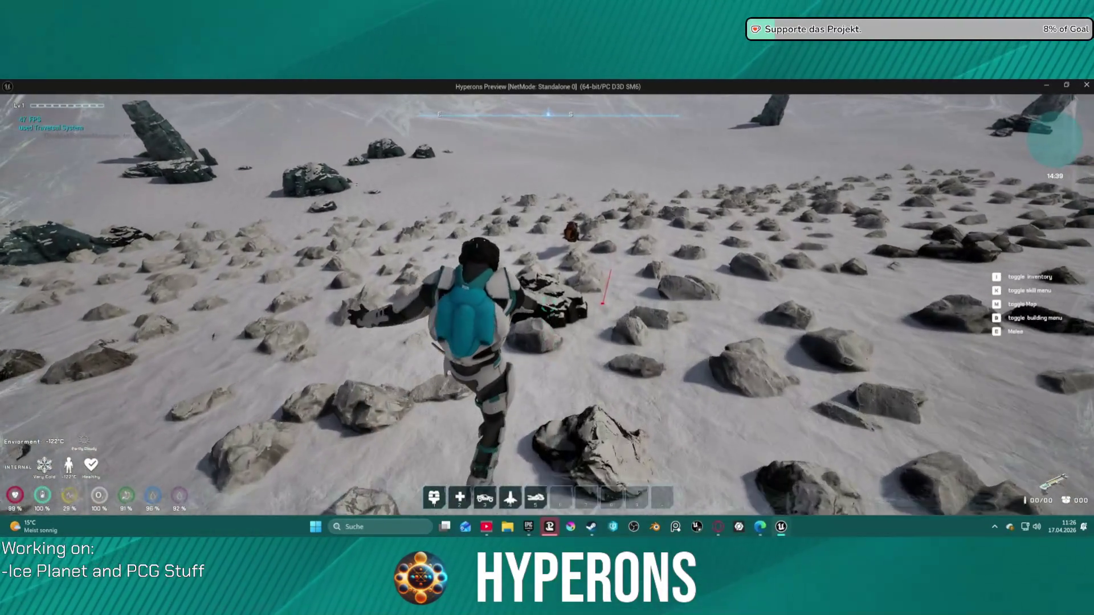
key("w")
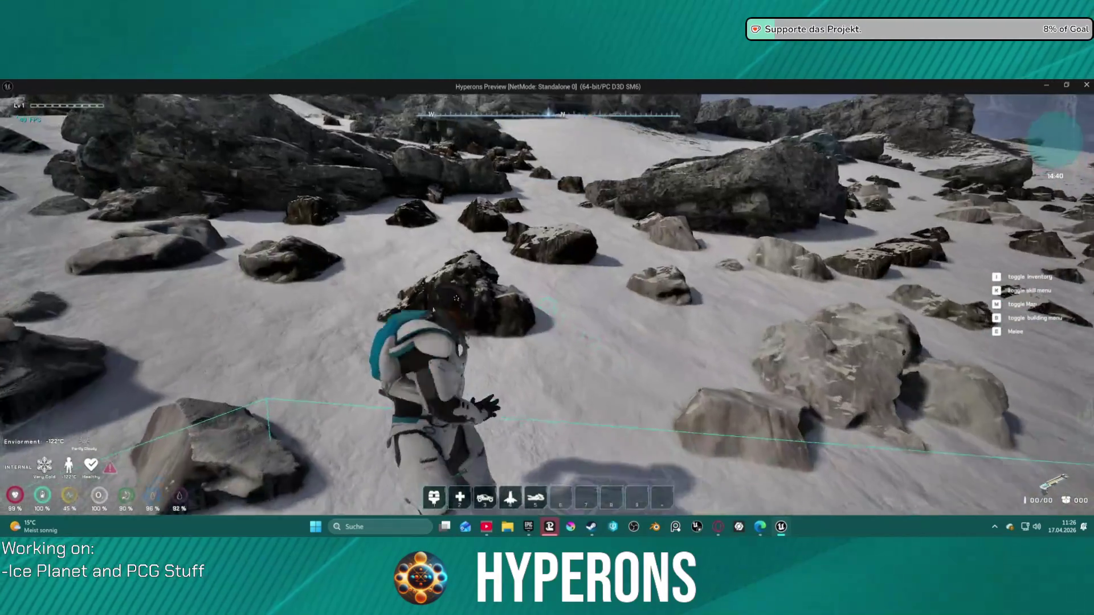
- Climb the snowy slope past the boulders and clamber over the big rock onto the plateau
key("w")
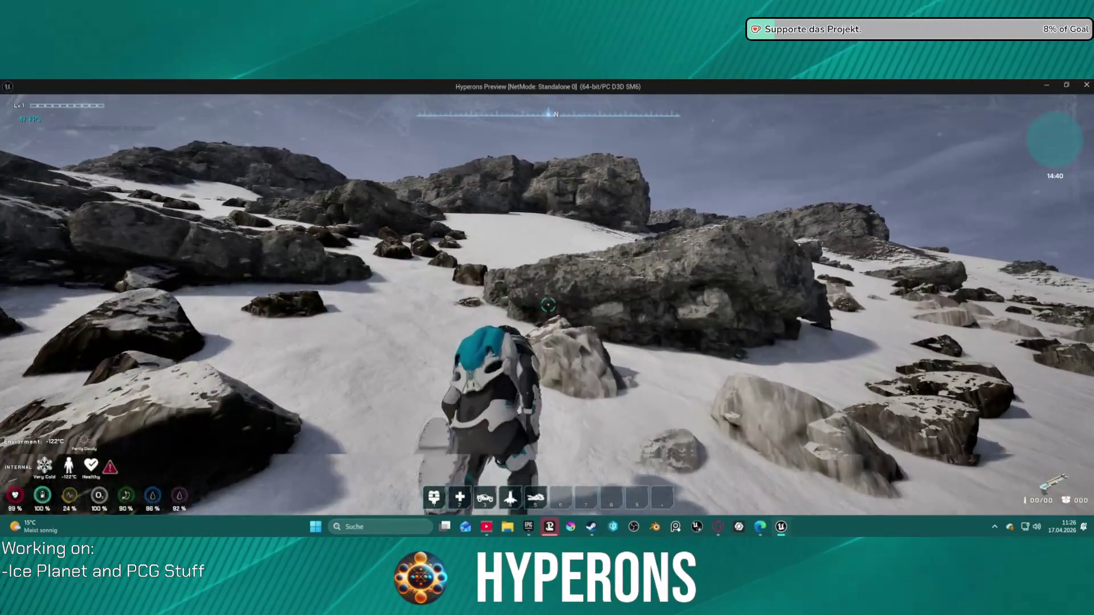
key("w")
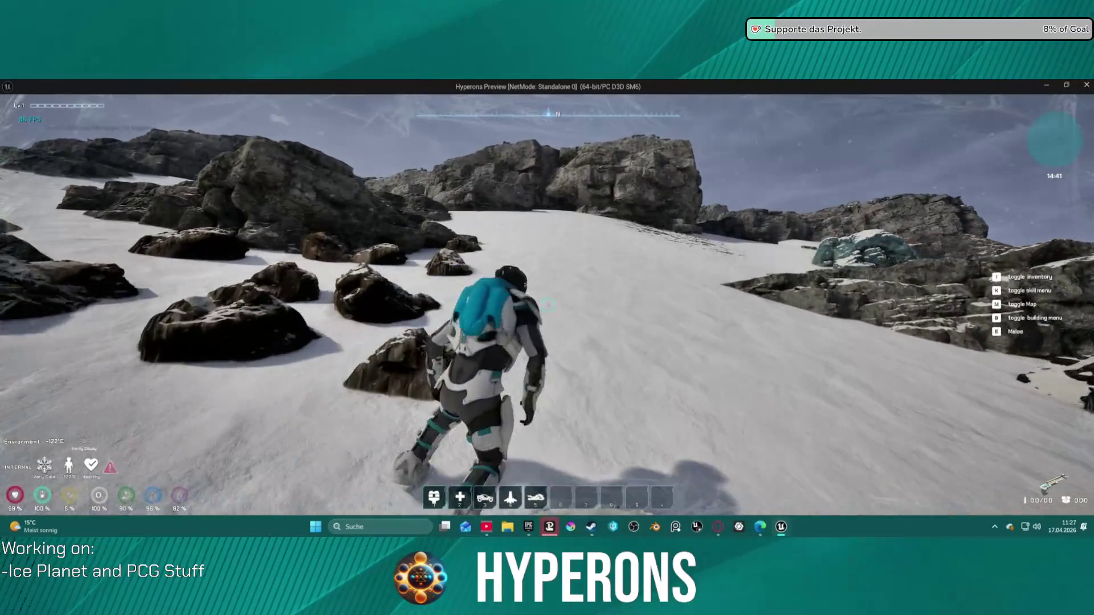
key("w")
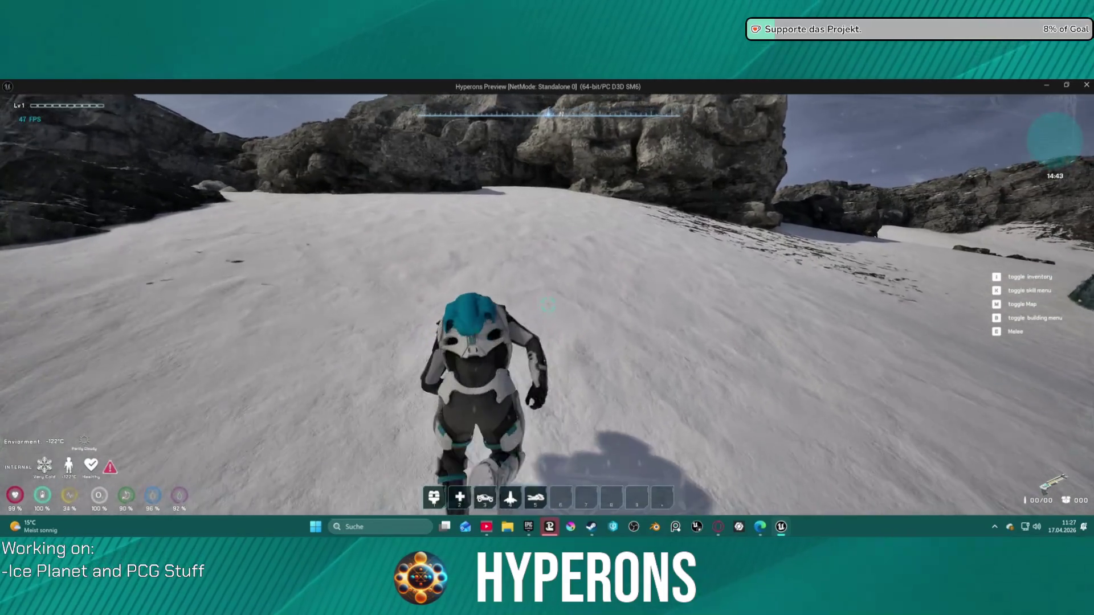
key("w")
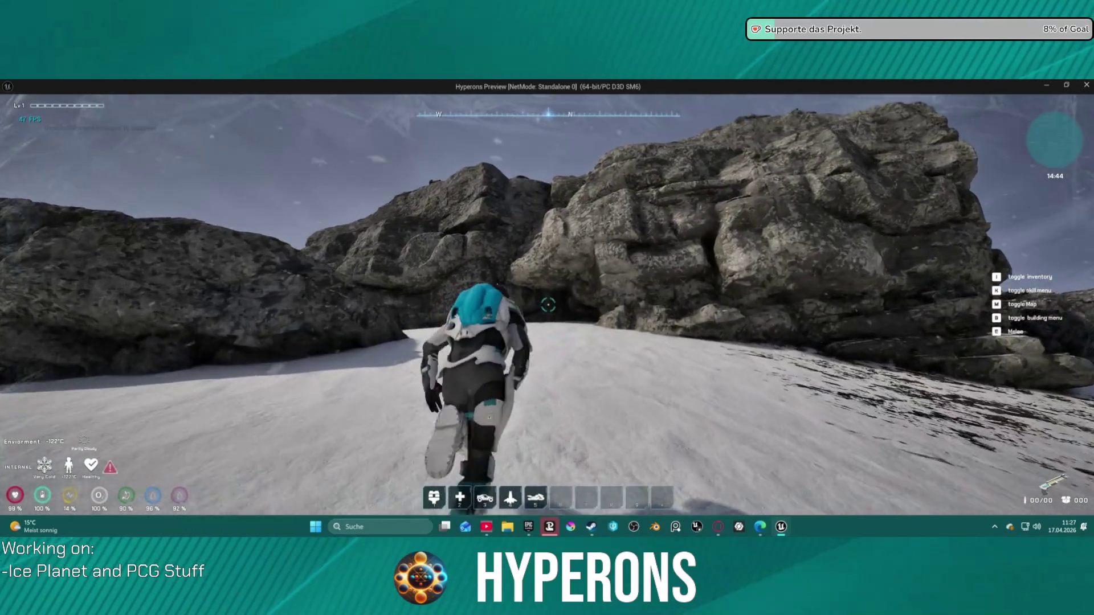
key("w")
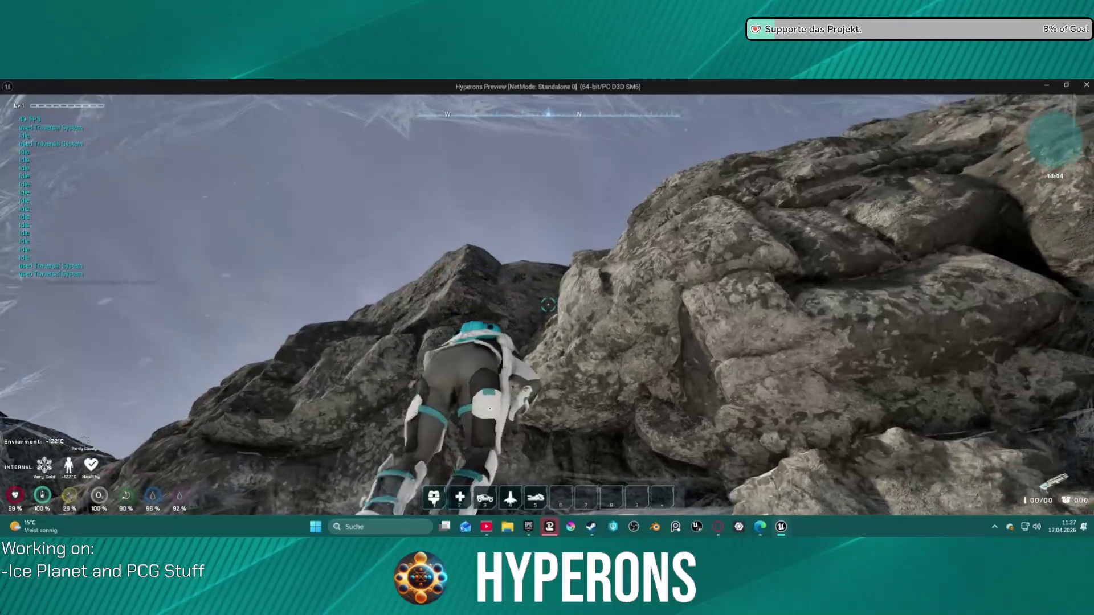
key("w")
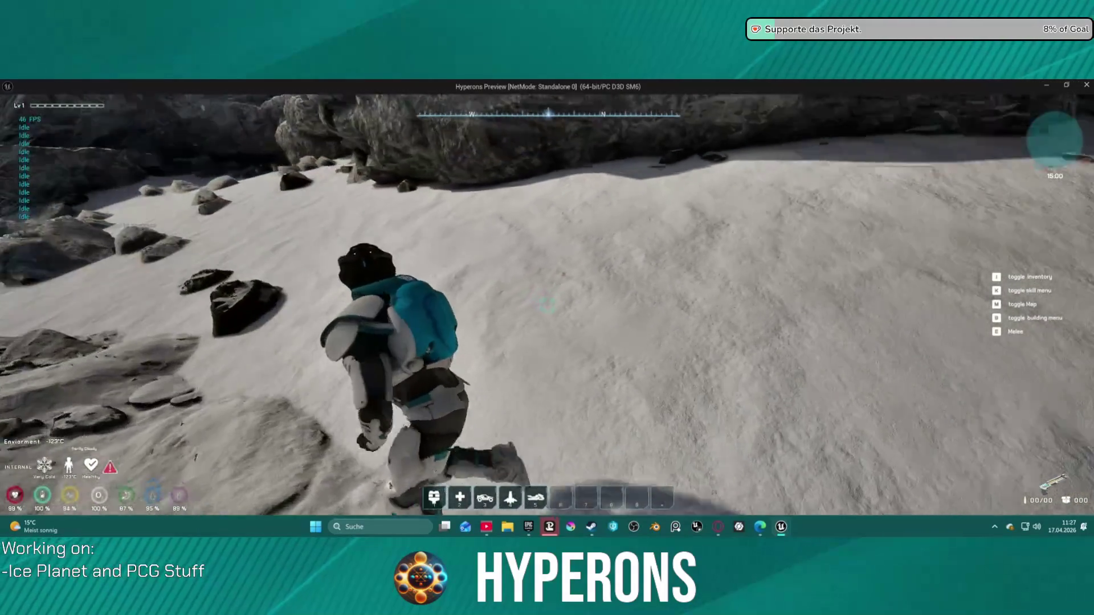
key("w")
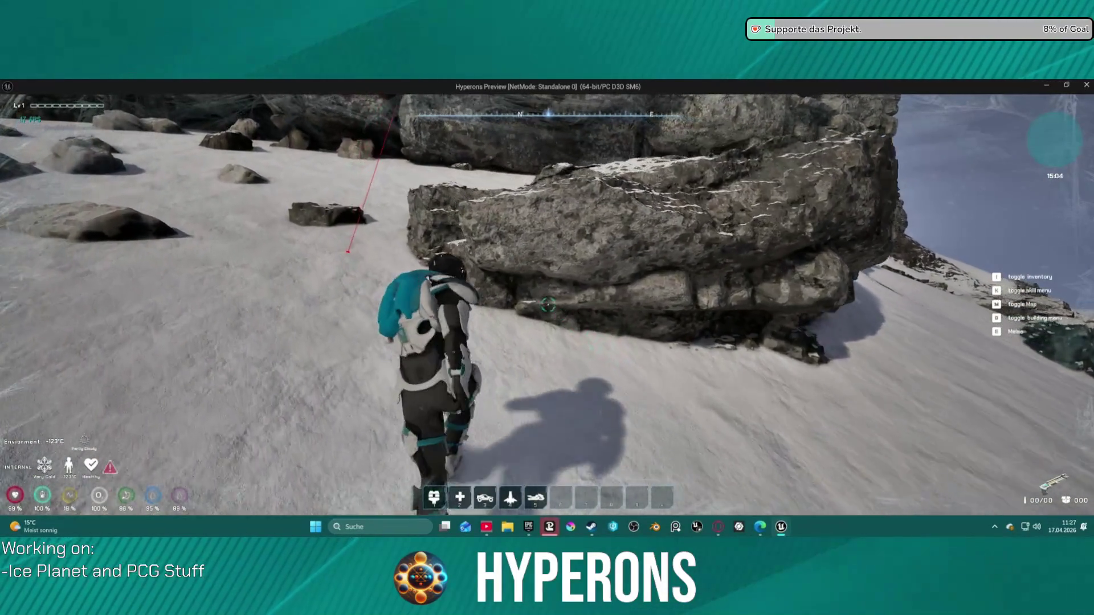
- Climb the rock wall and over the ledge onto the plateau
key("w")
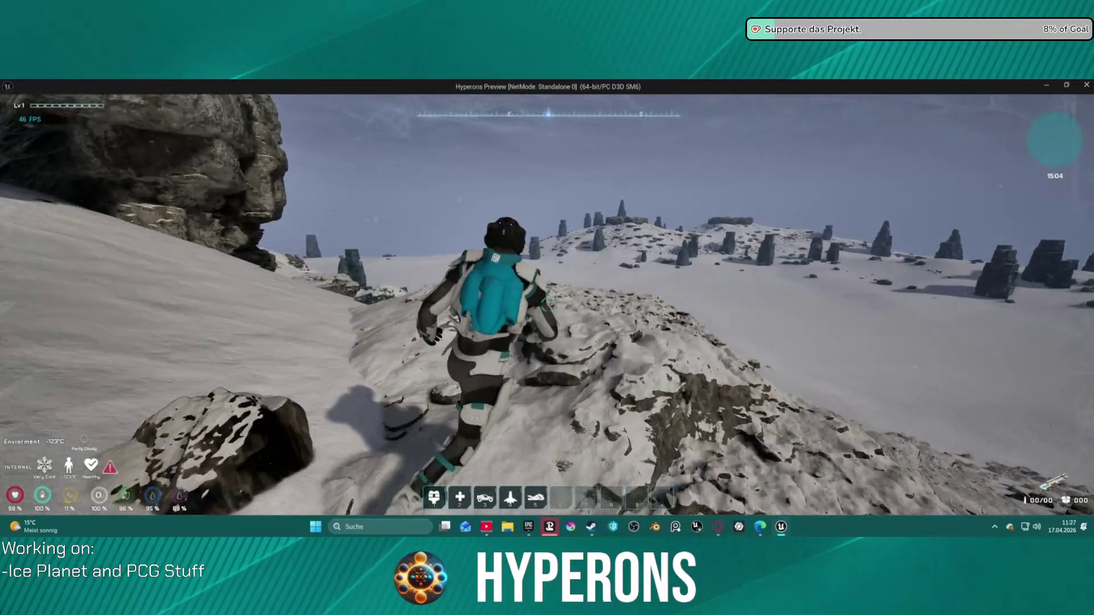
key("w")
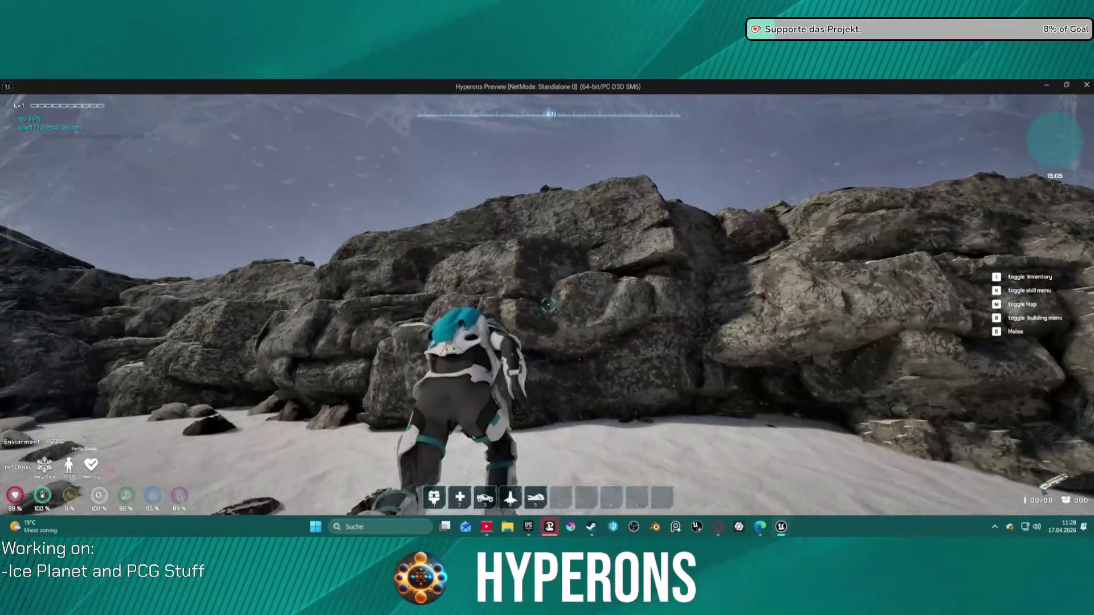
key("w")
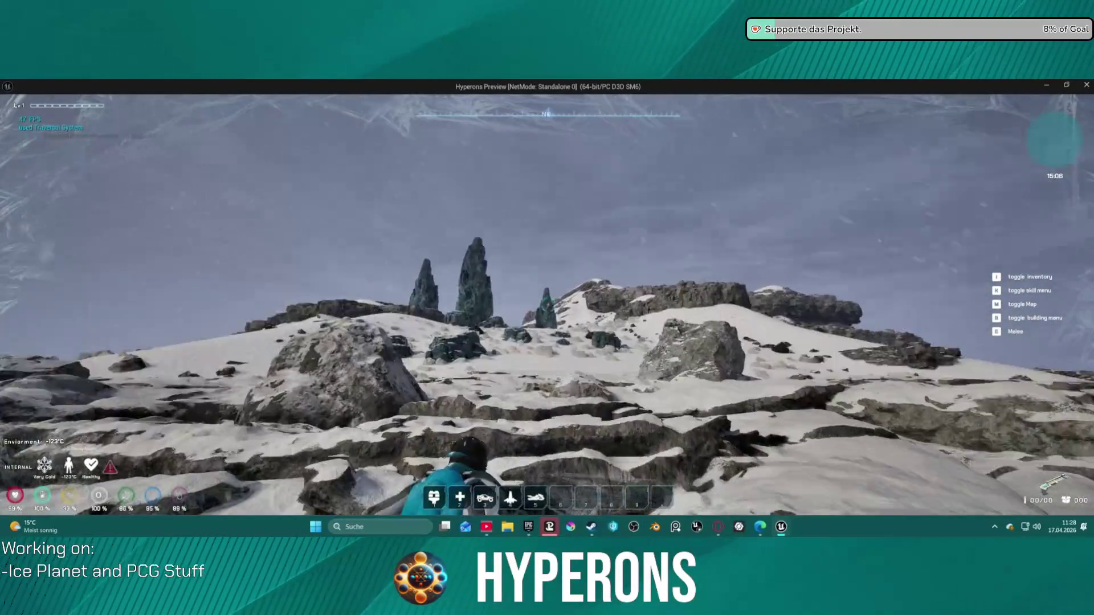
key("w")
key("s")
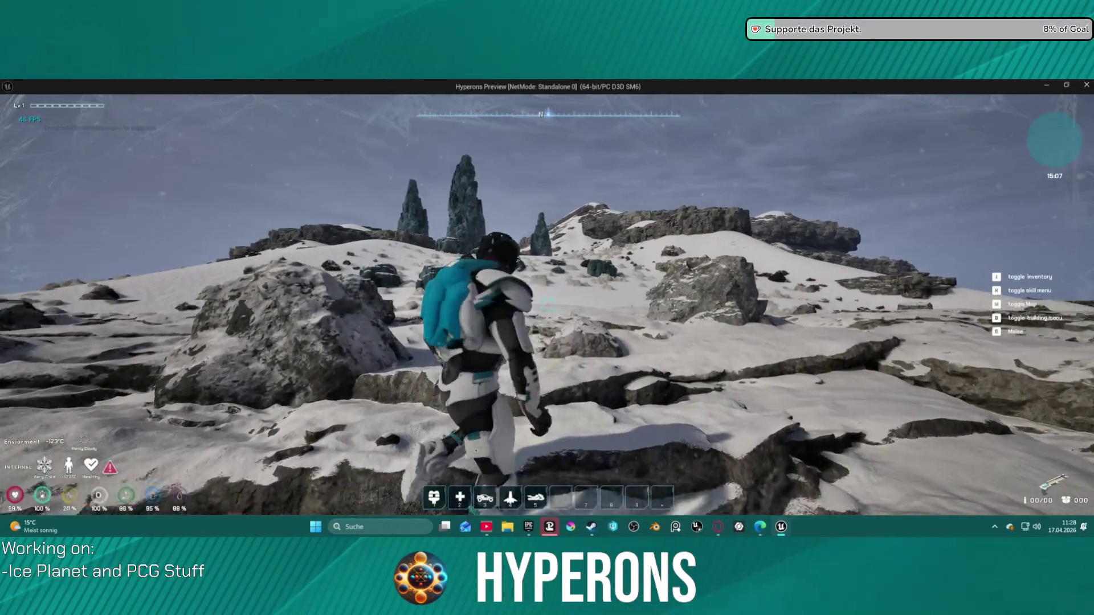
key("w")
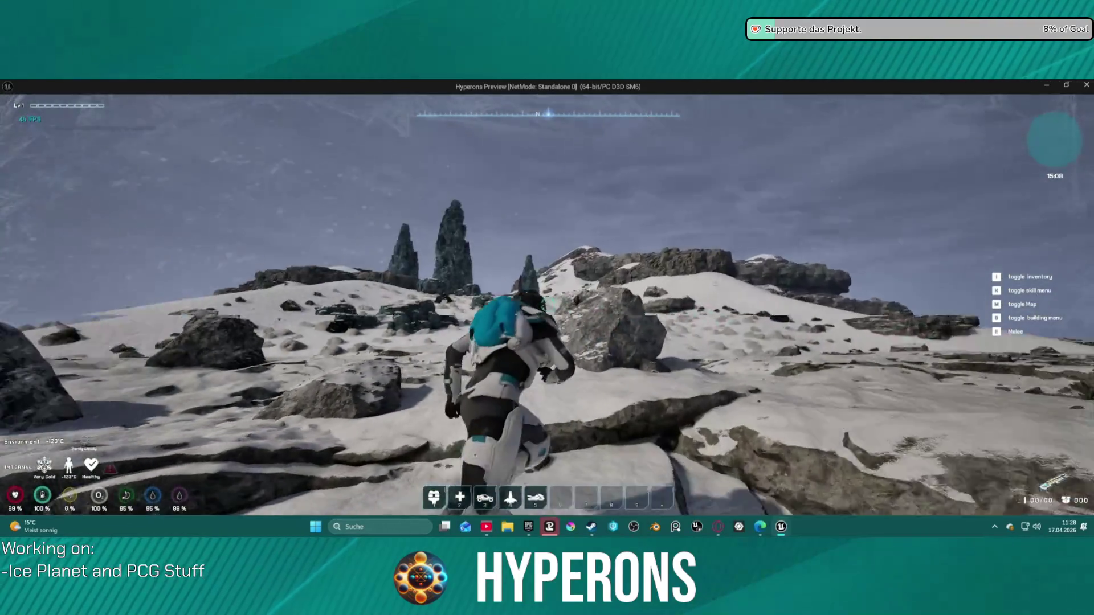
- Walk off the rock edge and across the open snowfield toward the ice spires
key("w")
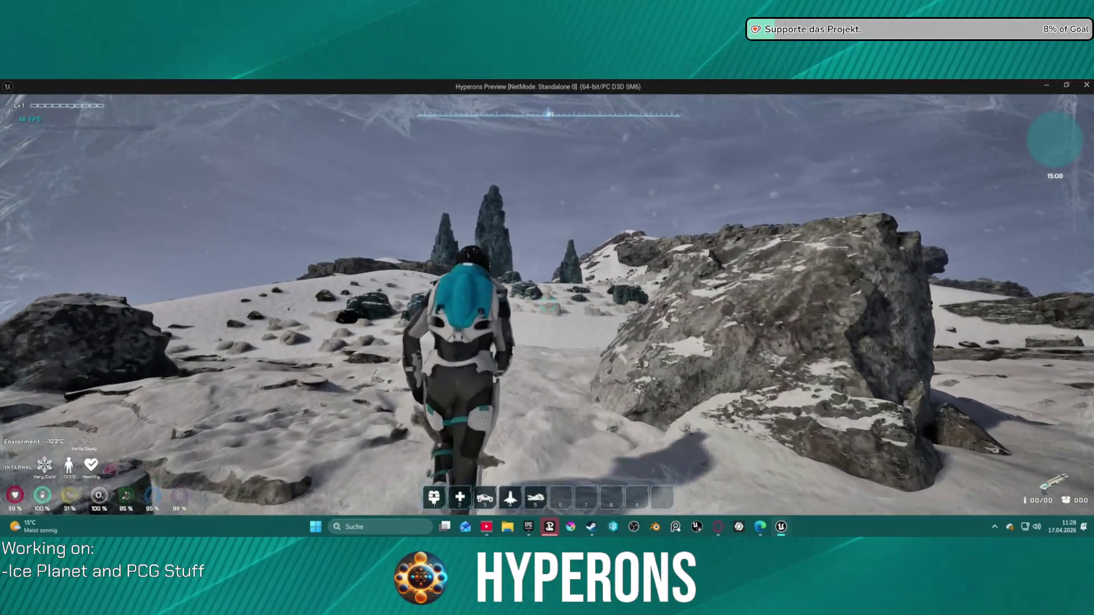
key("w")
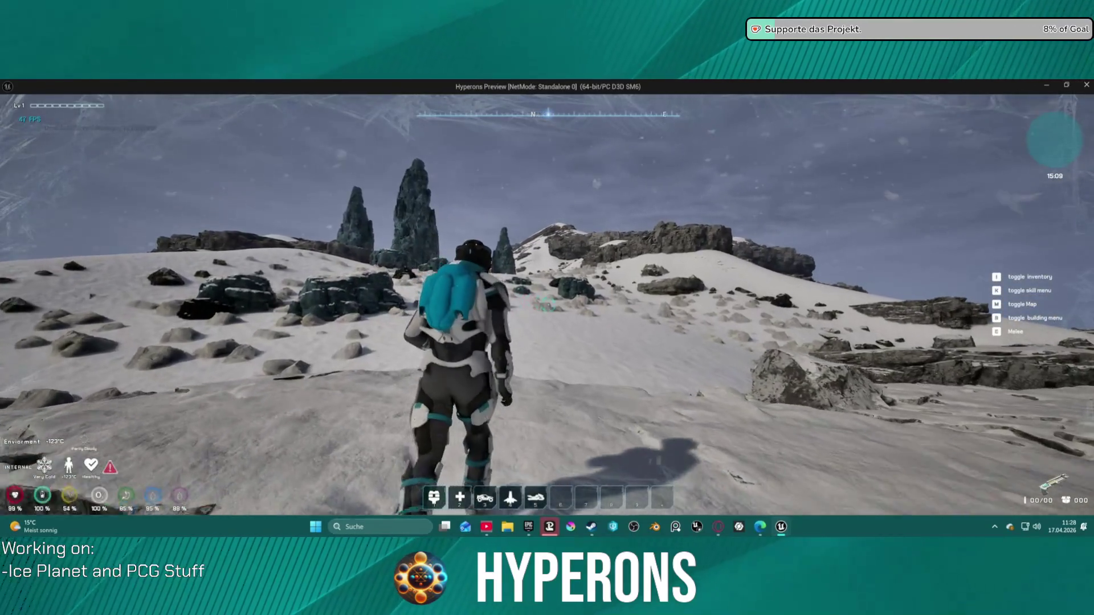
key("w")
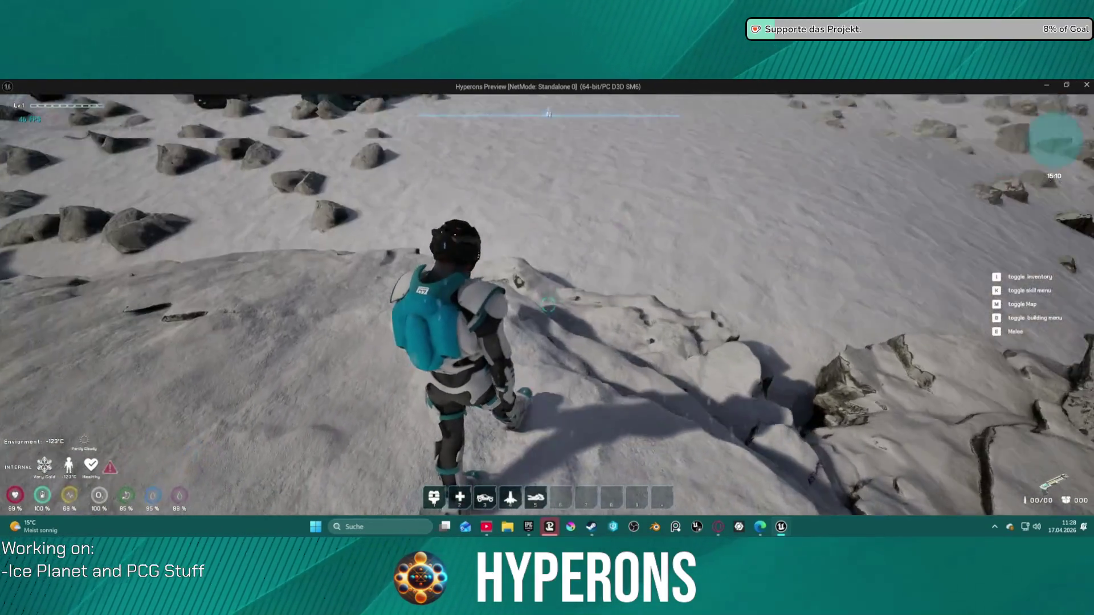
key("w")
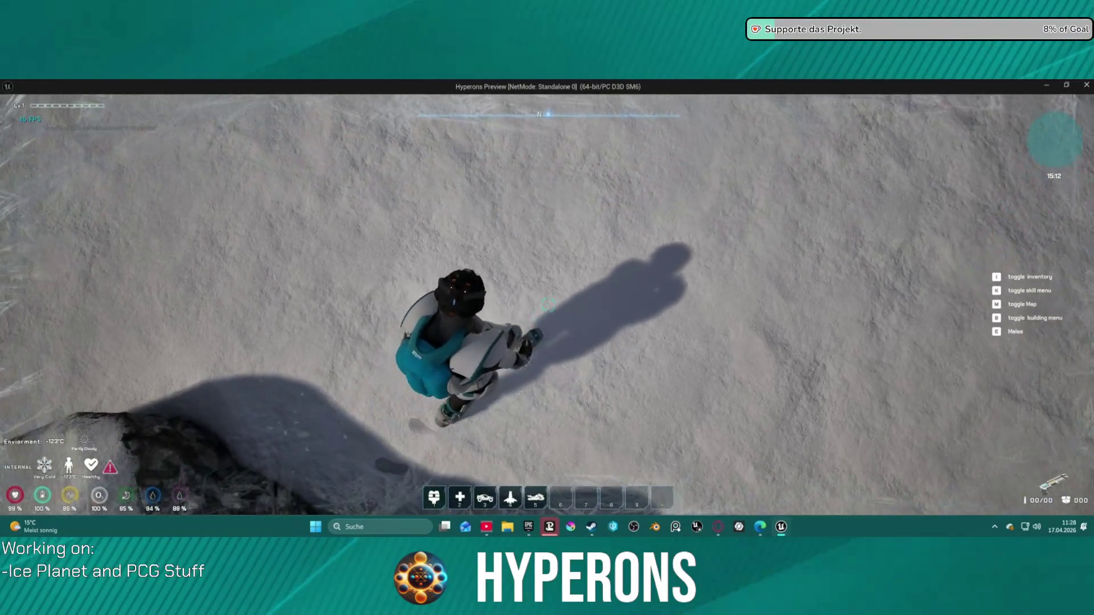
key("w")
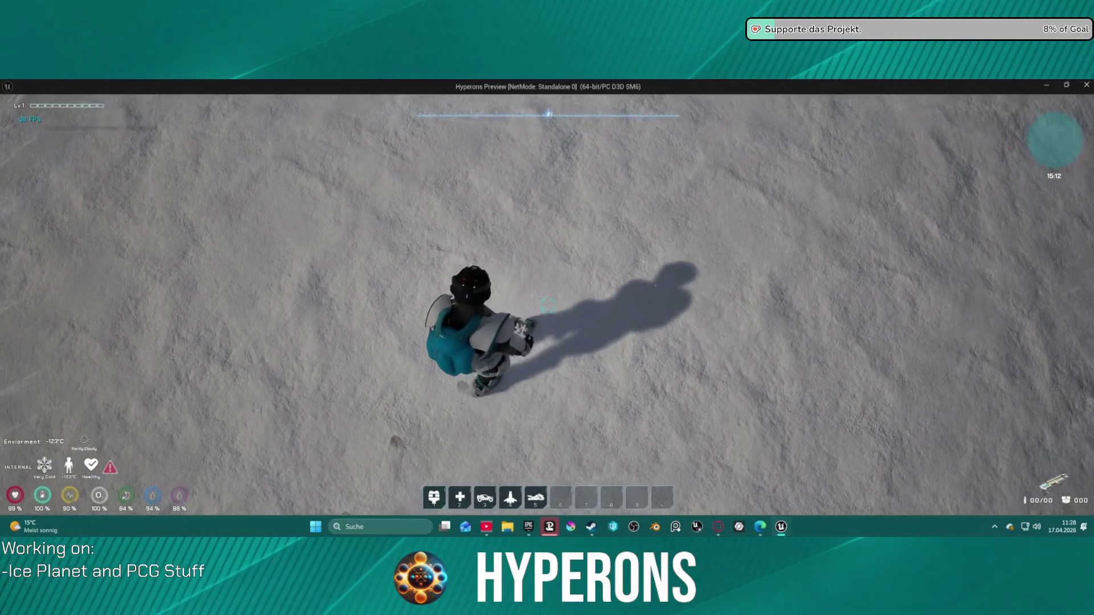
key("w")
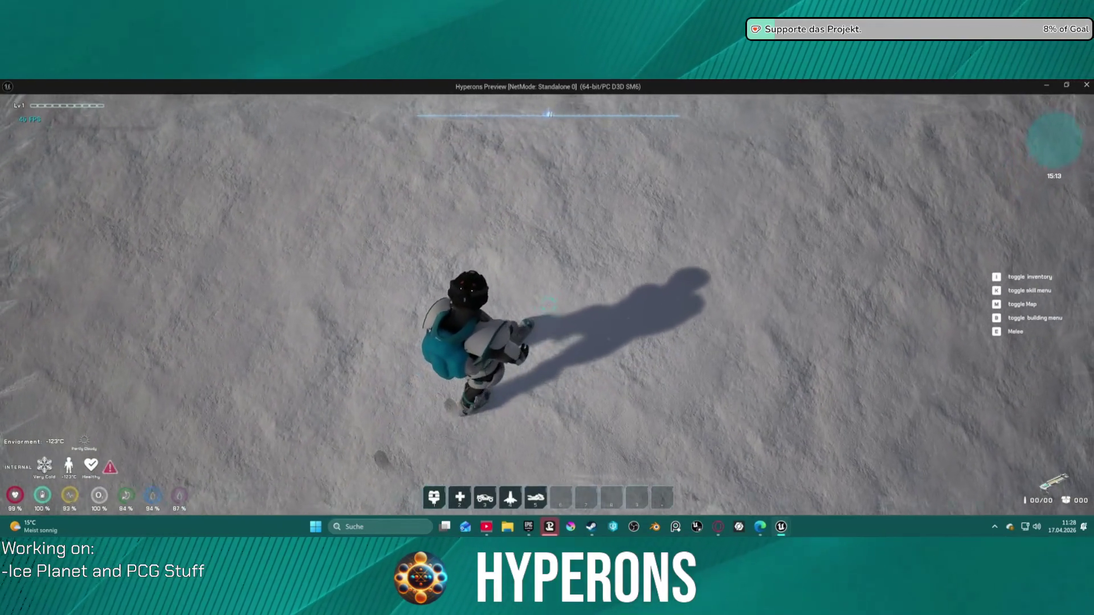
key("w")
key("w")
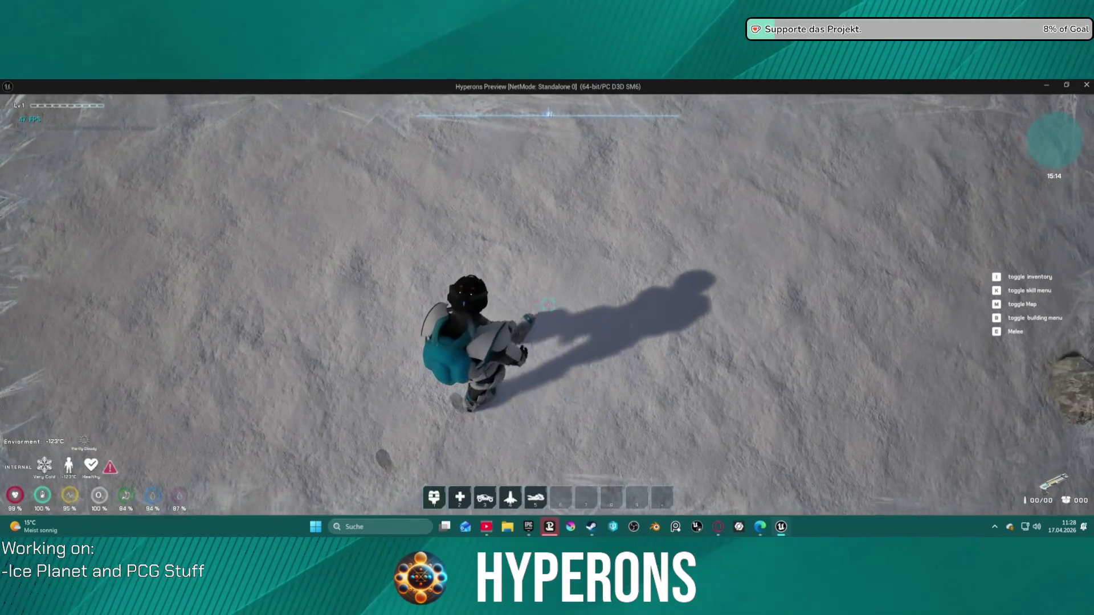
key("w")
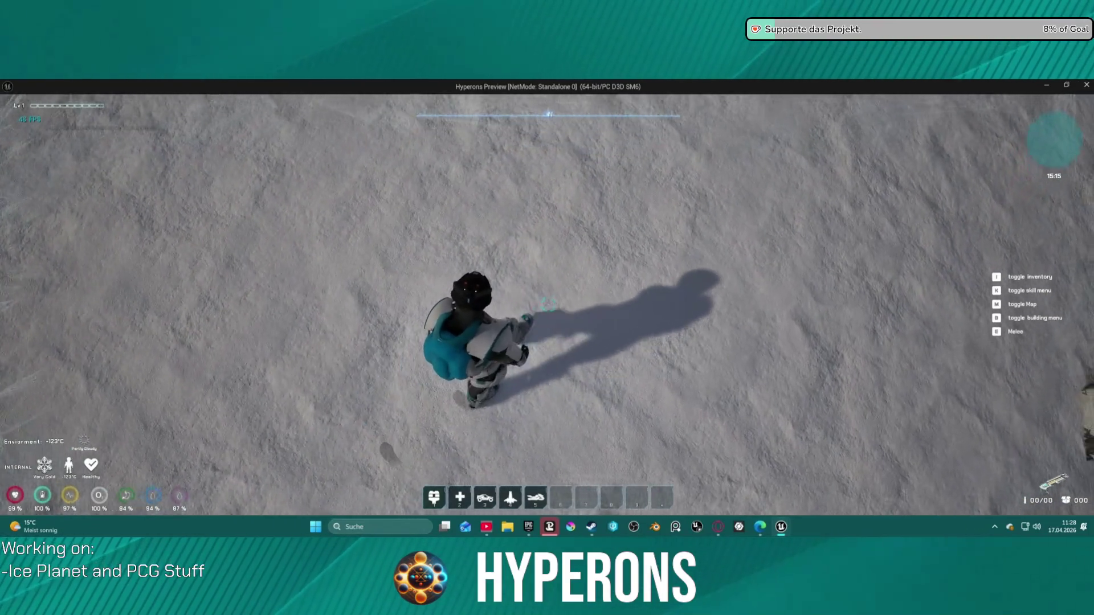
key("w")
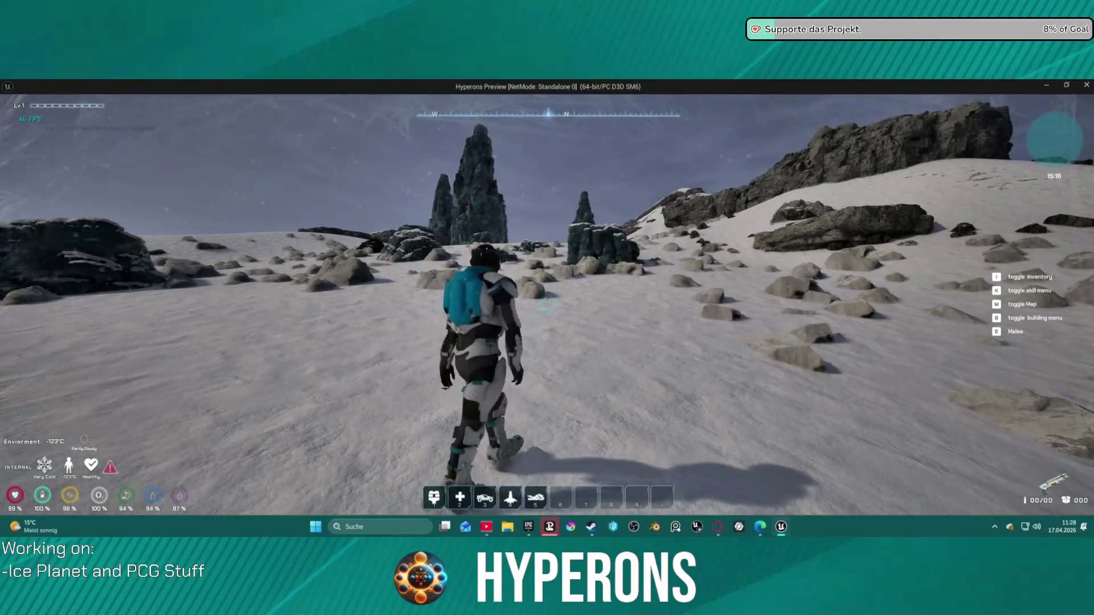
key("w")
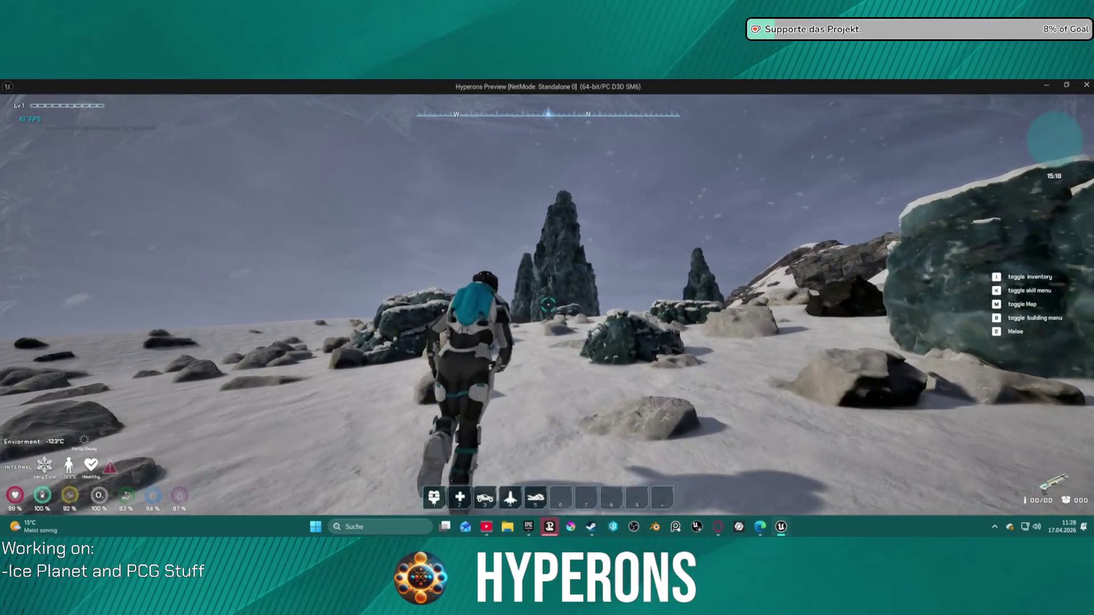
- Run past the snow-capped boulder to the base of the nearest rock pillar
key("w")
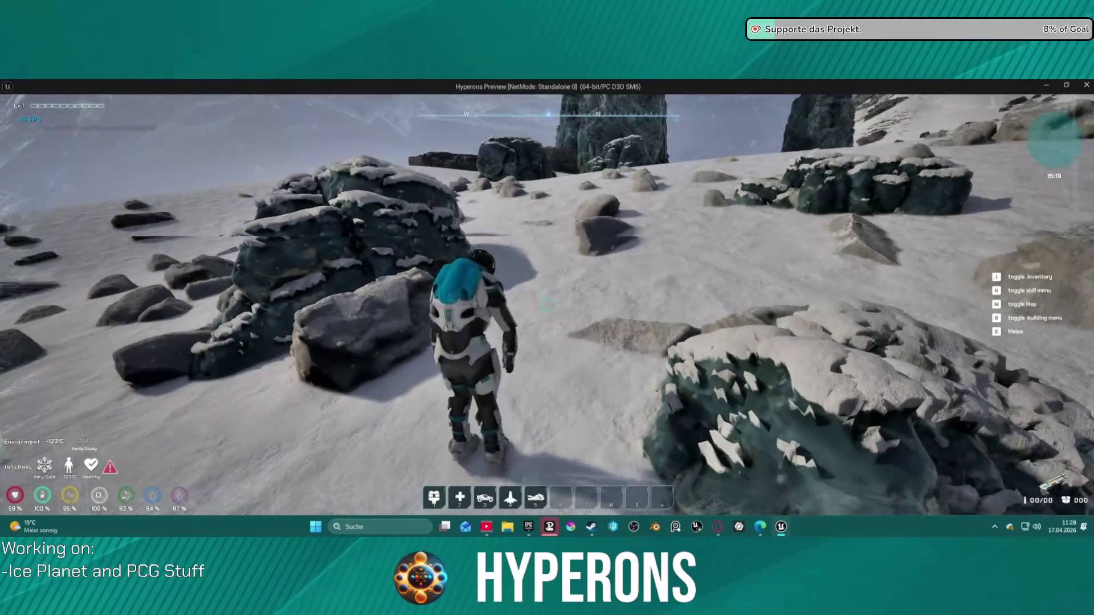
key("w")
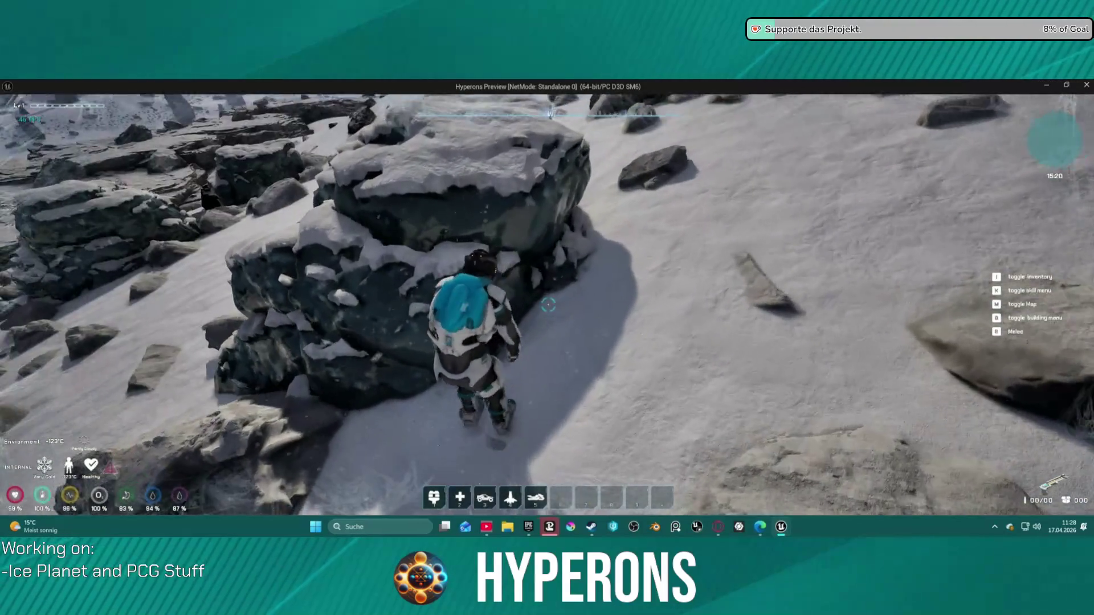
key("w")
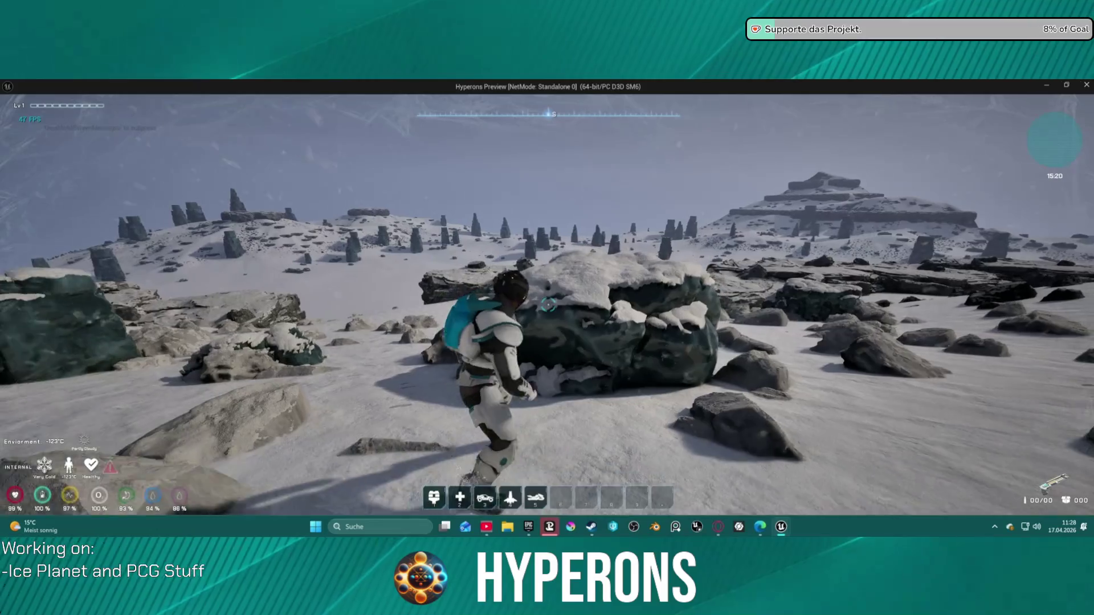
key("w")
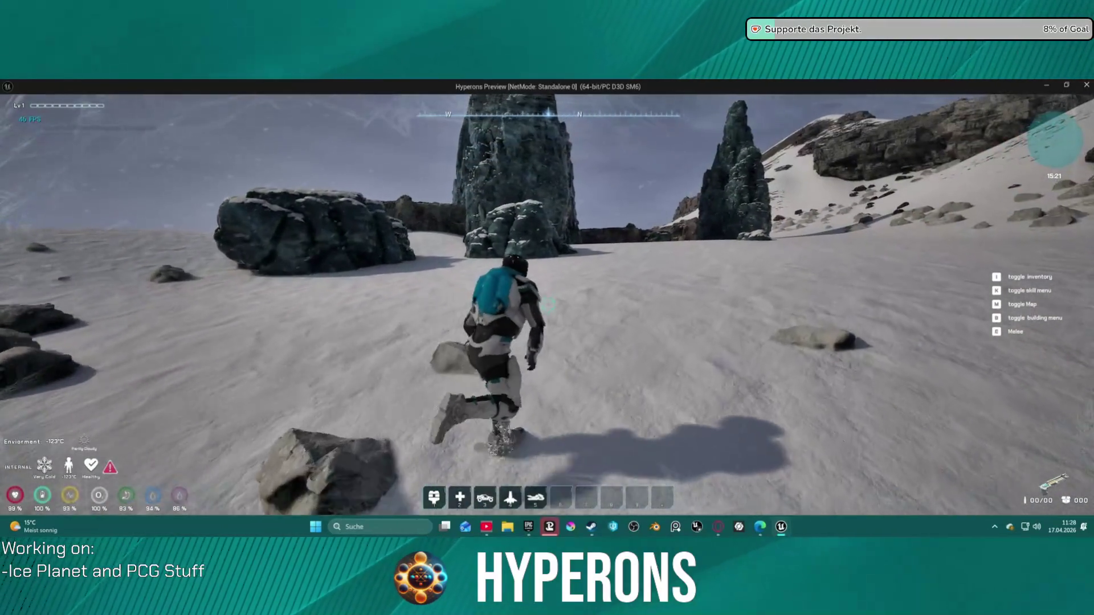
key("w")
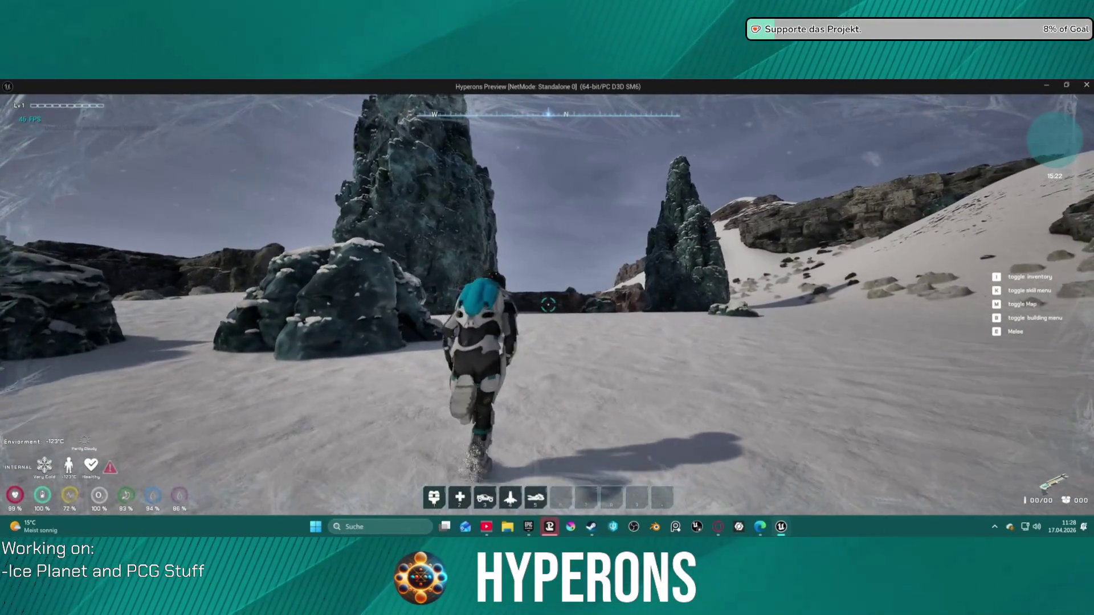
key("w")
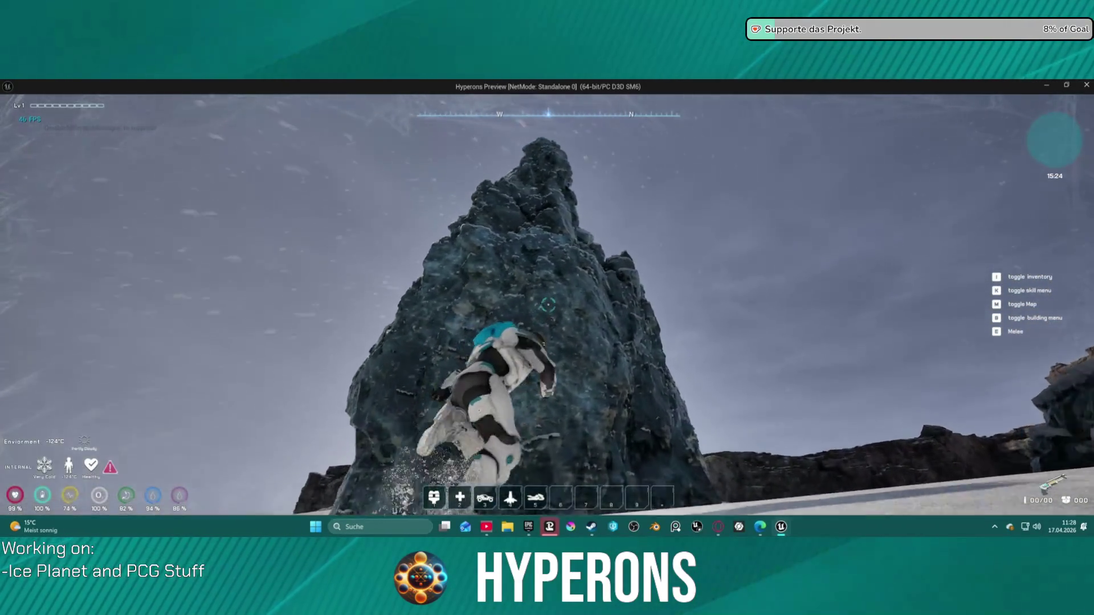
- Climb the rock pillar repeatedly, dropping back down to its base each time
key("w")
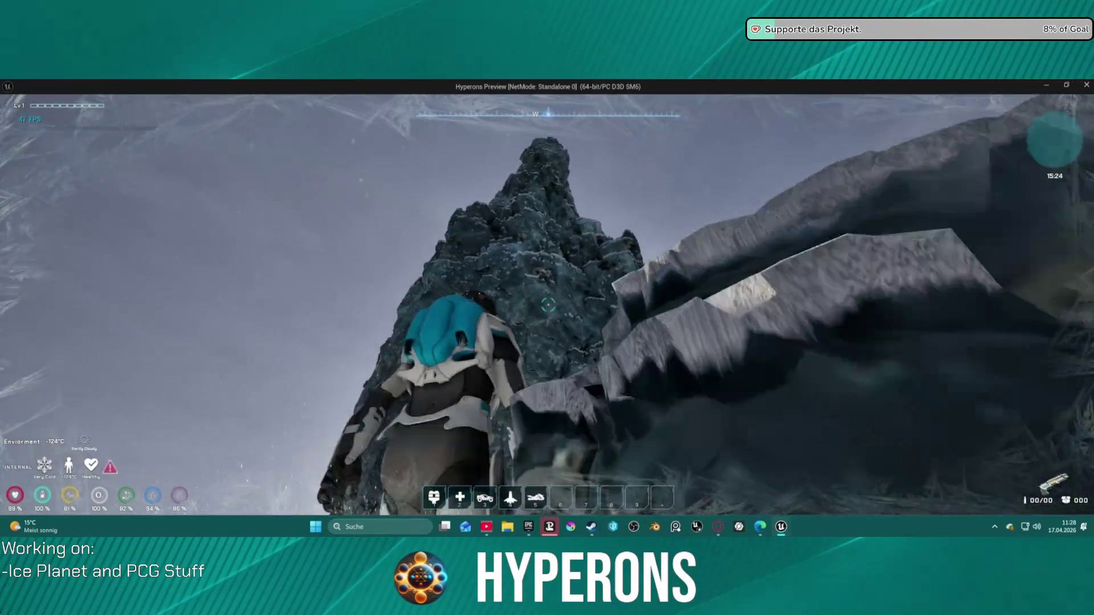
key("w")
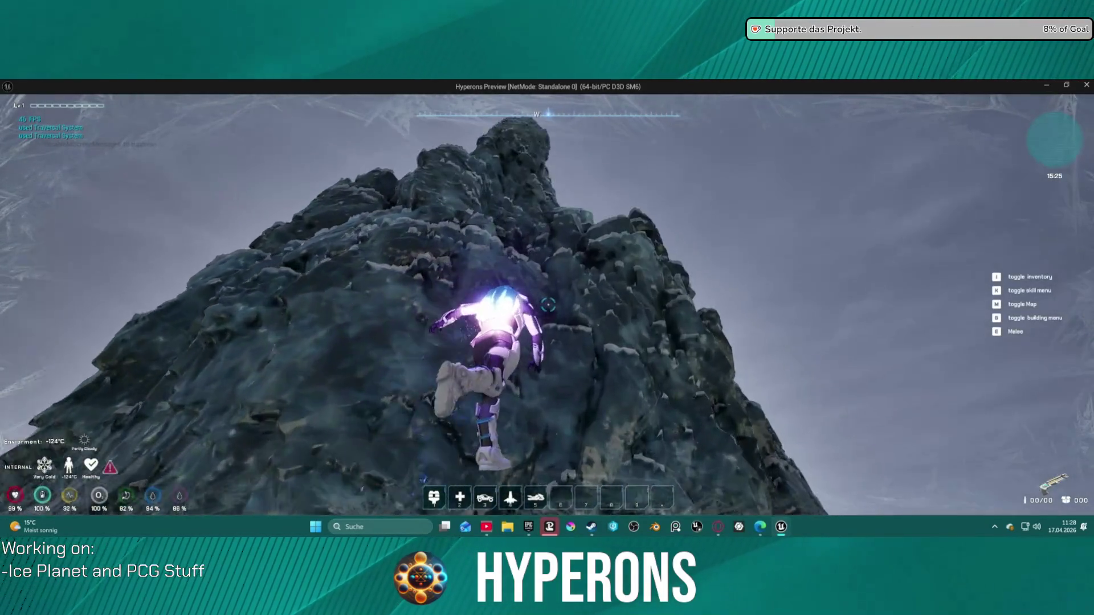
key("s")
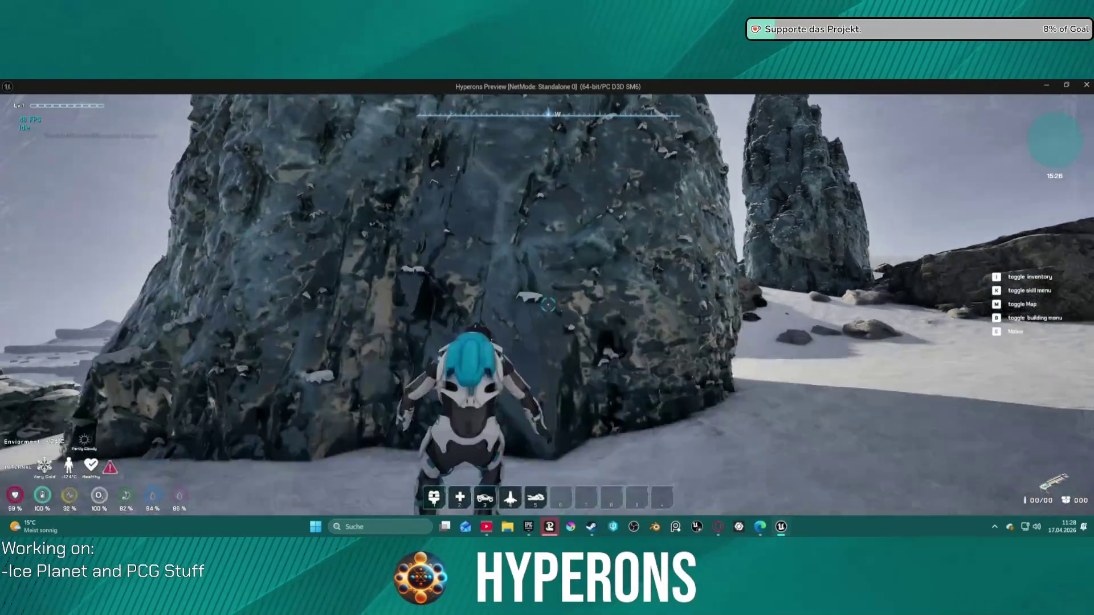
key("w")
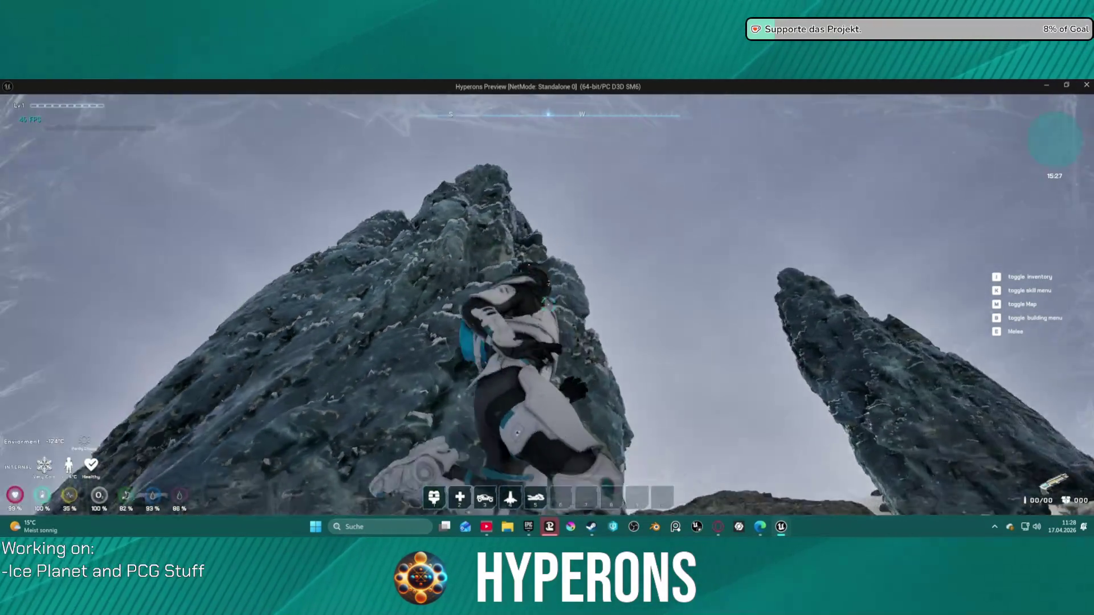
key("w")
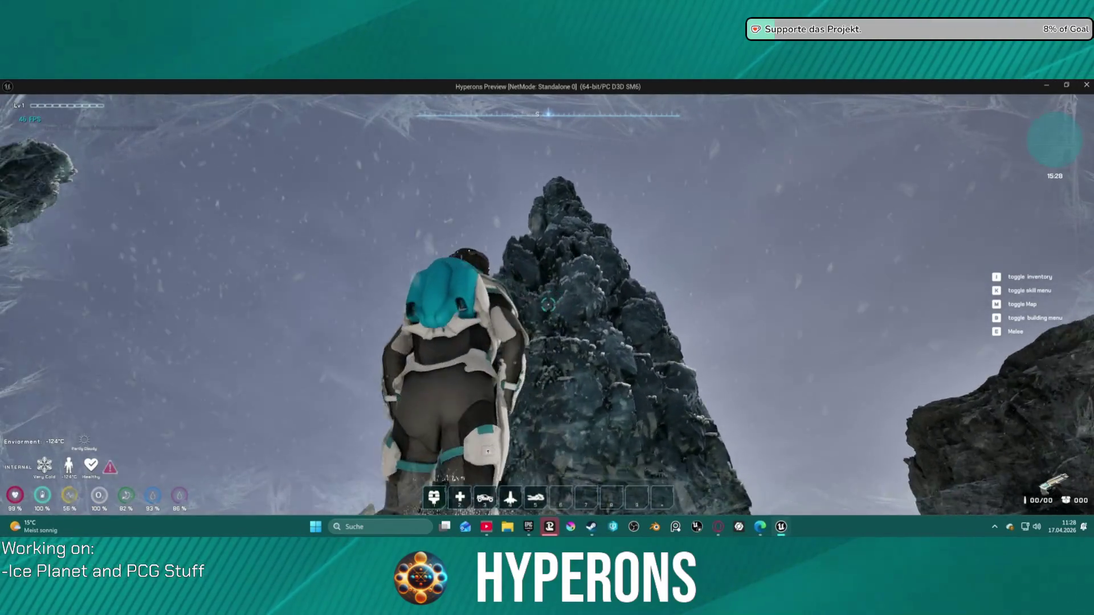
key("s")
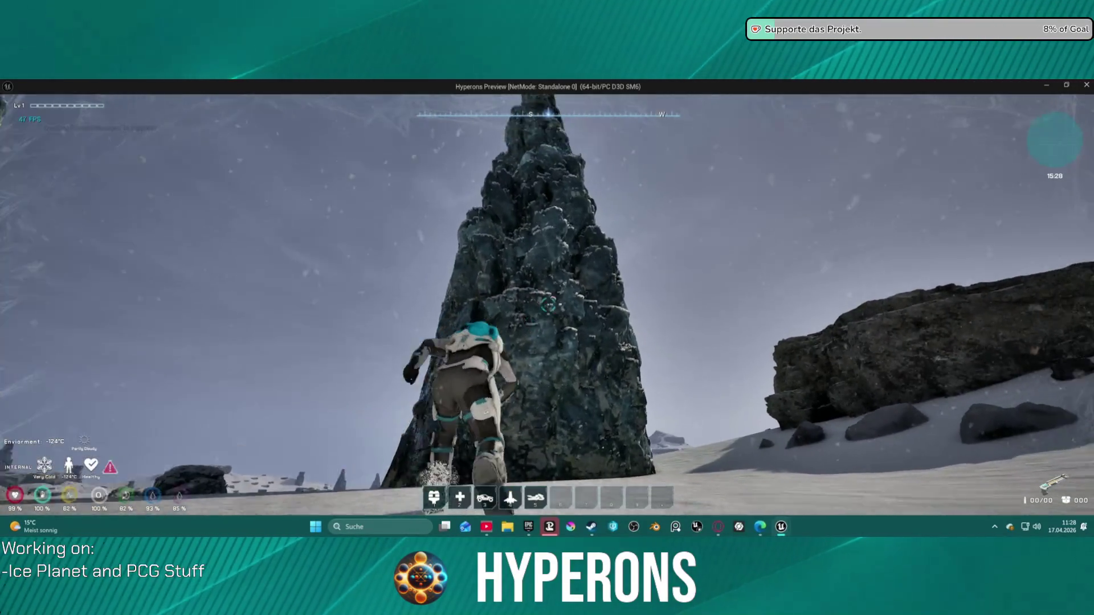
key("w")
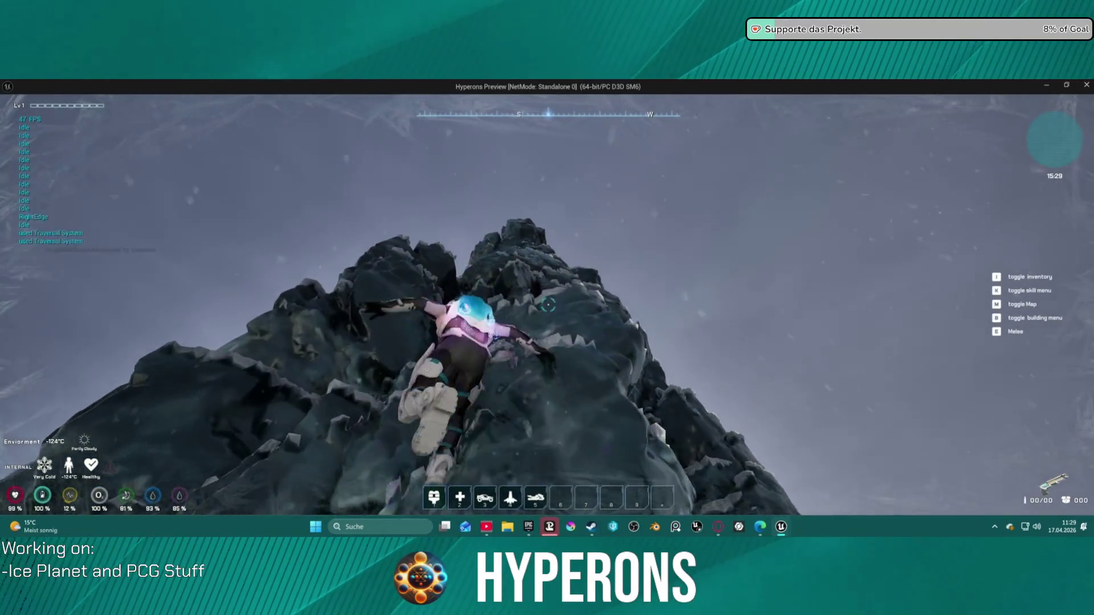
key("s")
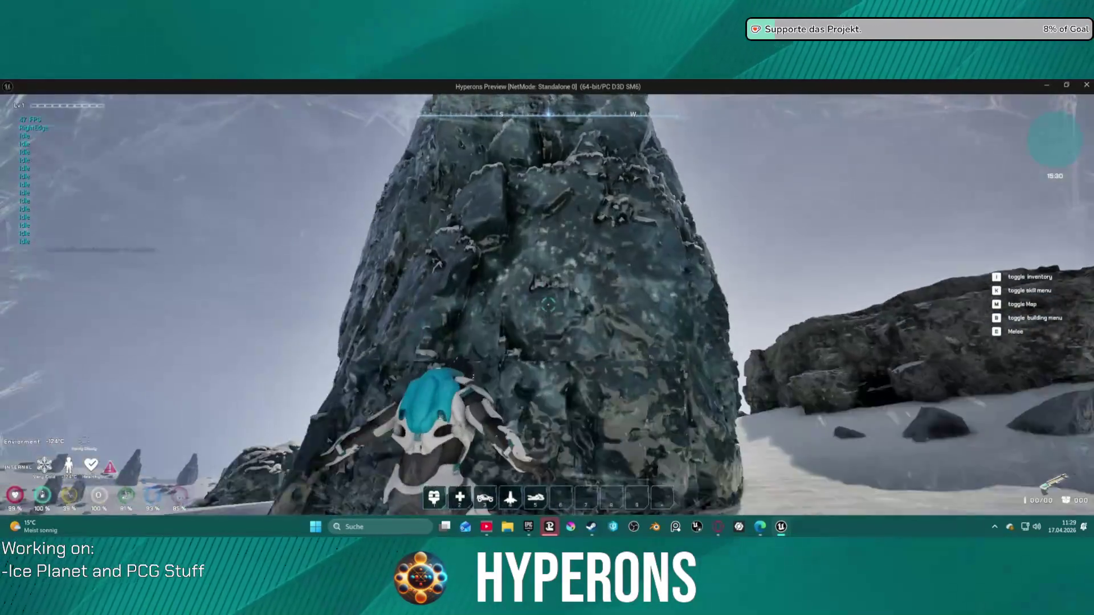
key("s")
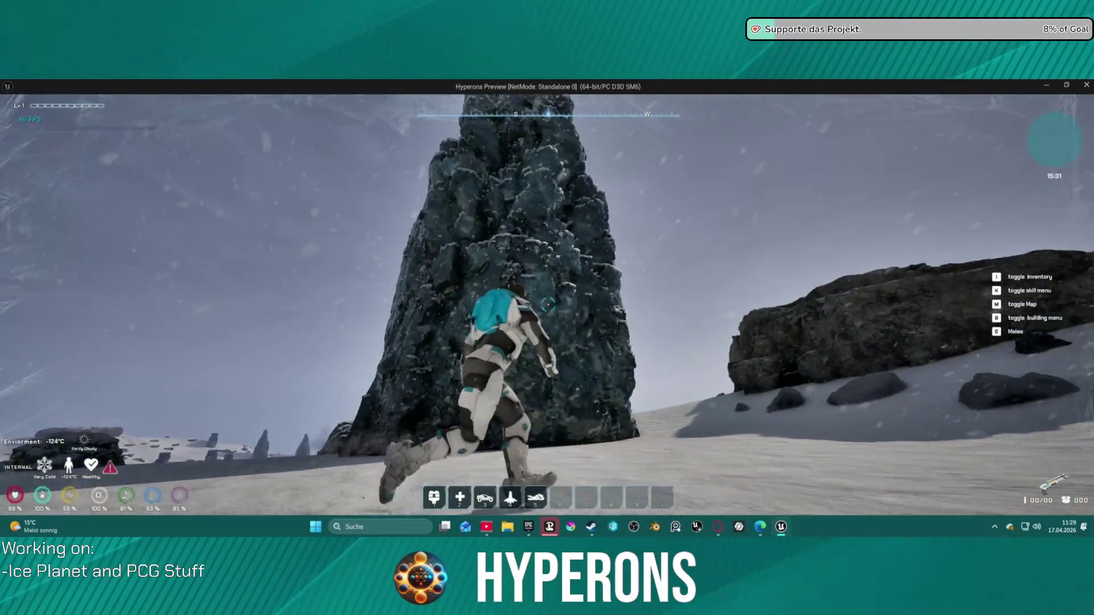
- Climb the pillar once more, drop off, and run left along its base across the snow
key("w")
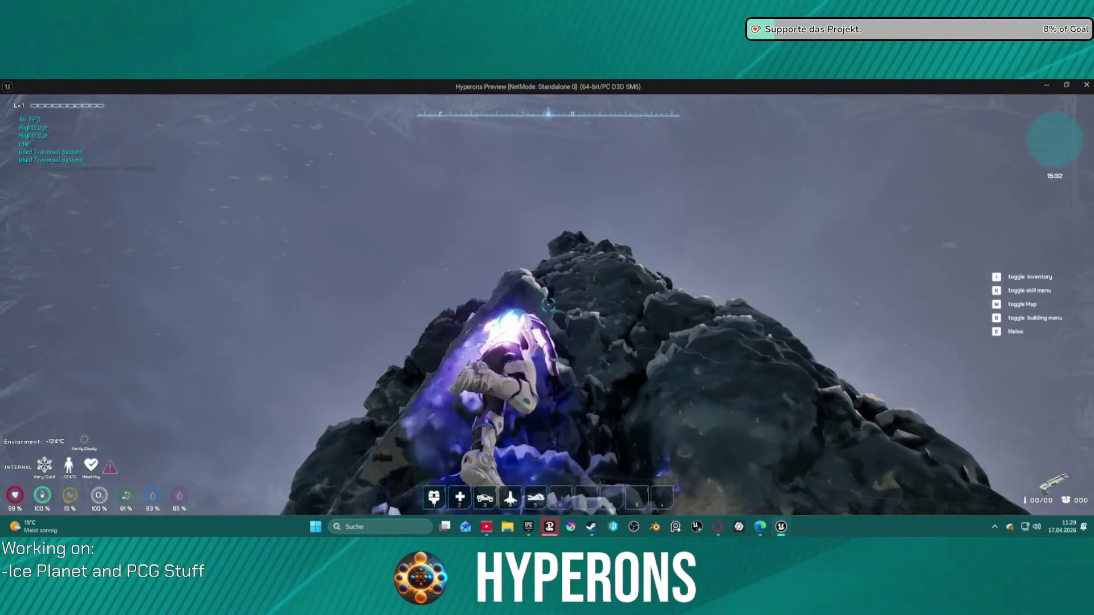
key("s")
key("s")
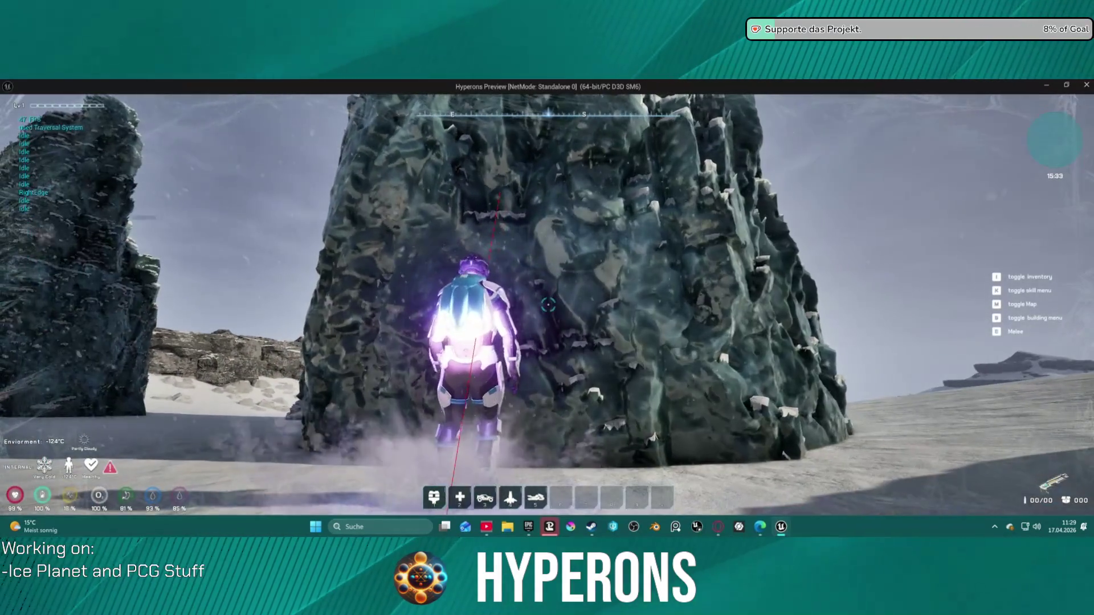
key("a")
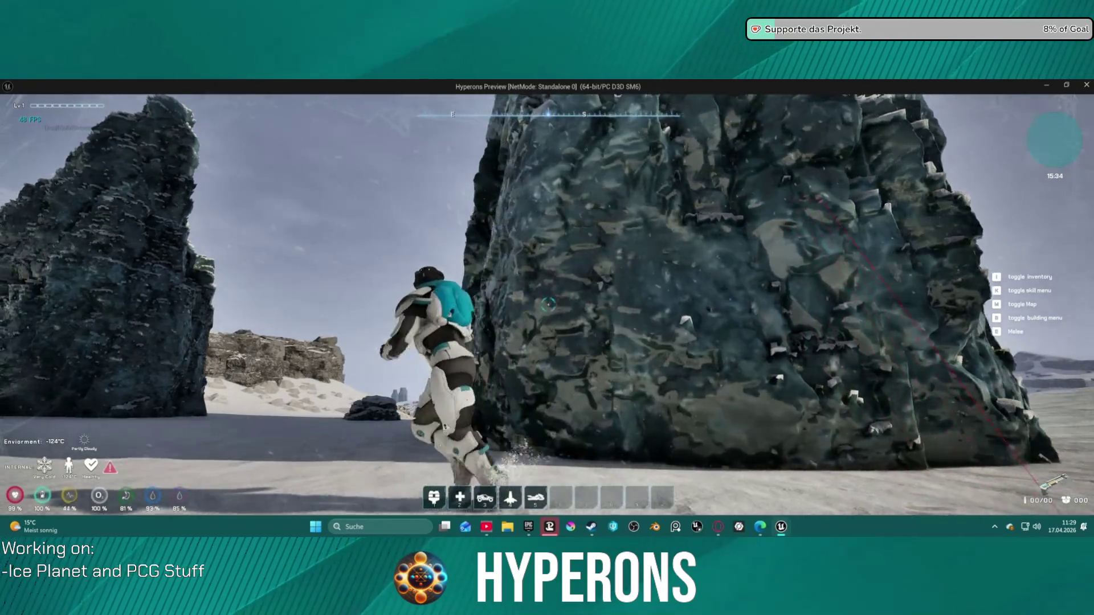
key("w")
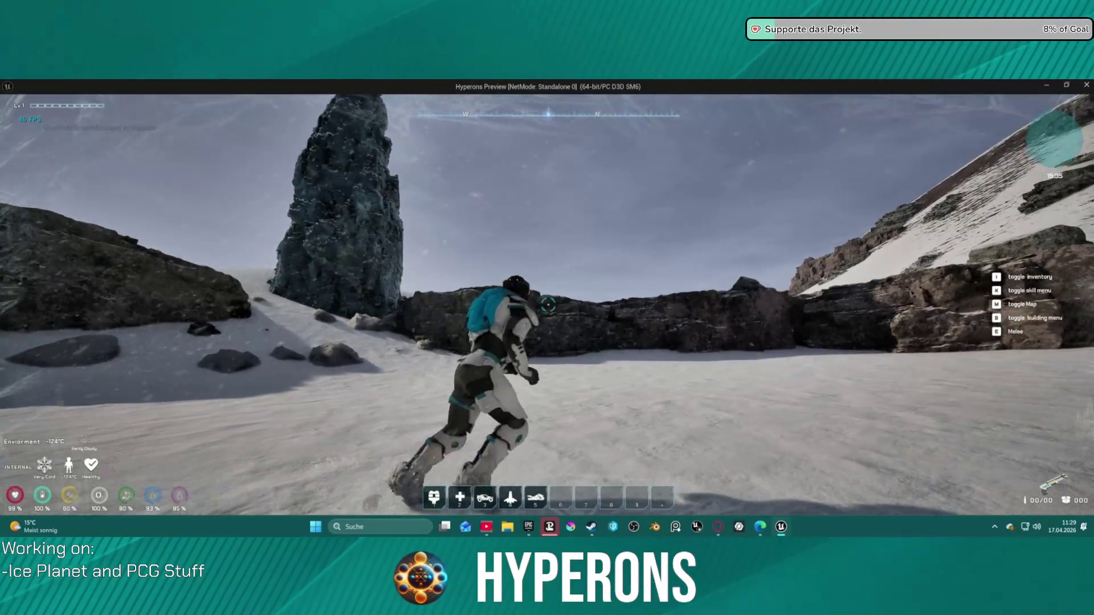
- Run past the spire along the rock ridge and turn uphill toward the large rock
key("a")
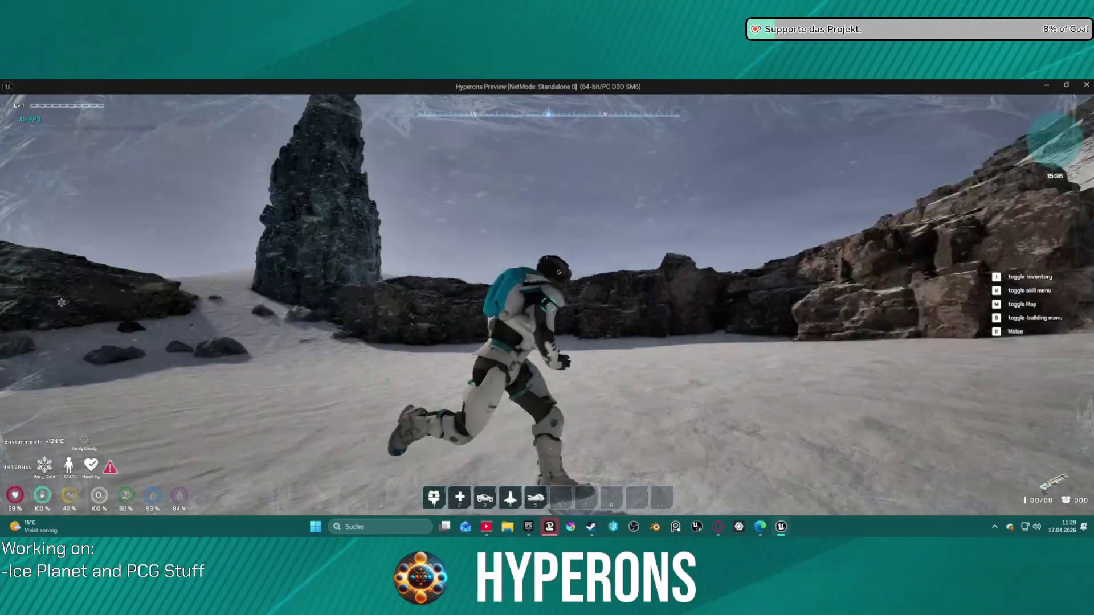
key("a")
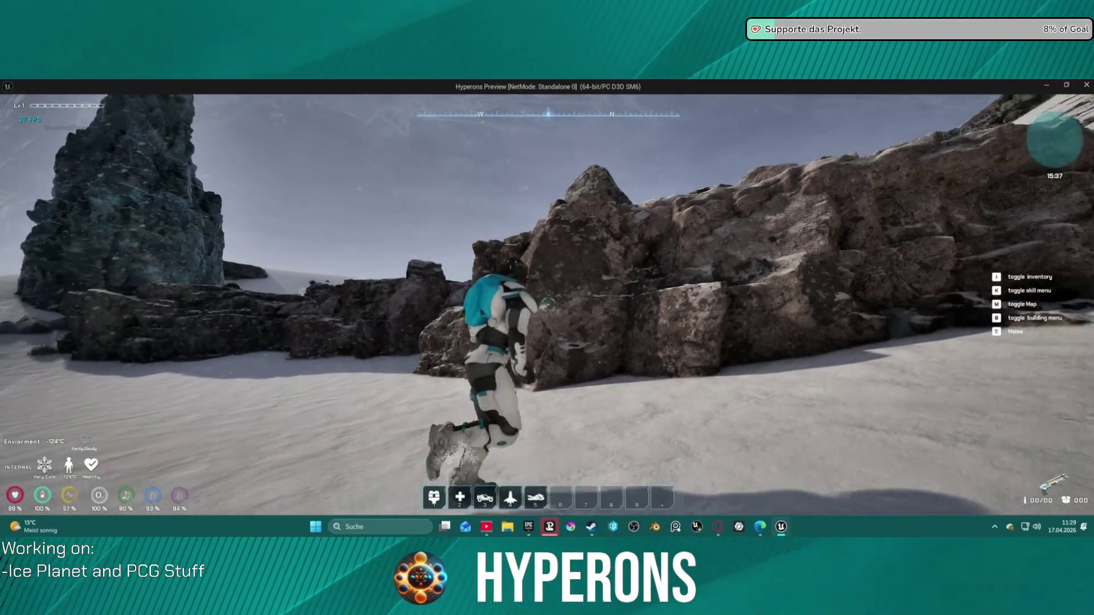
key("w")
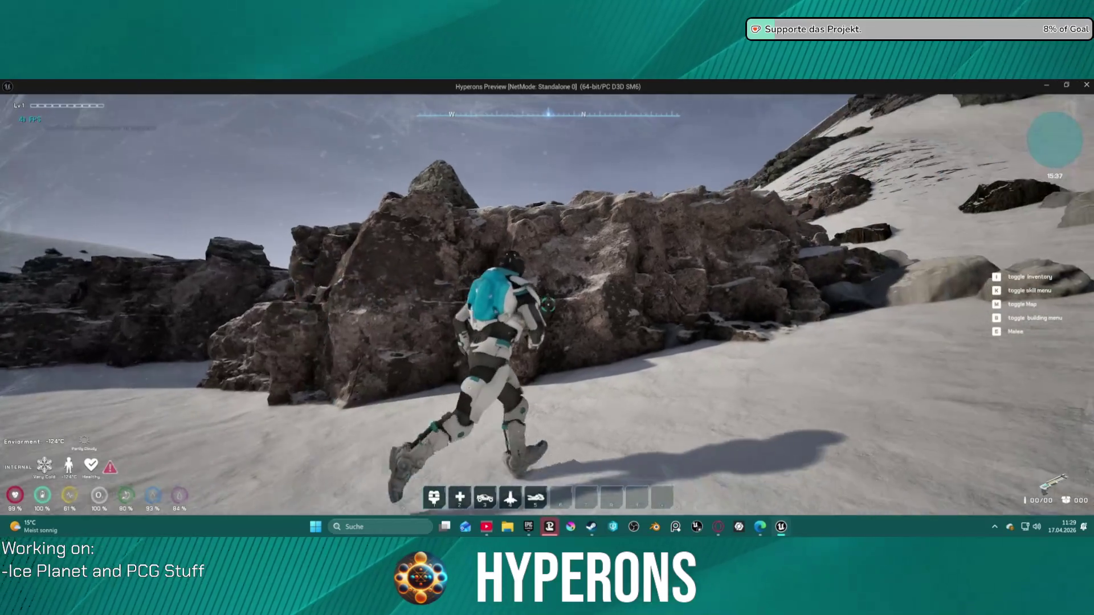
key("w")
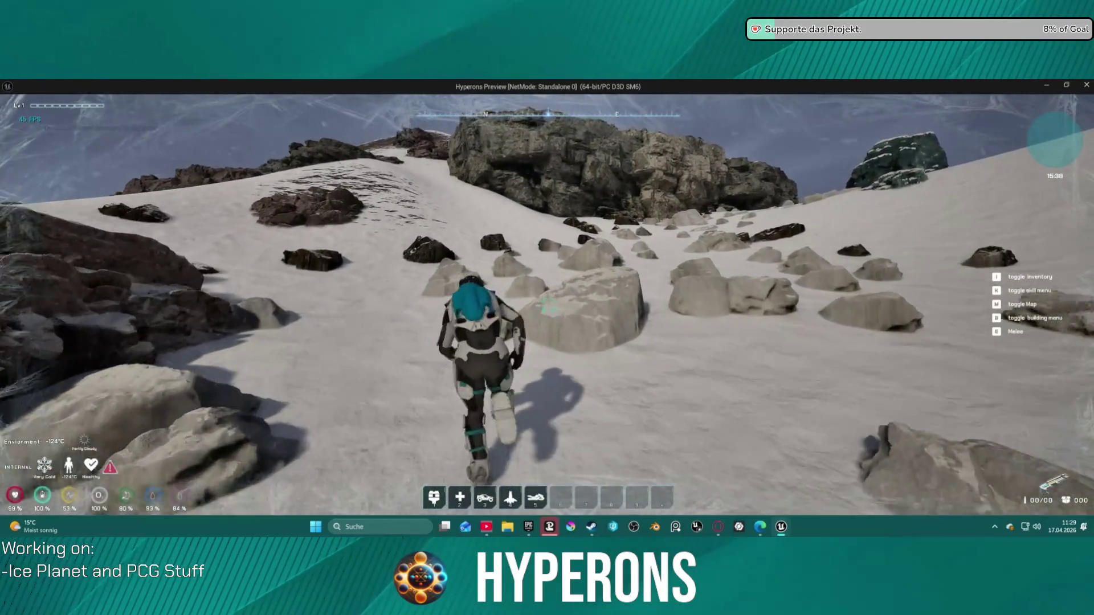
key("w")
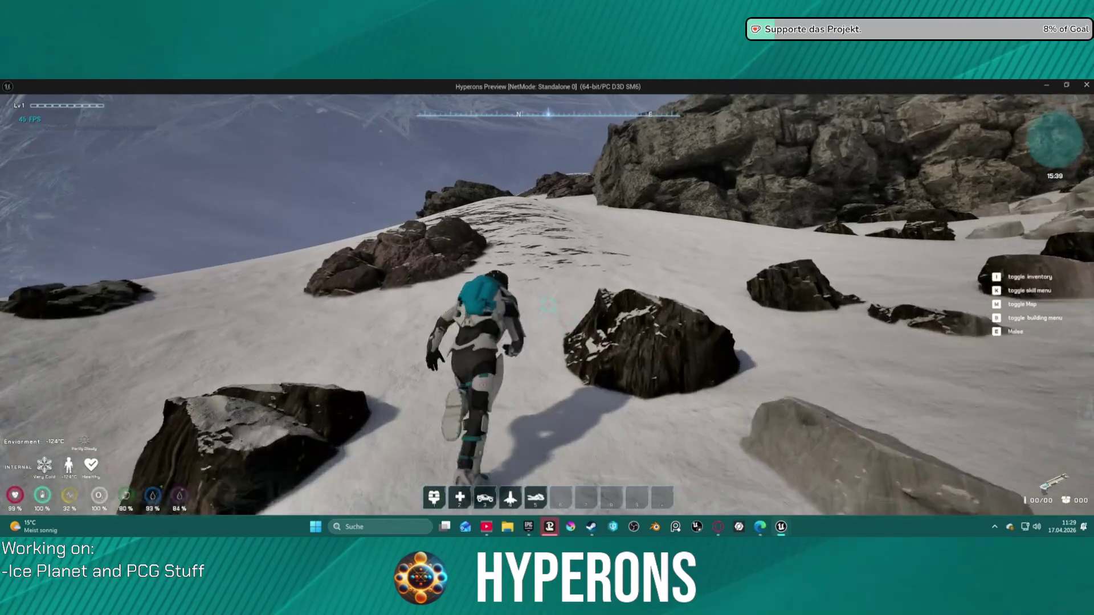
key("w")
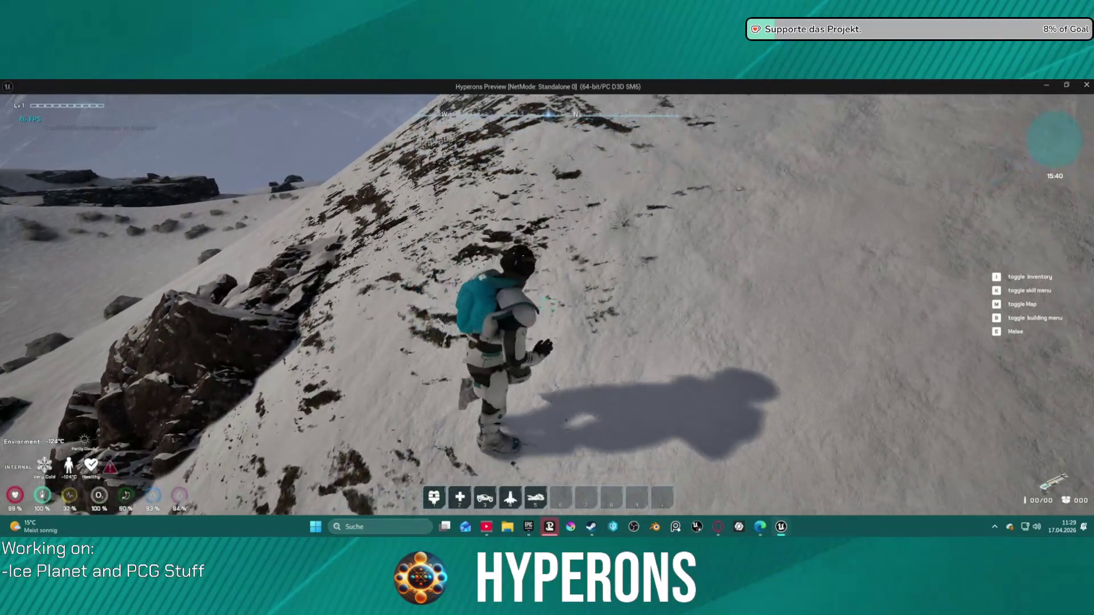
- Climb over the large rock onto the ridge and ledges, then cross the snowy plateau
key("w")
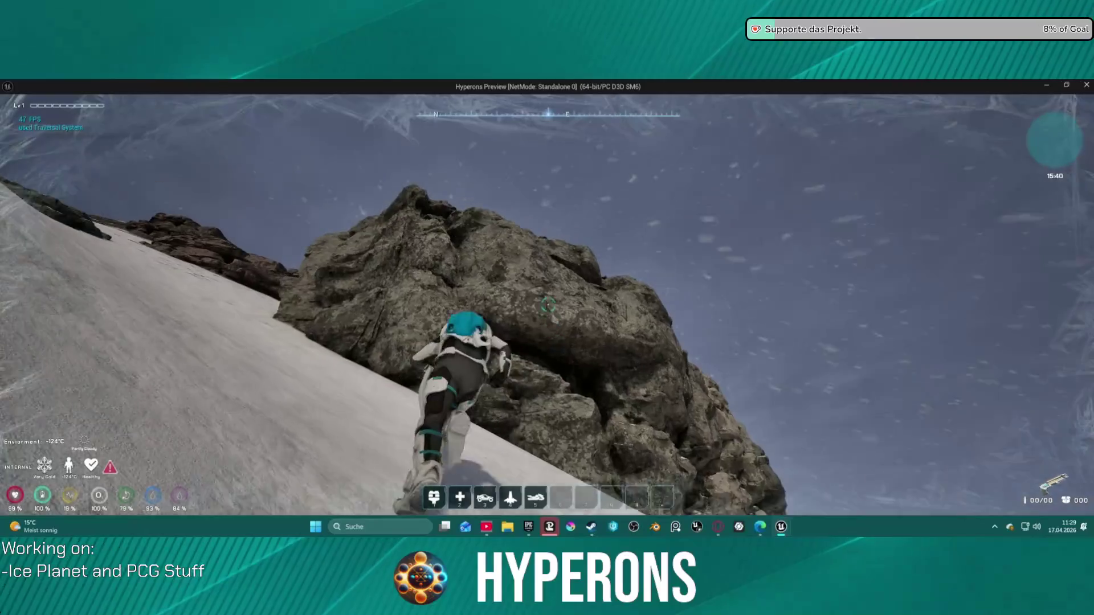
key("w")
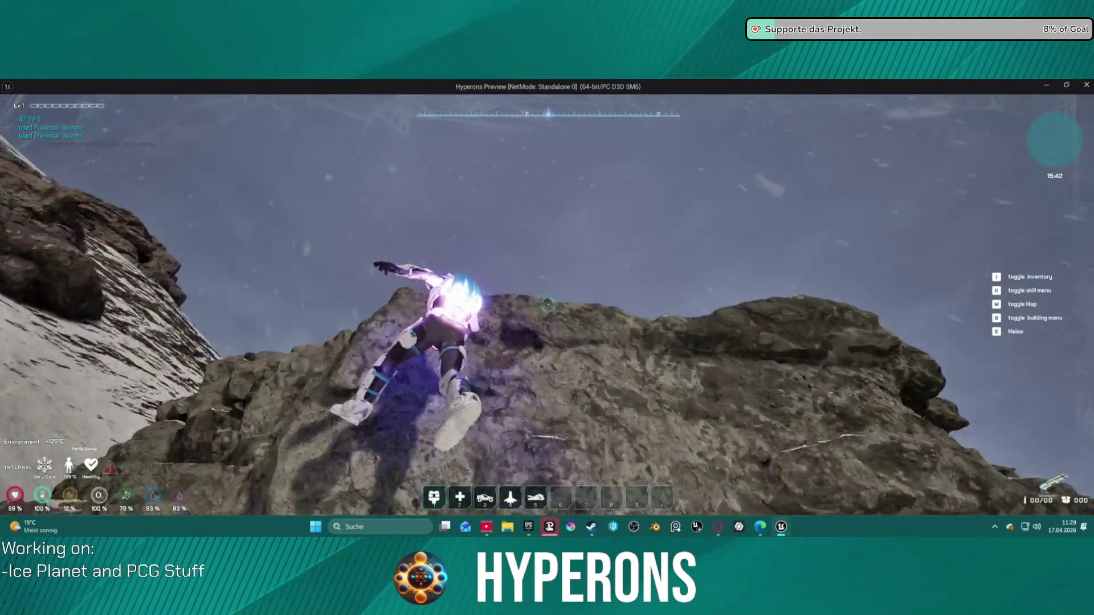
key("w")
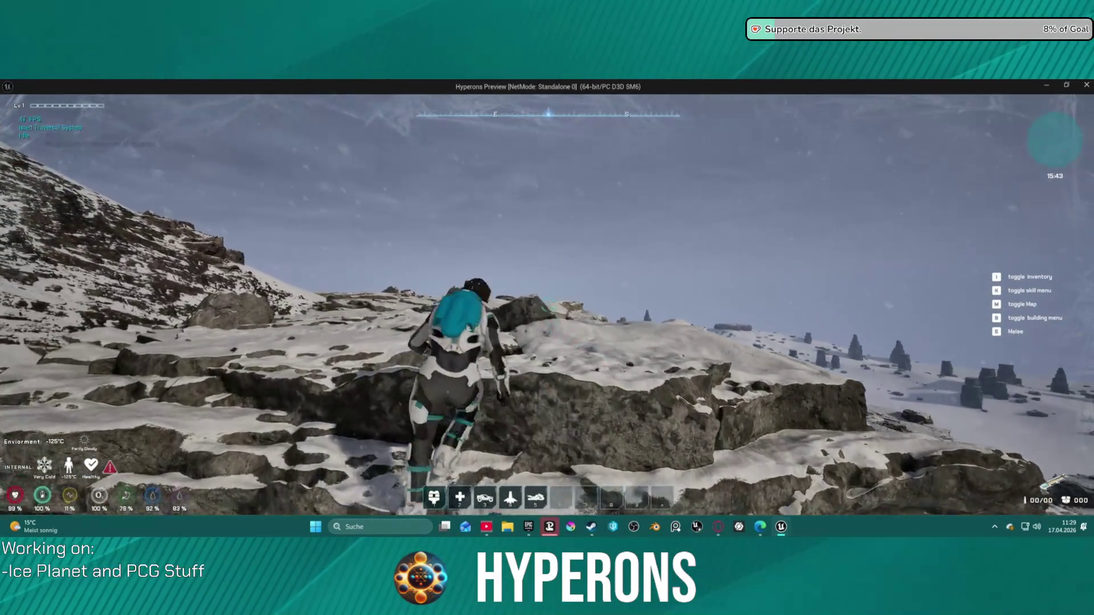
key("w")
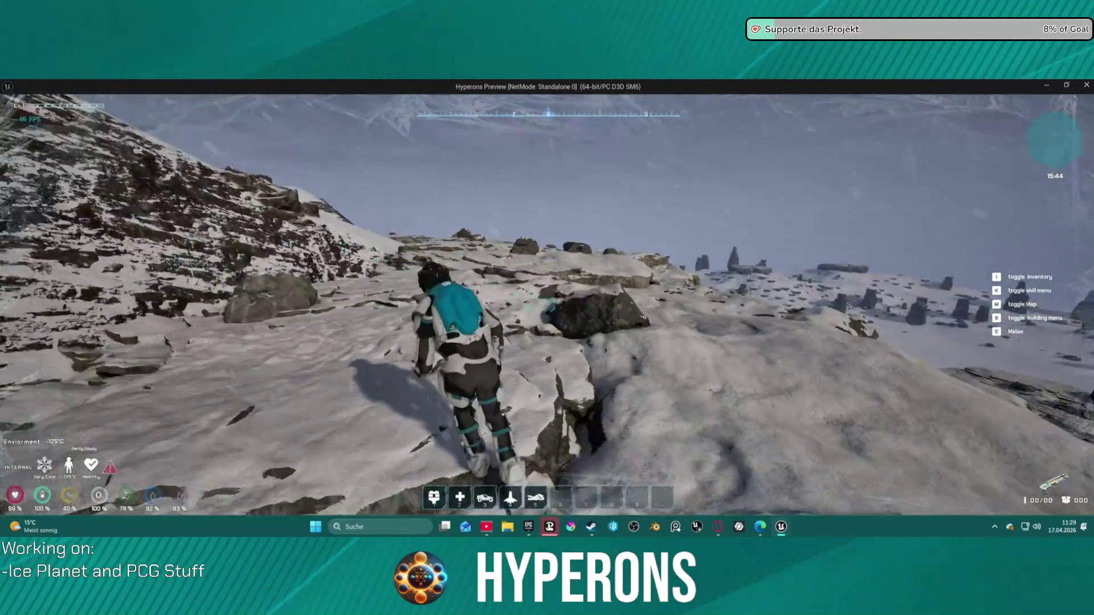
key("w")
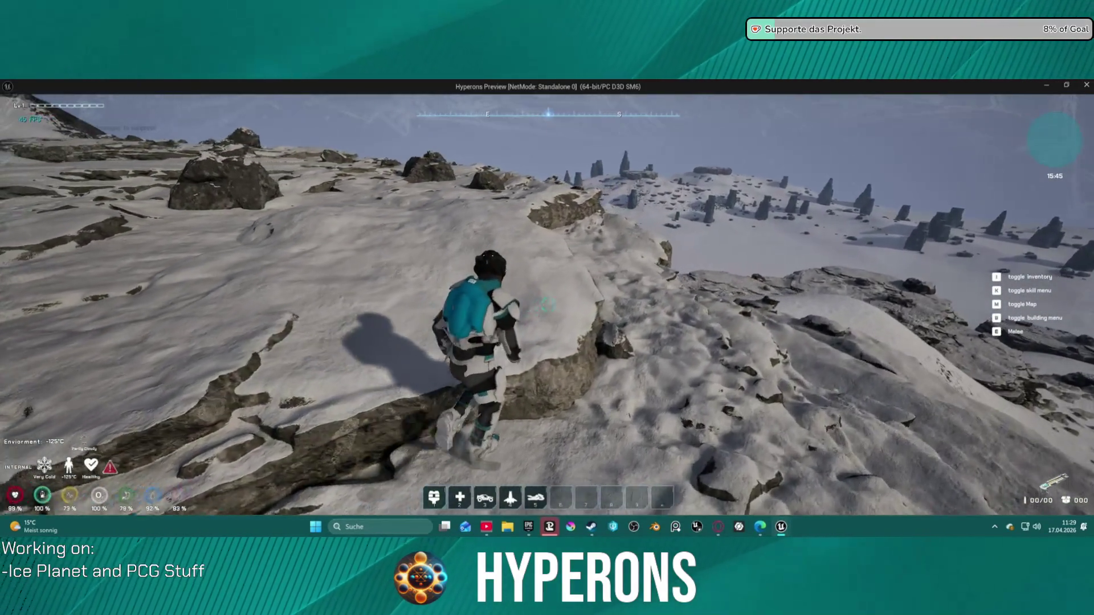
key("w")
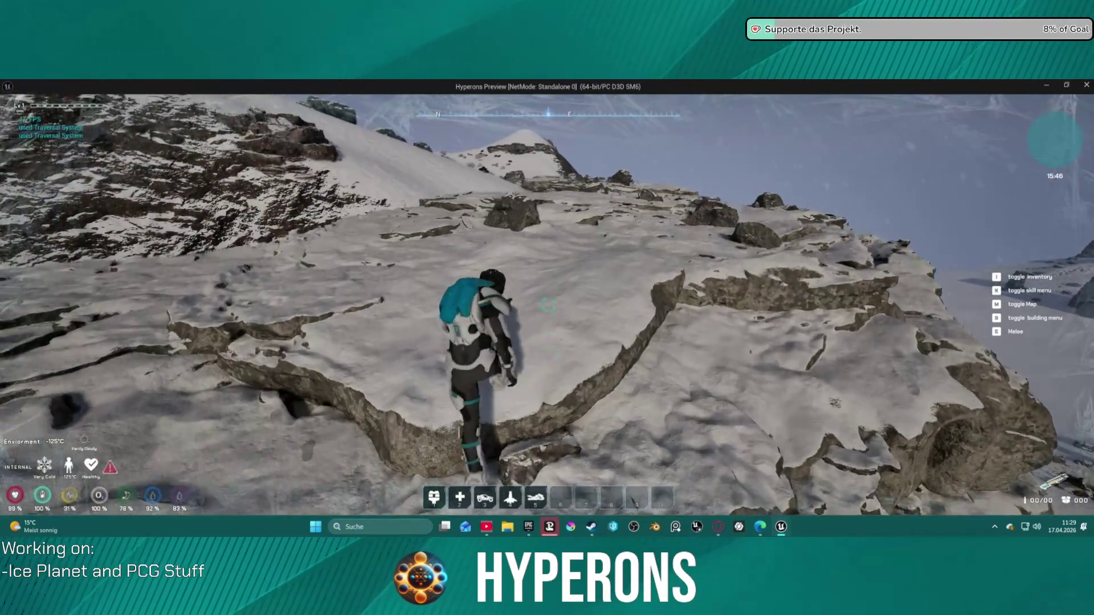
key("w")
key("w")
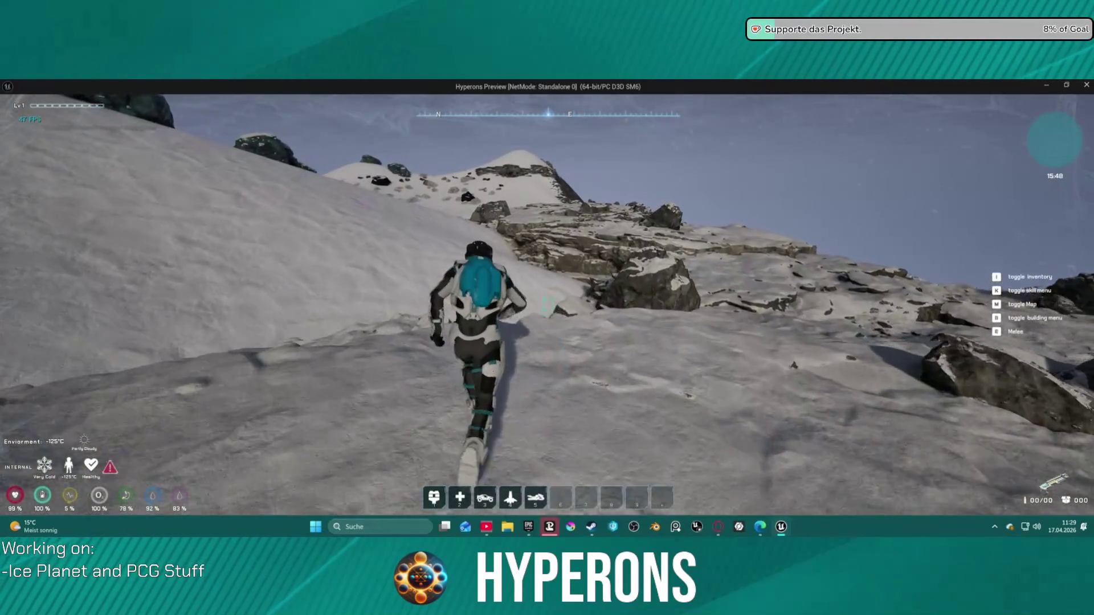
- Traversal-jump up the slope and run around the rock outcrop
key("space")
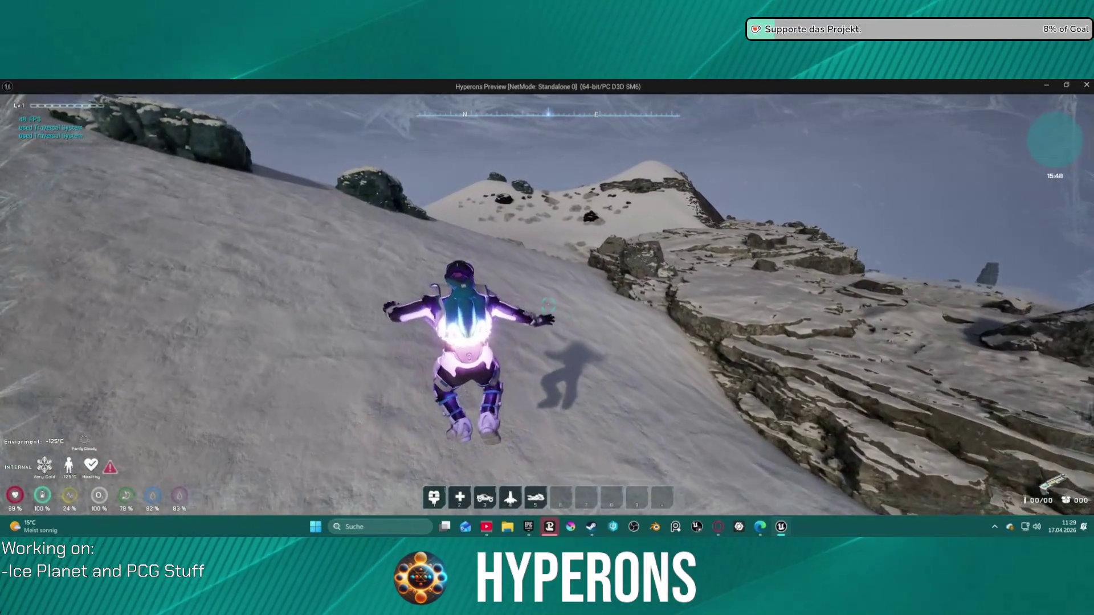
key("w")
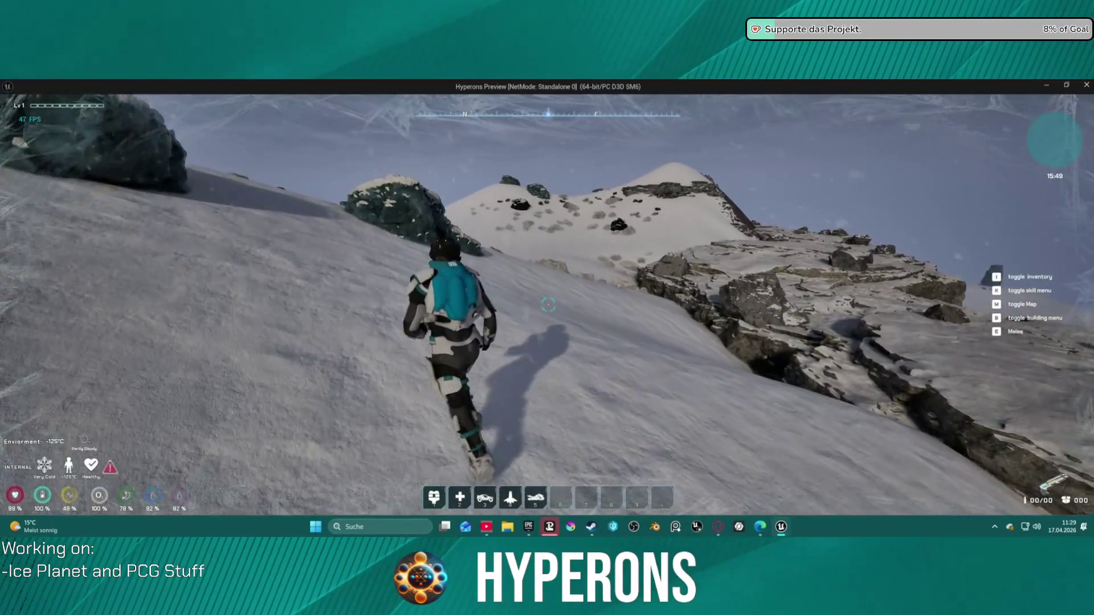
key("w")
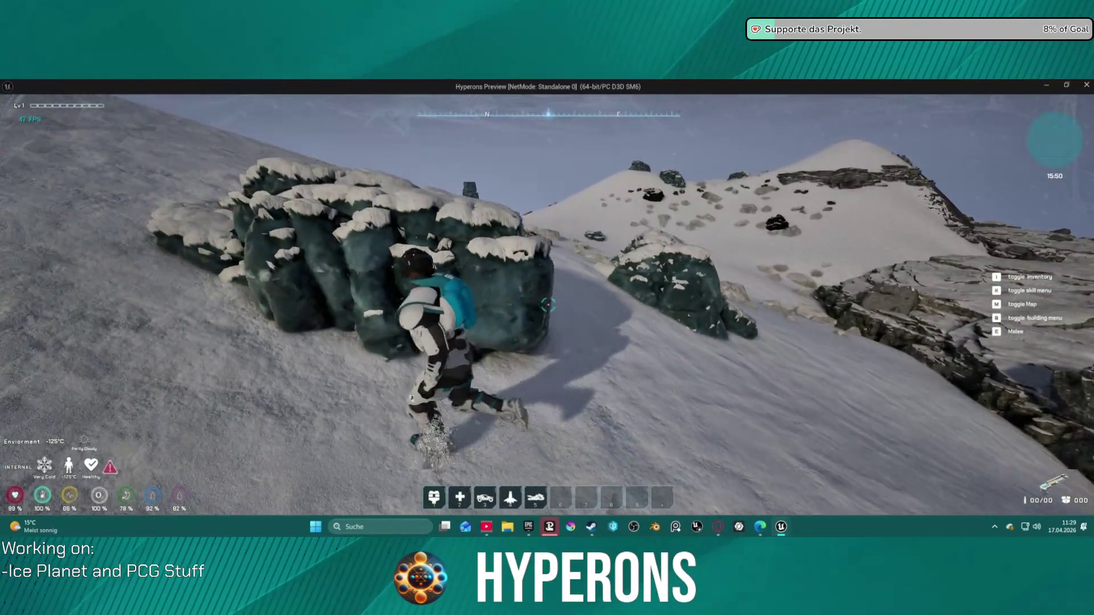
key("w")
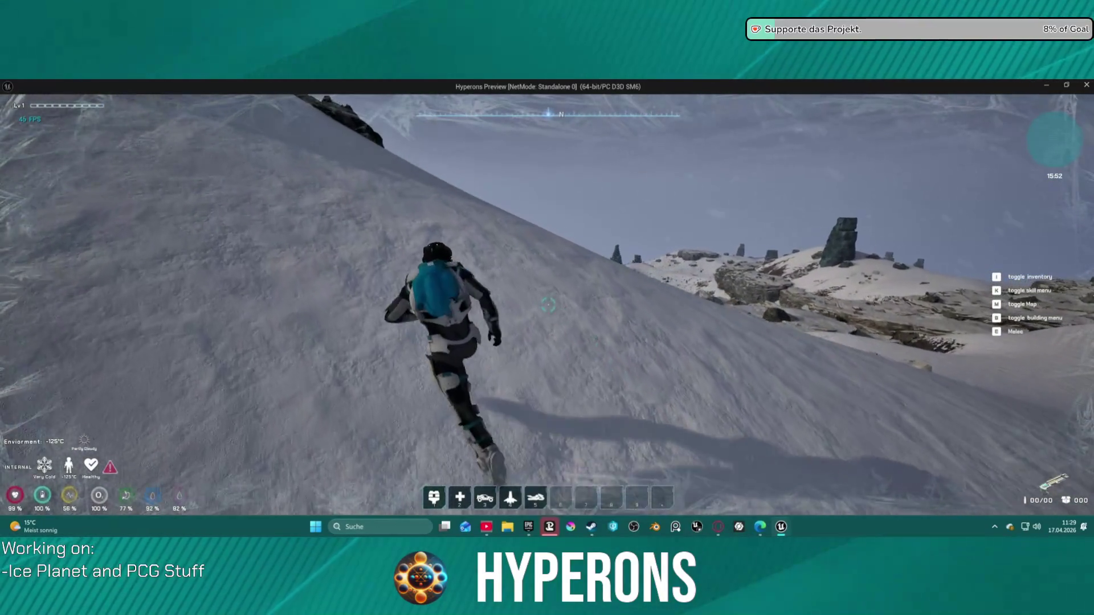
- Climb the outcrop to the summit, survey the spire valley, then run left down the slope
key("w")
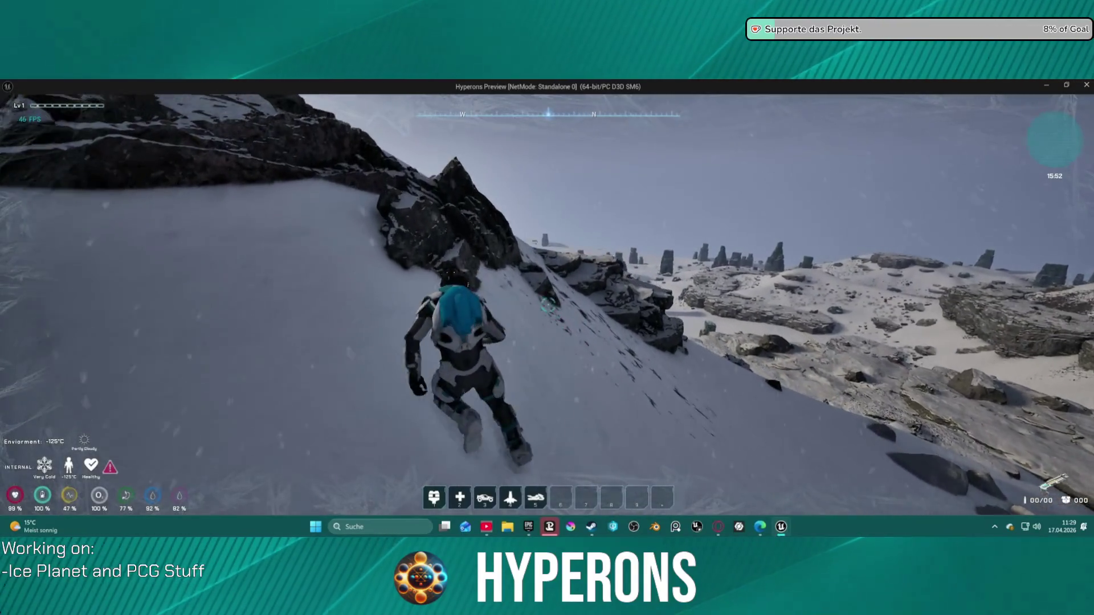
key("w")
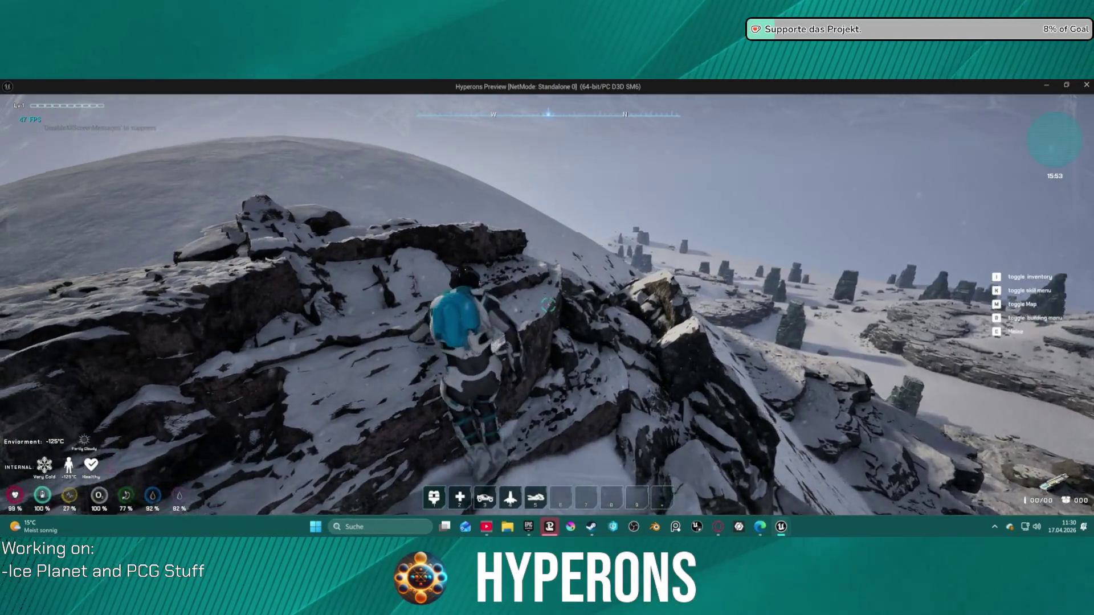
key("w")
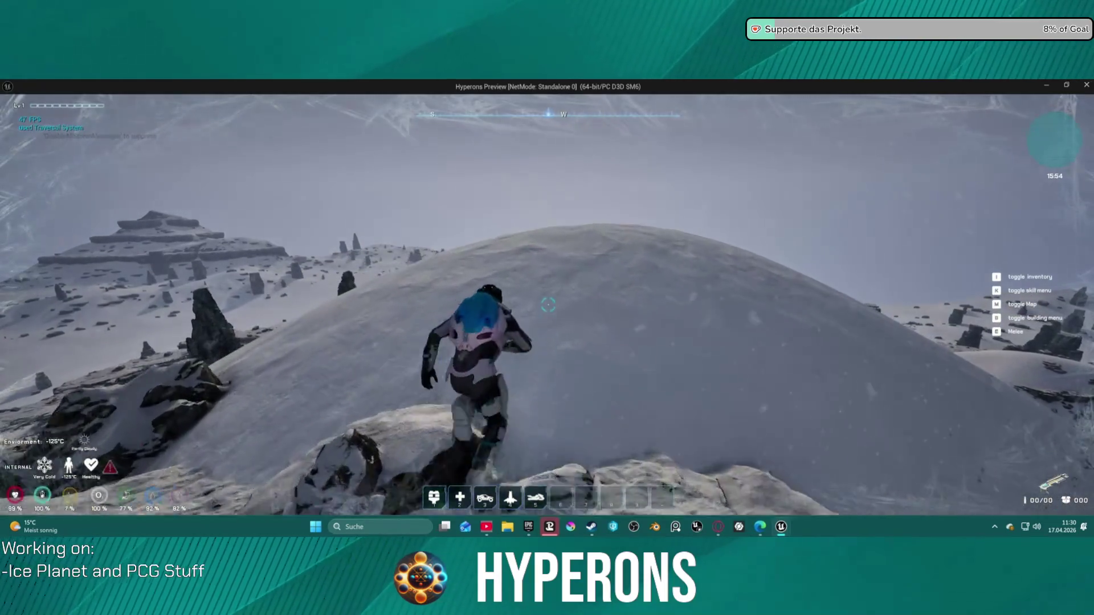
key("w")
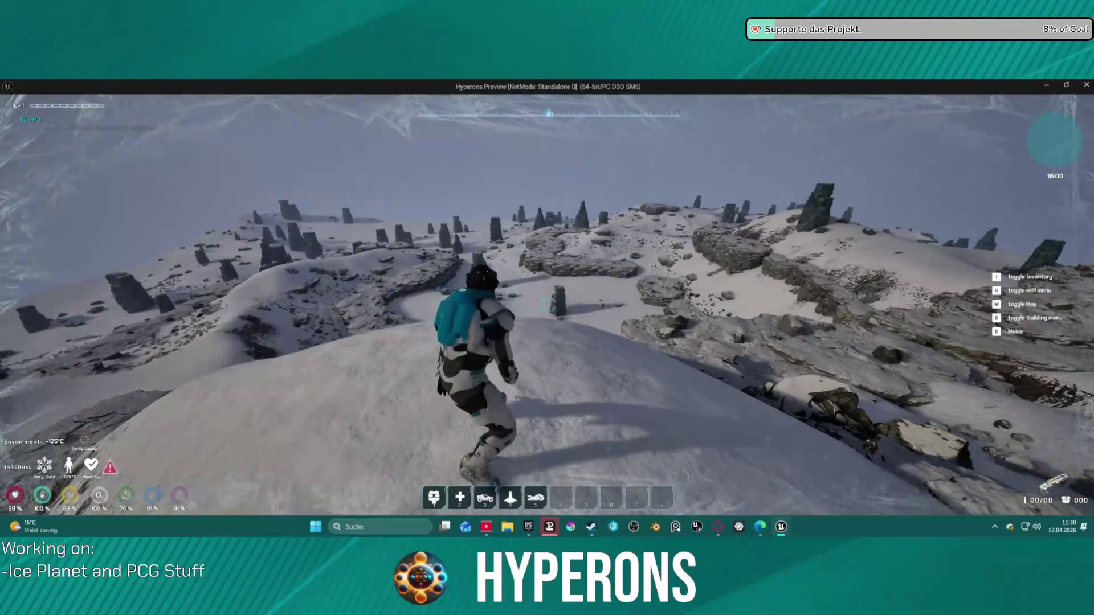
key("a")
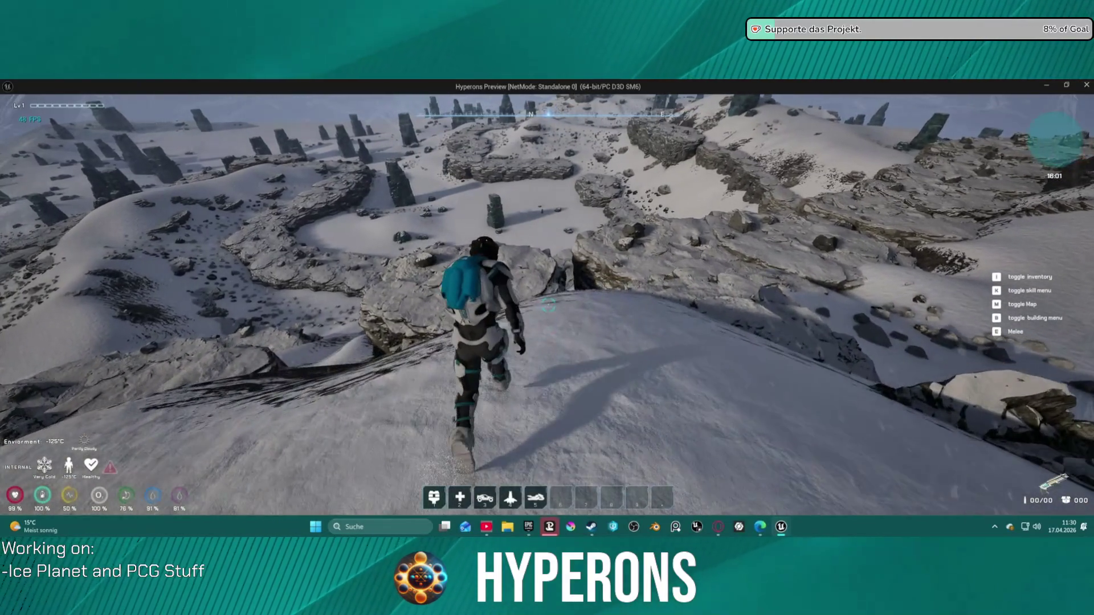
key("a")
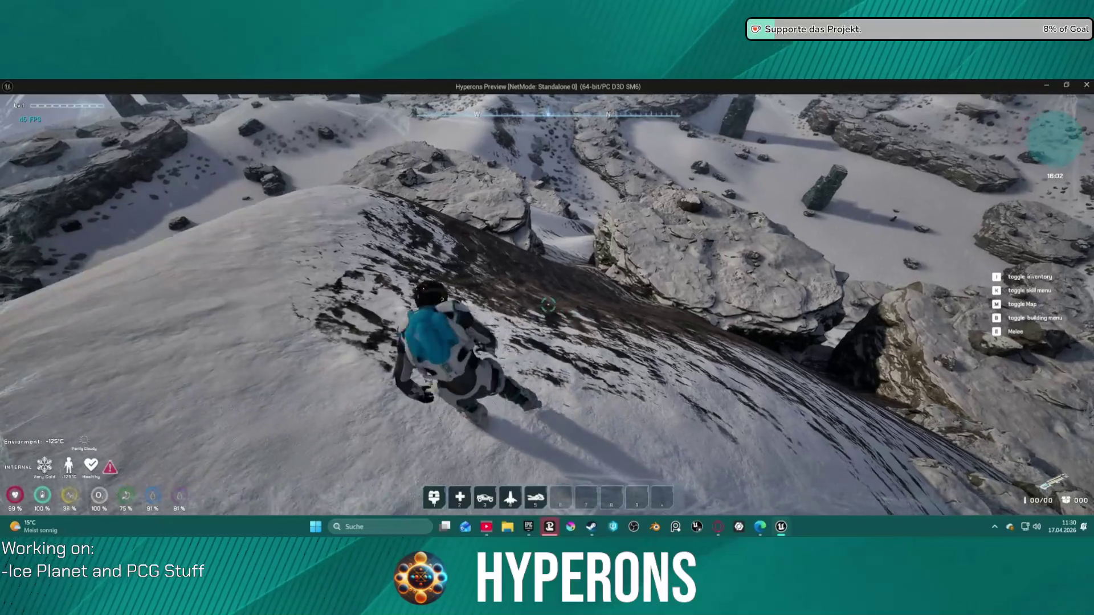
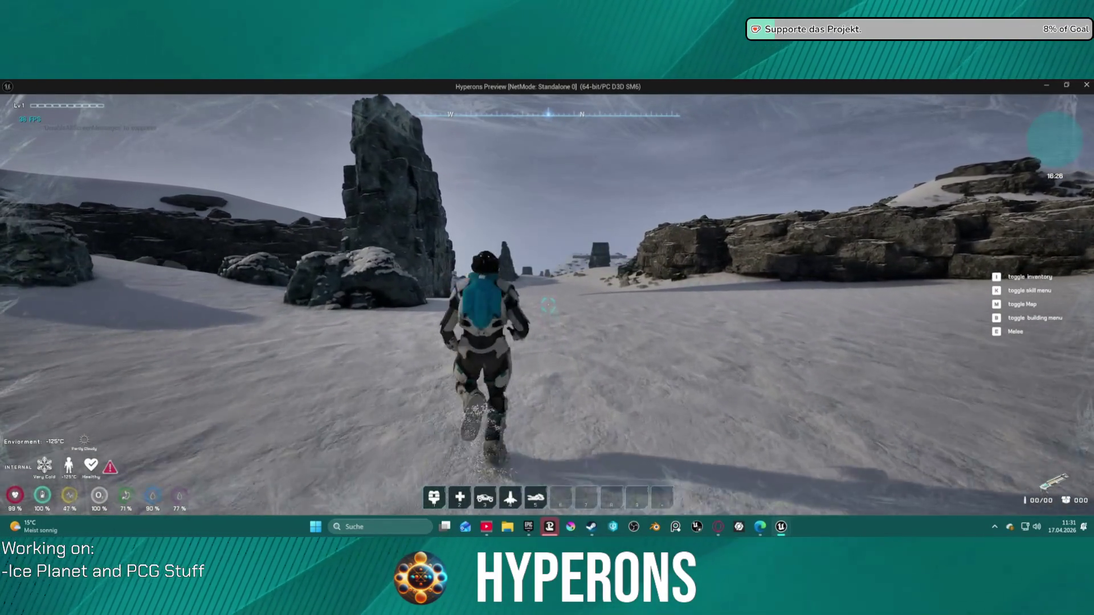
- End the ice planet play-test with Esc and return to the level editor
key("Escape")
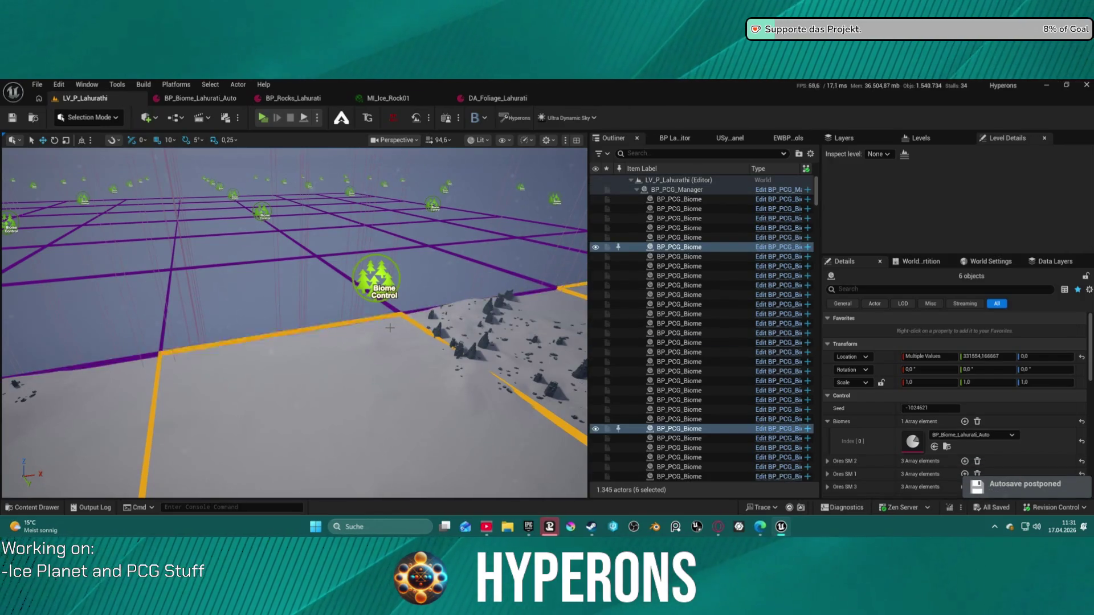
- In World Settings, tick Client Only Visible on Runtime Partitions Index [1]'s LandscapeGrid main partition
left_click_drag(219, 246, 314, 297)
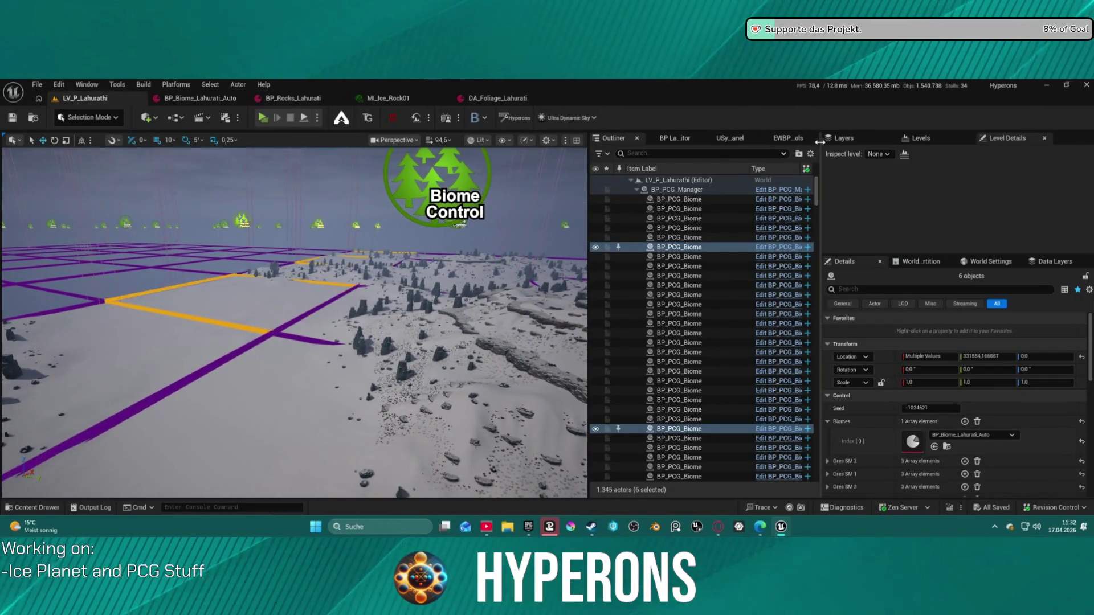
left_click(980, 266)
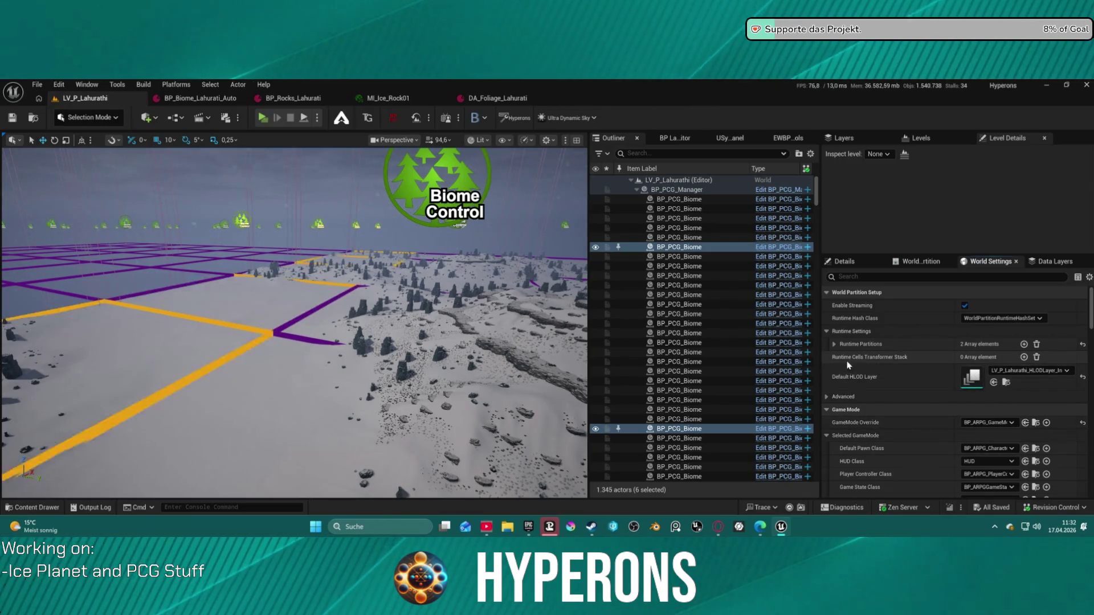
left_click(834, 345)
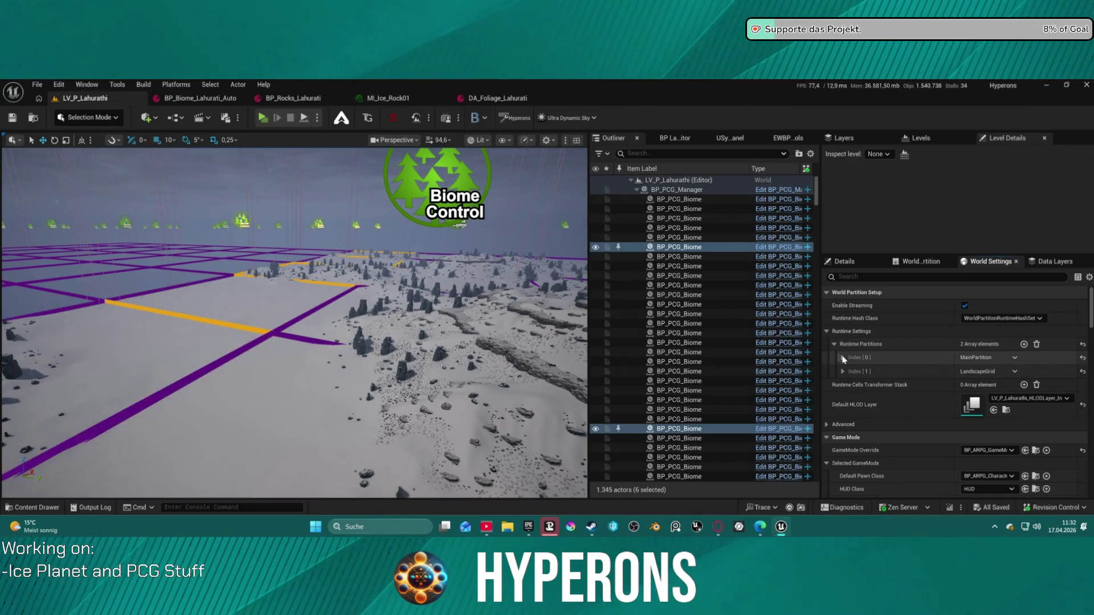
left_click(843, 372)
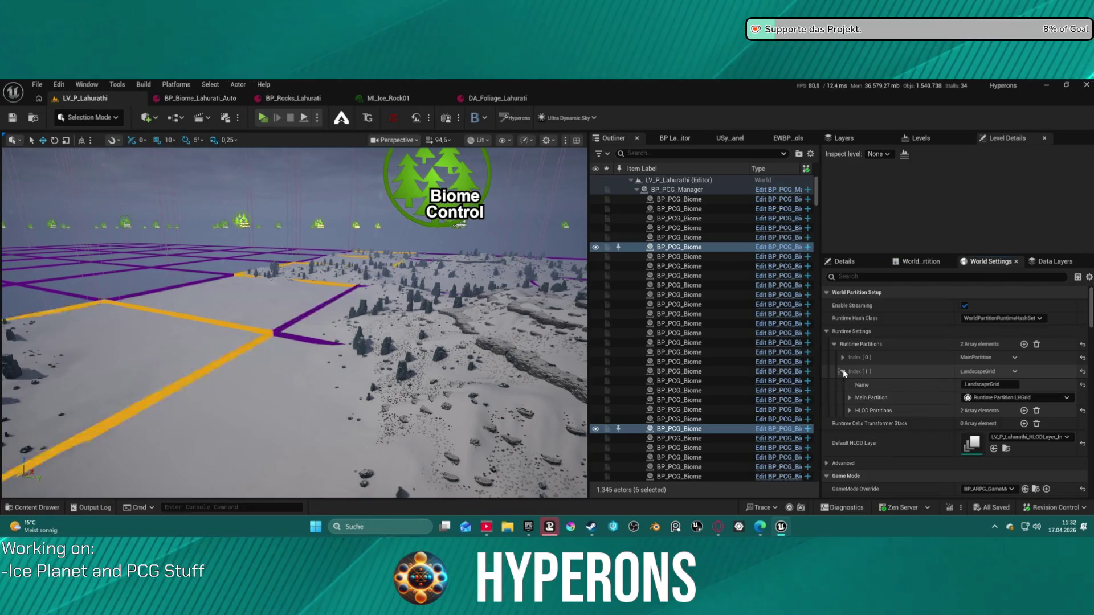
left_click(850, 398)
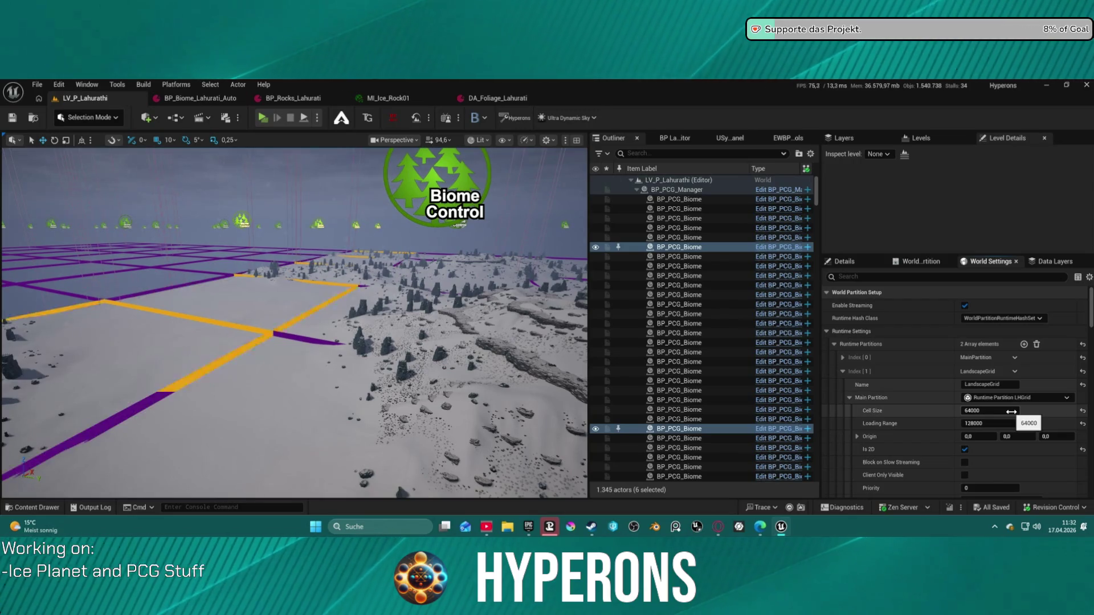
scroll(1025, 438, "down", 1)
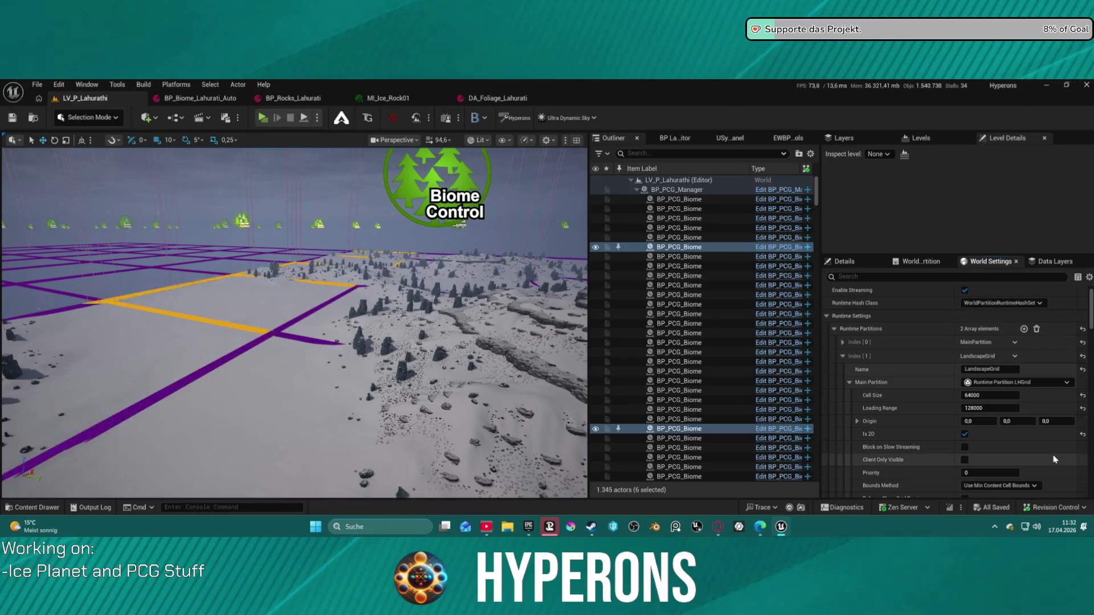
scroll(1050, 459, "down", 2)
left_click(965, 399)
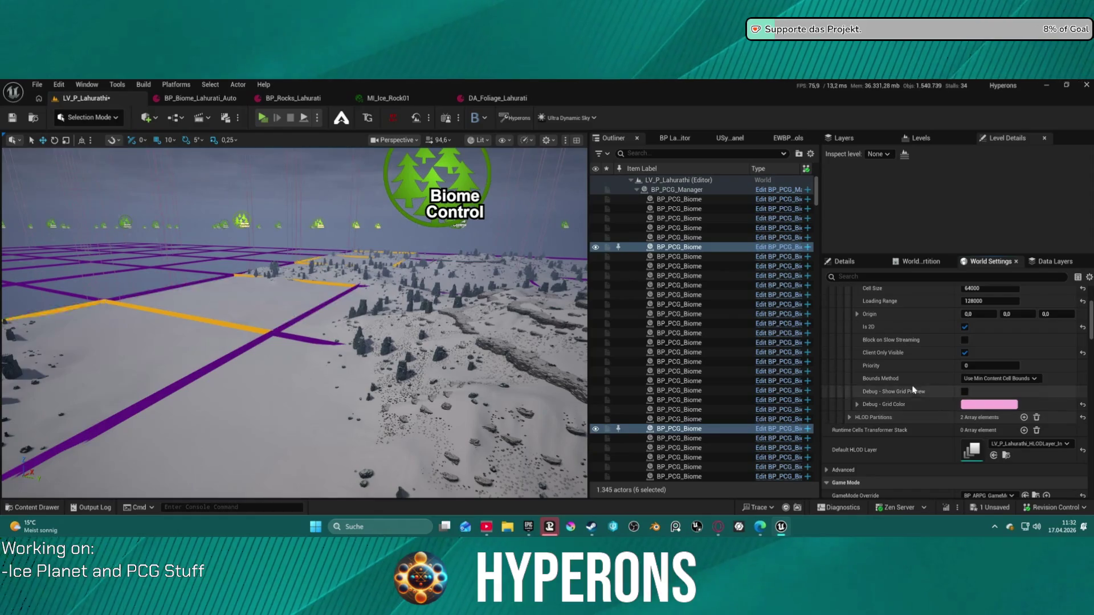
scroll(858, 329, "up", 1)
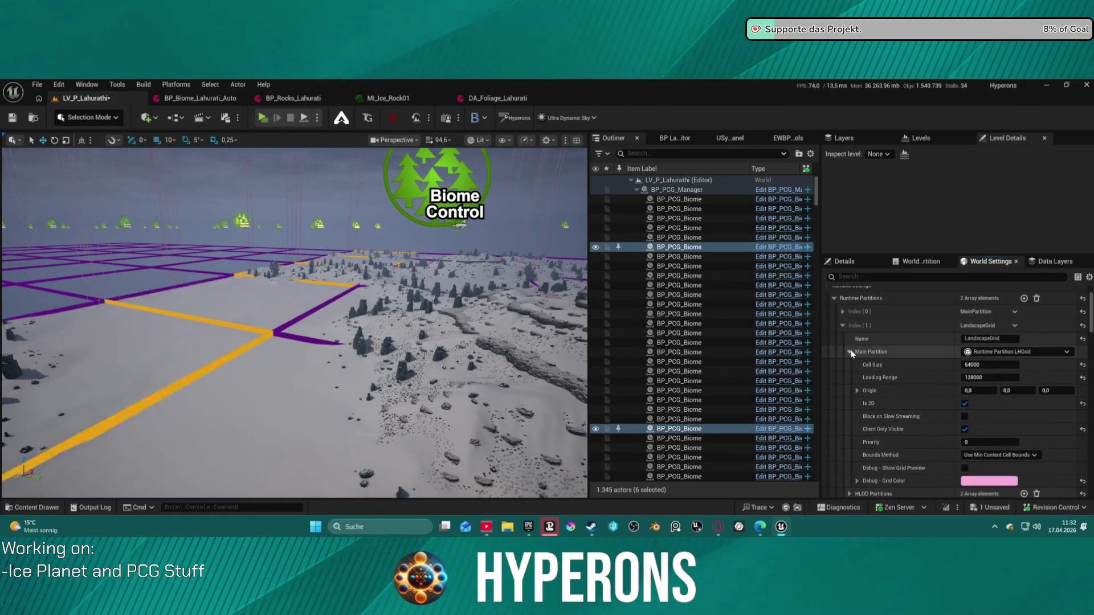
left_click(851, 353)
left_click(842, 328)
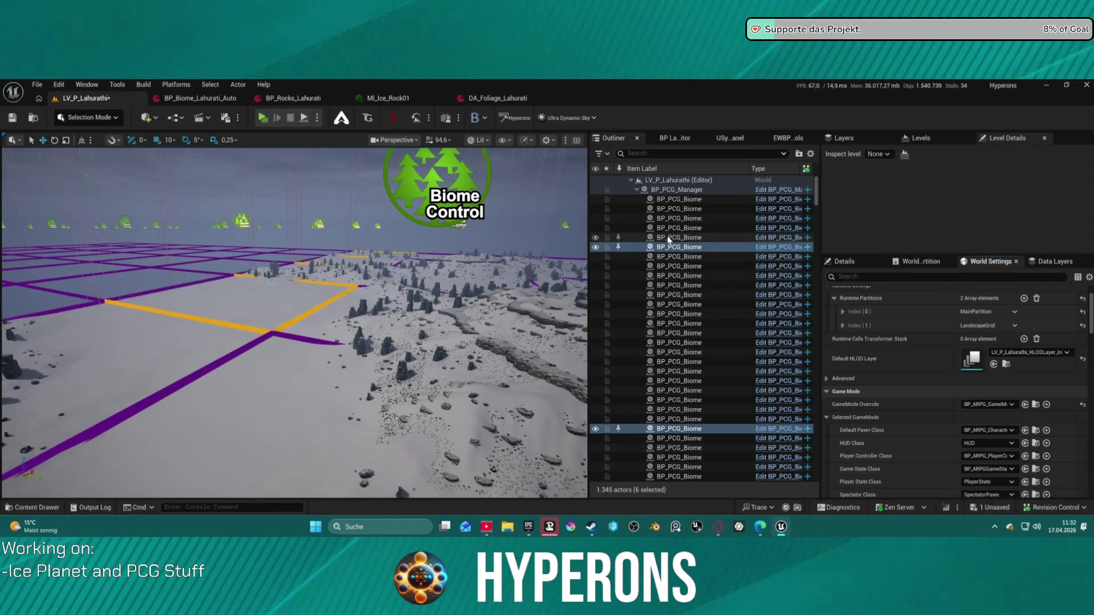
- Select the Landscape actor in the Outliner, collapsing the BP_PCG_Manager and Landscape child entries
left_click(630, 179)
left_click(631, 180)
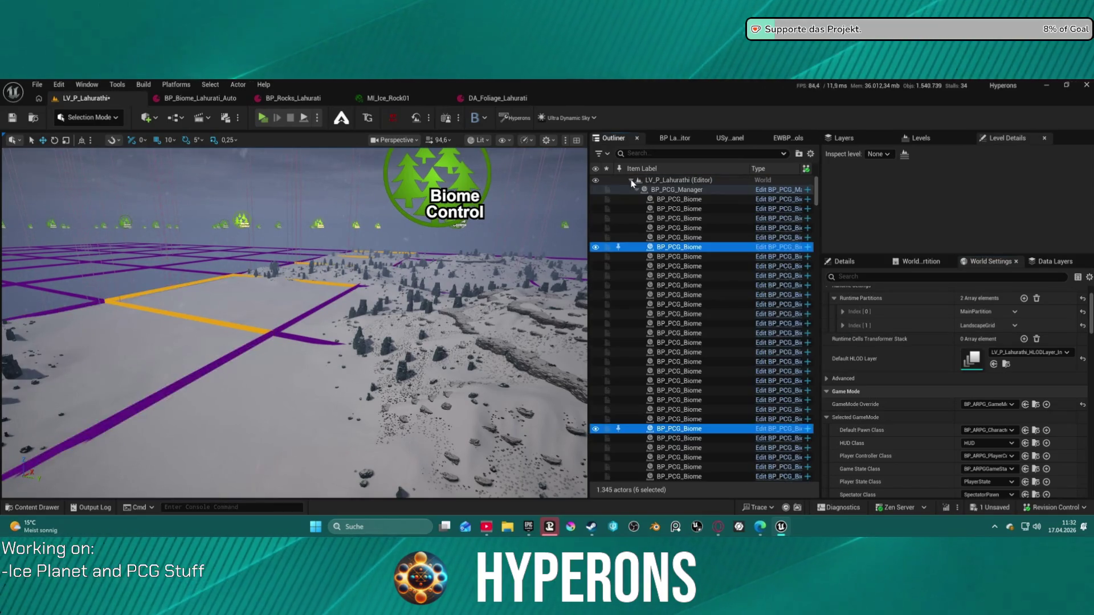
left_click(636, 189)
left_click(635, 220)
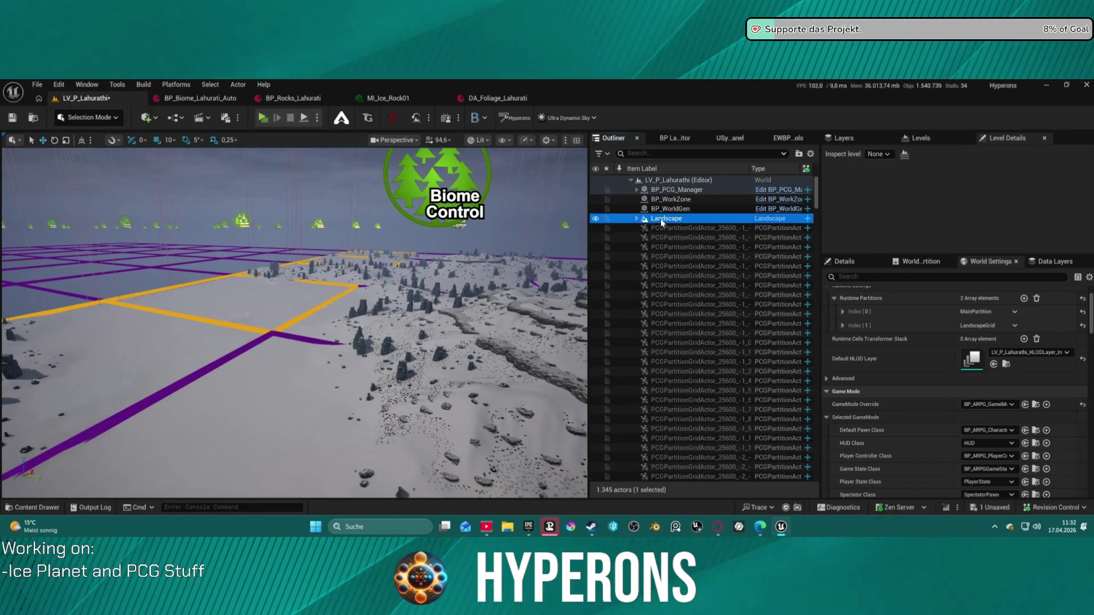
left_click(636, 219)
left_click(636, 219)
left_click(636, 219)
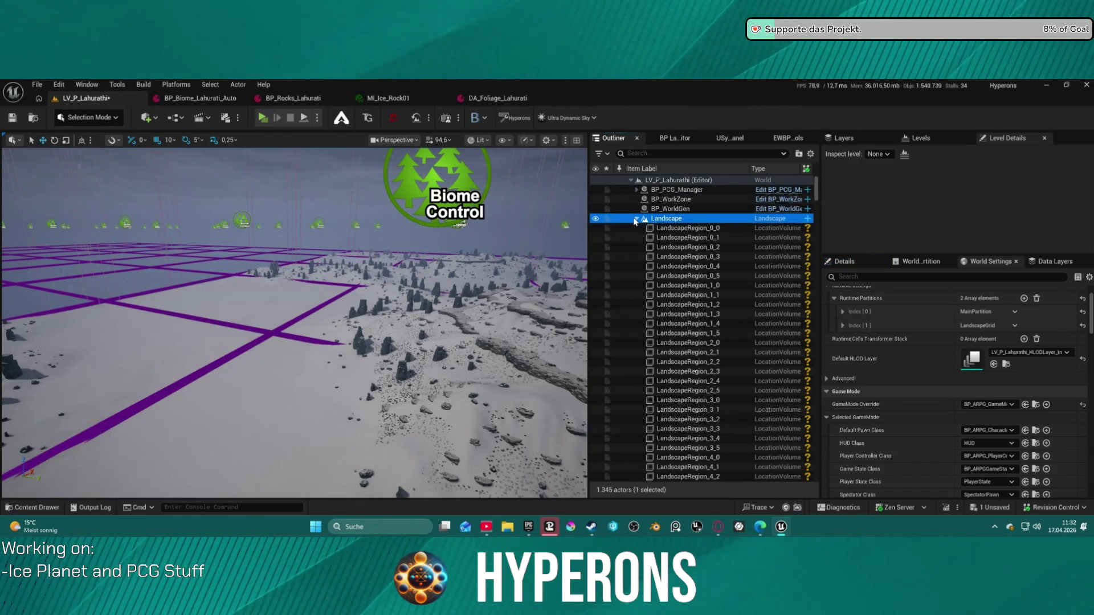
left_click(637, 219)
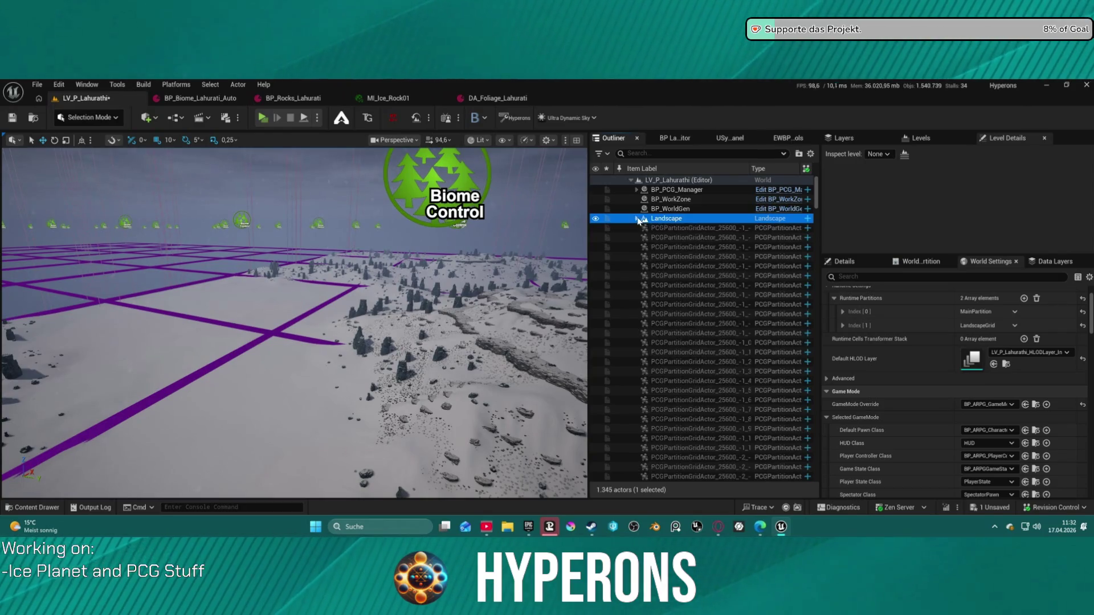
key("F2")
scroll(989, 393, "down", 15)
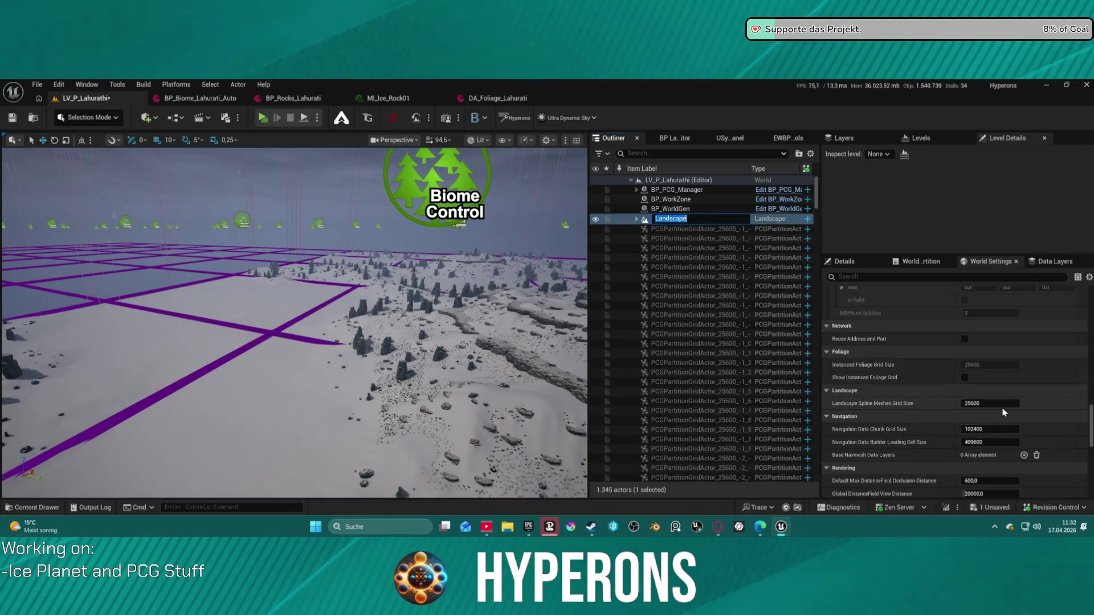
scroll(989, 393, "up", 5)
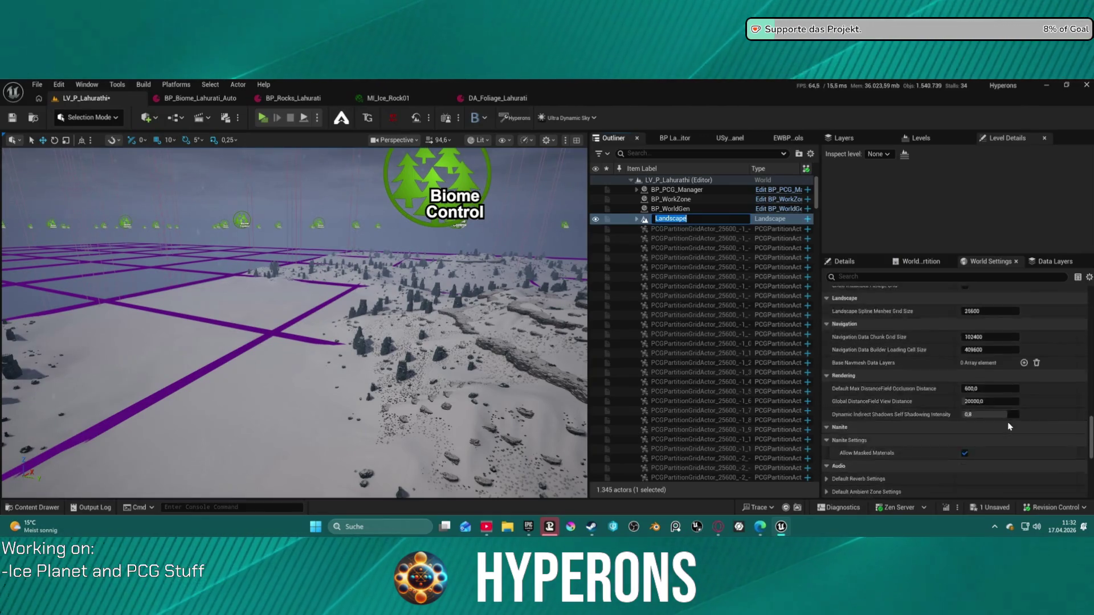
scroll(911, 370, "up", 4)
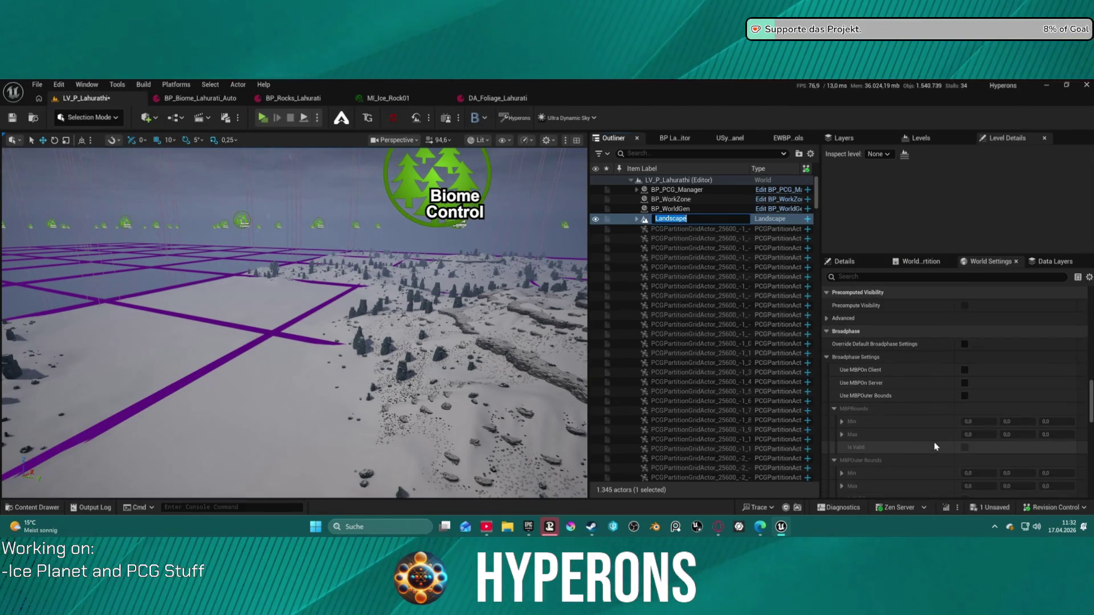
scroll(920, 357, "up", 3)
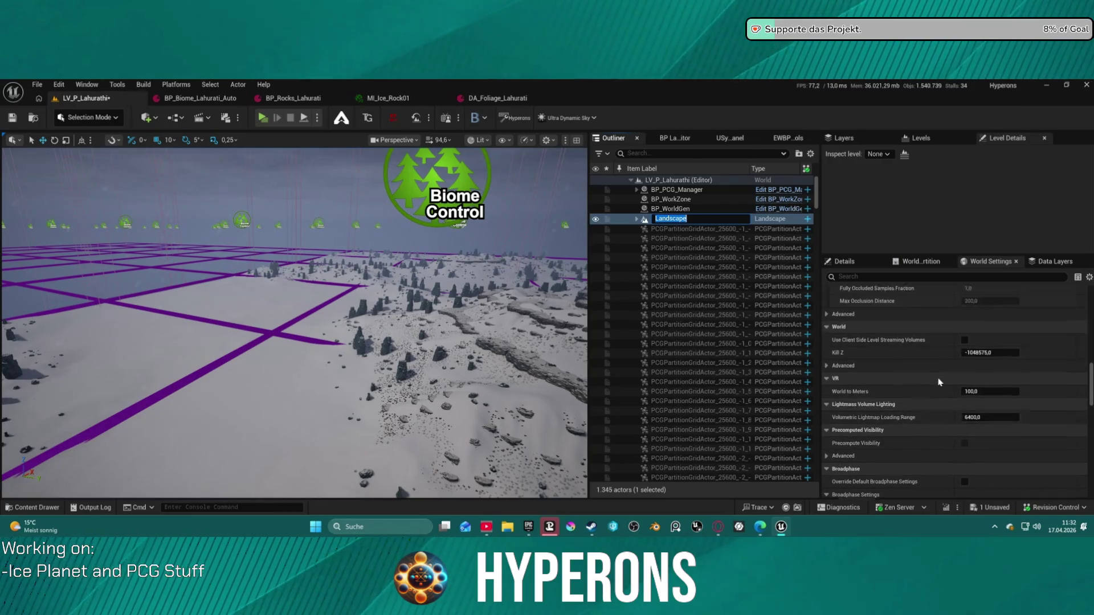
- Search the settings for 'nanite', switch to the Landscape's Details, and tick Enable Nanite
left_click(861, 276)
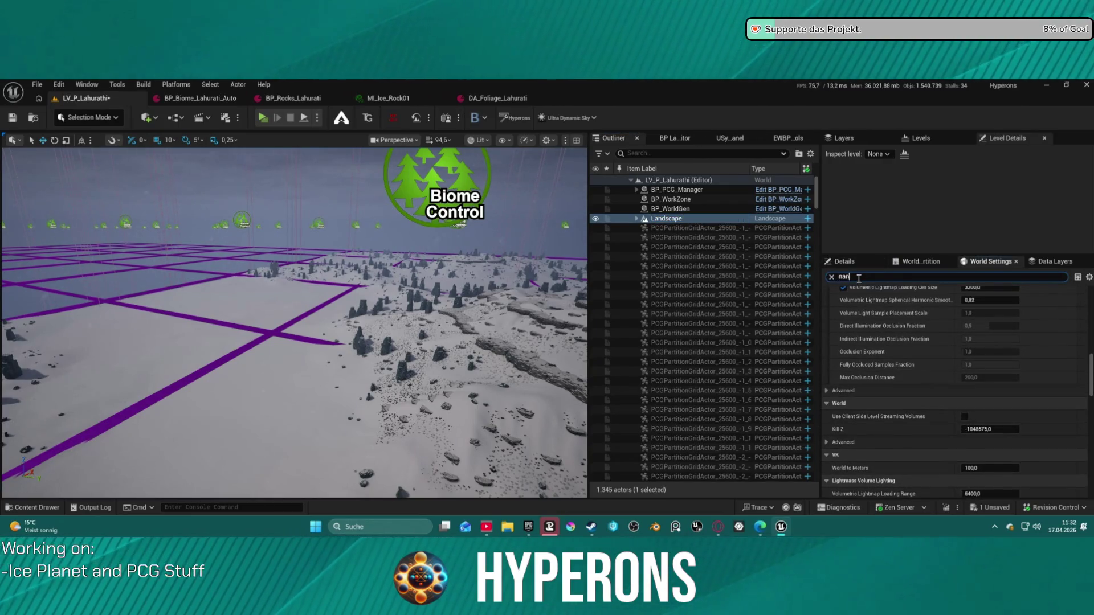
type("ite")
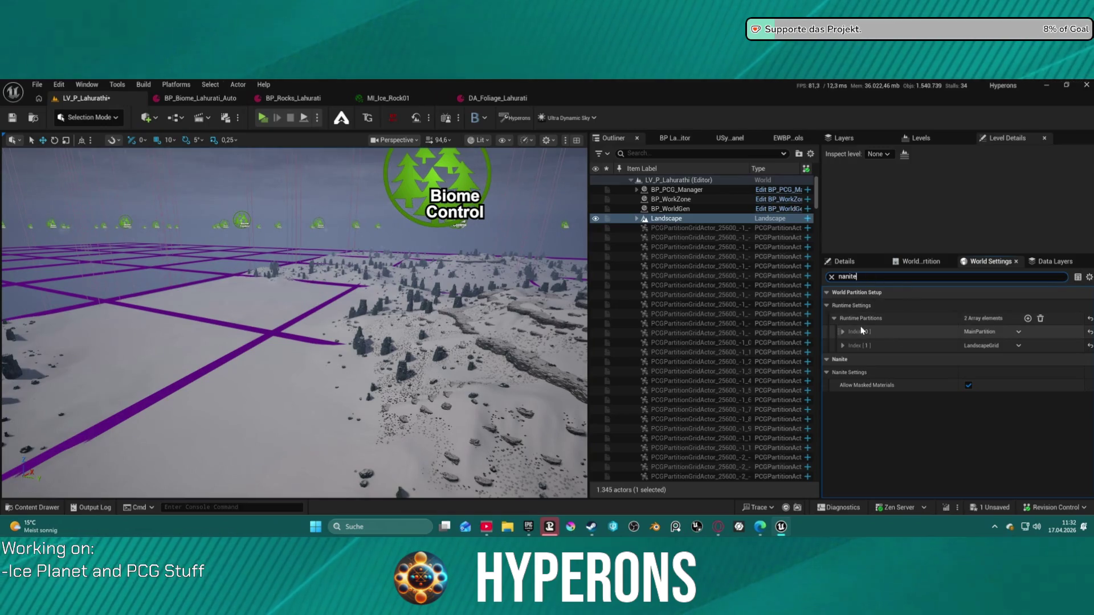
left_click(843, 261)
scroll(969, 420, "down", 10)
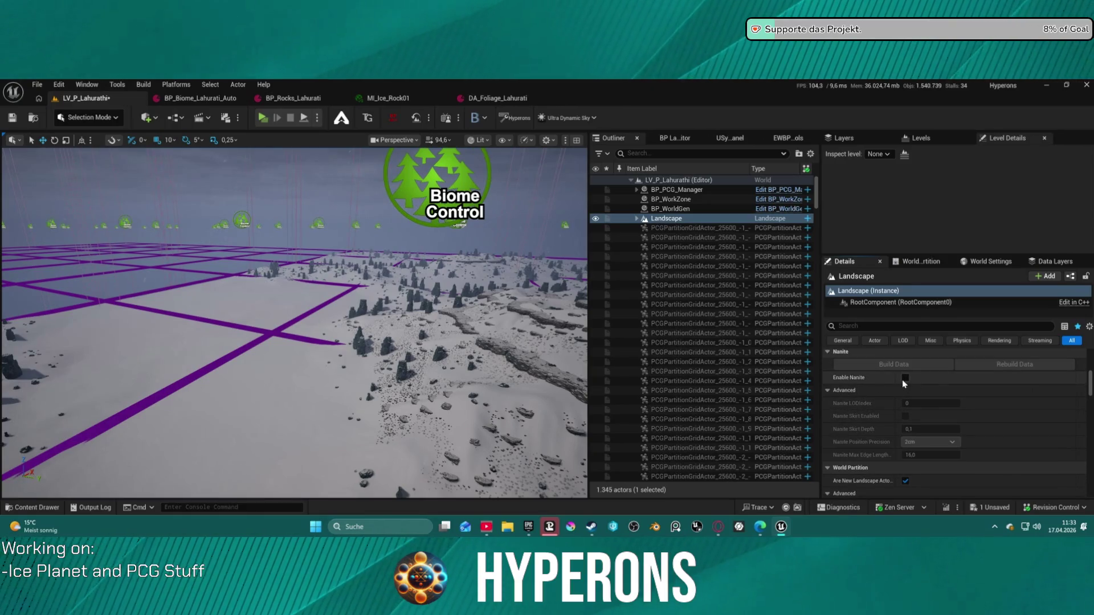
left_click(903, 379)
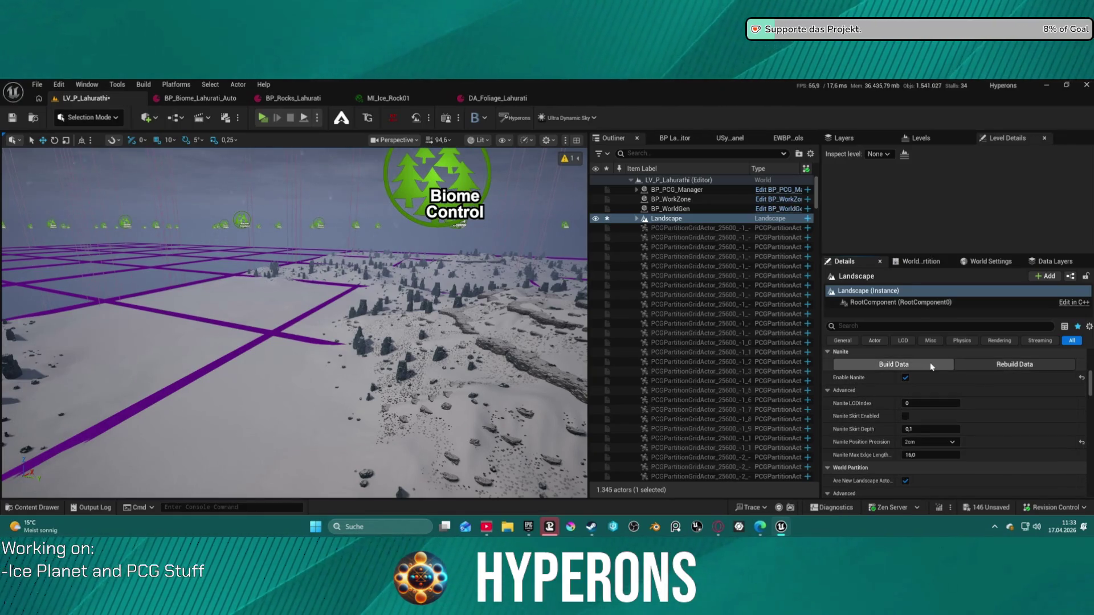
- Build the Landscape's Nanite data, then scroll down to the Landscape Material property
left_click(933, 367)
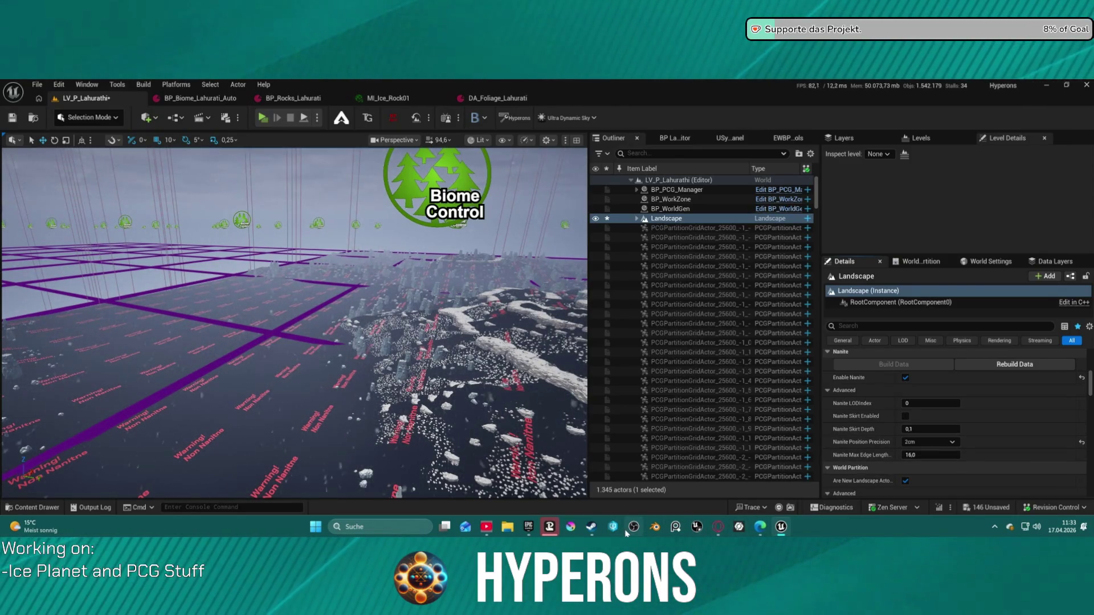
scroll(884, 416, "down", 5)
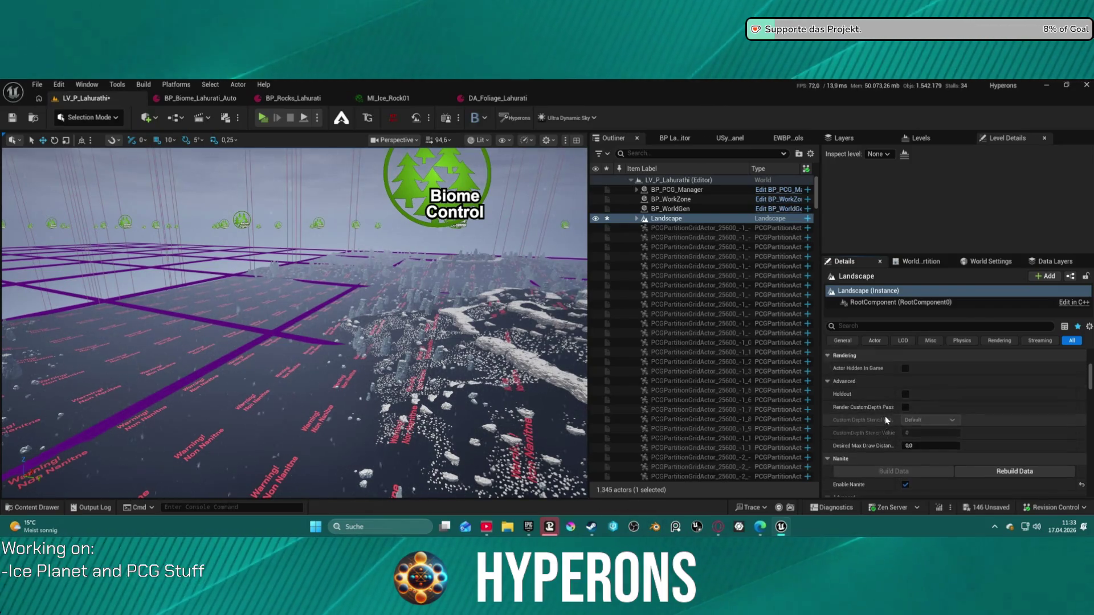
scroll(884, 416, "down", 6)
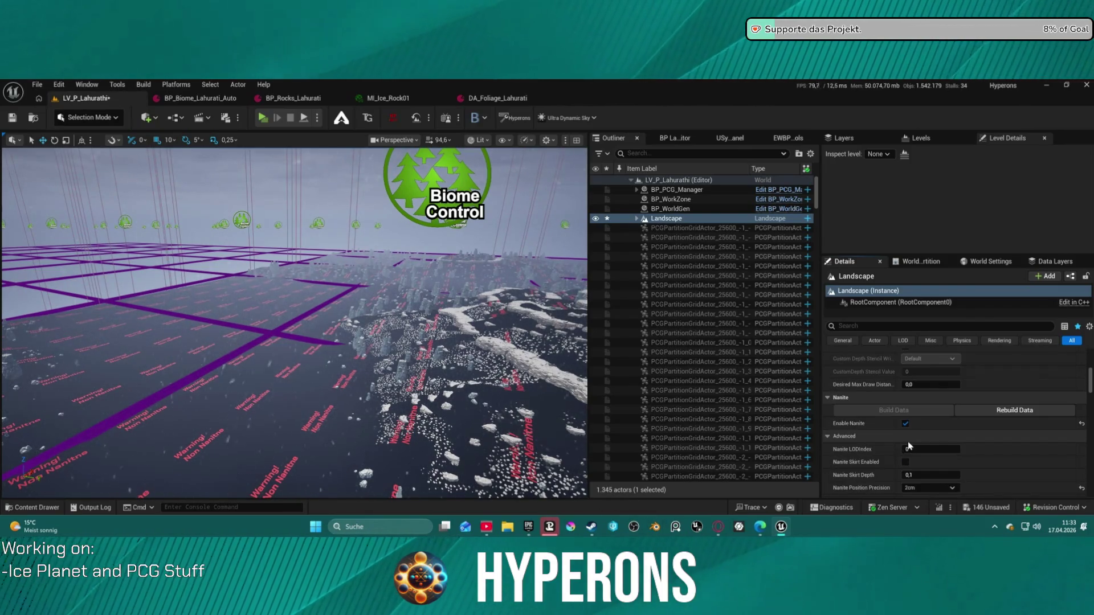
scroll(910, 454, "down", 3)
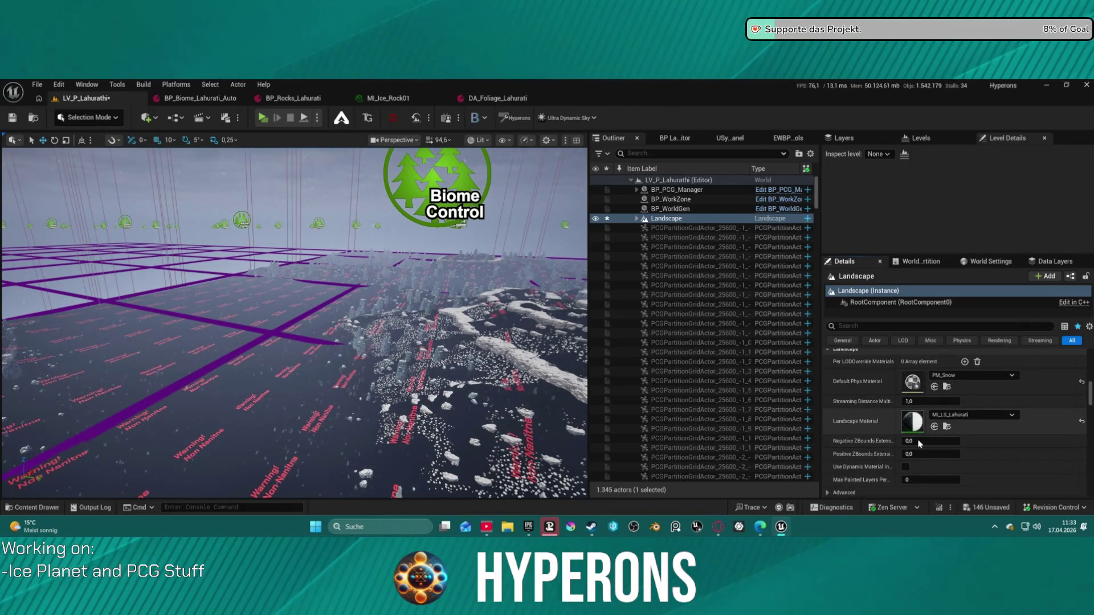
- Open the MI_LS_Lahurati landscape material to review it, then close it and return to LV_P_Lahurathi
double_click(912, 423)
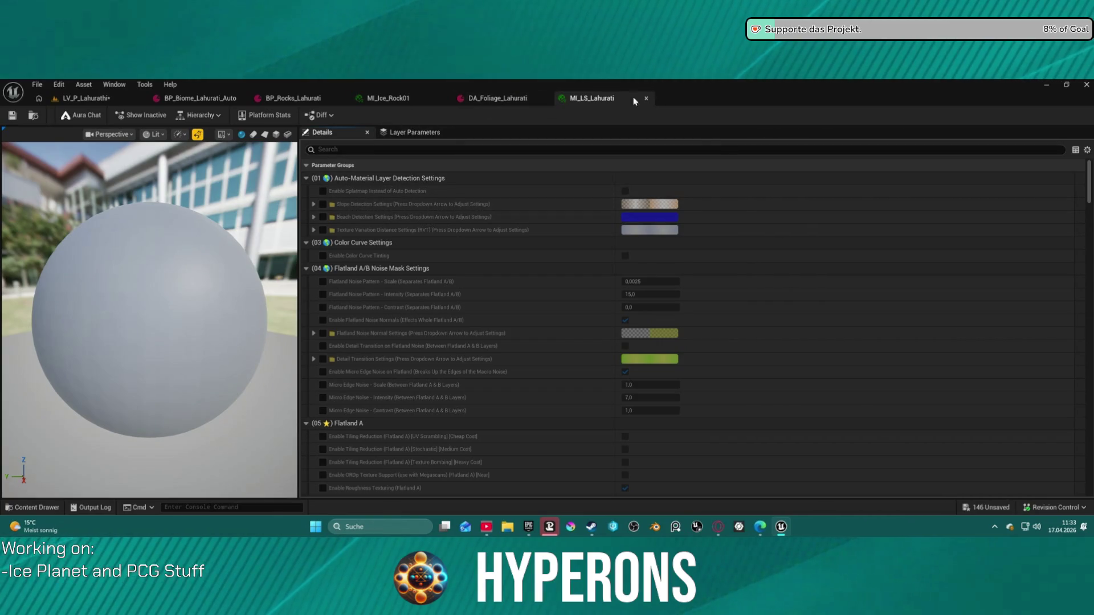
left_click(646, 98)
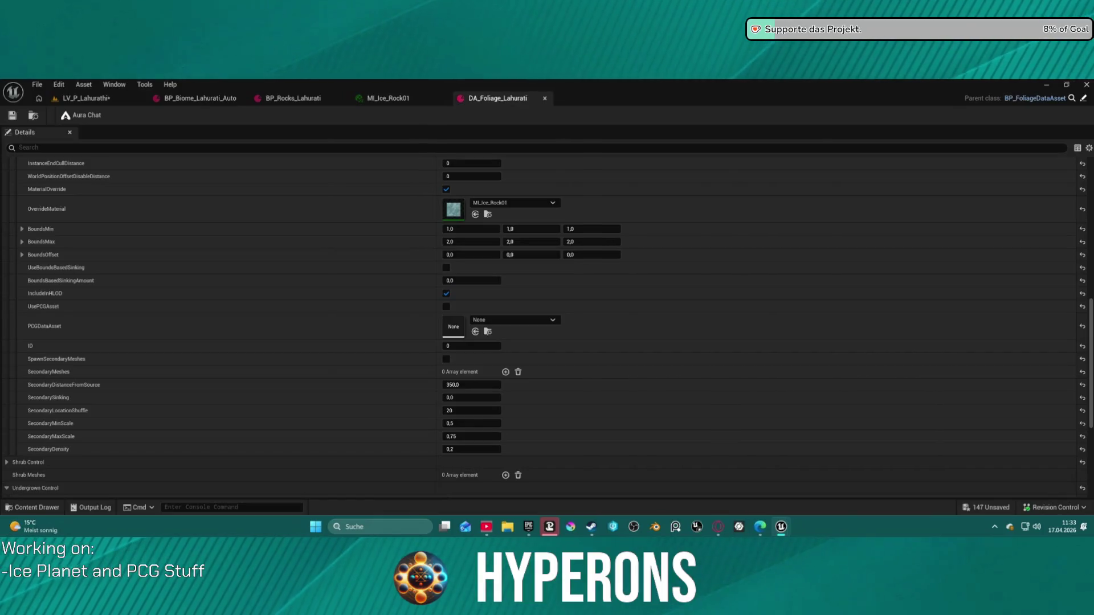
left_click(86, 98)
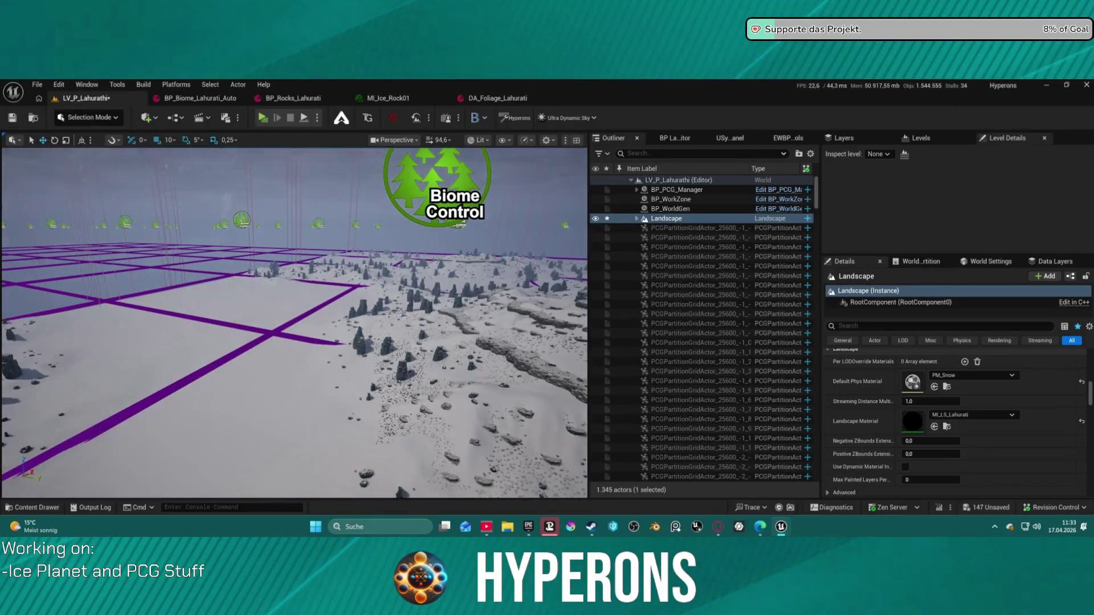
- Fly the viewport camera past the rock pillar down to the snowy ground
scroll(294, 322, "down", 3)
scroll(294, 322, "down", 5)
scroll(294, 323, "down", 2)
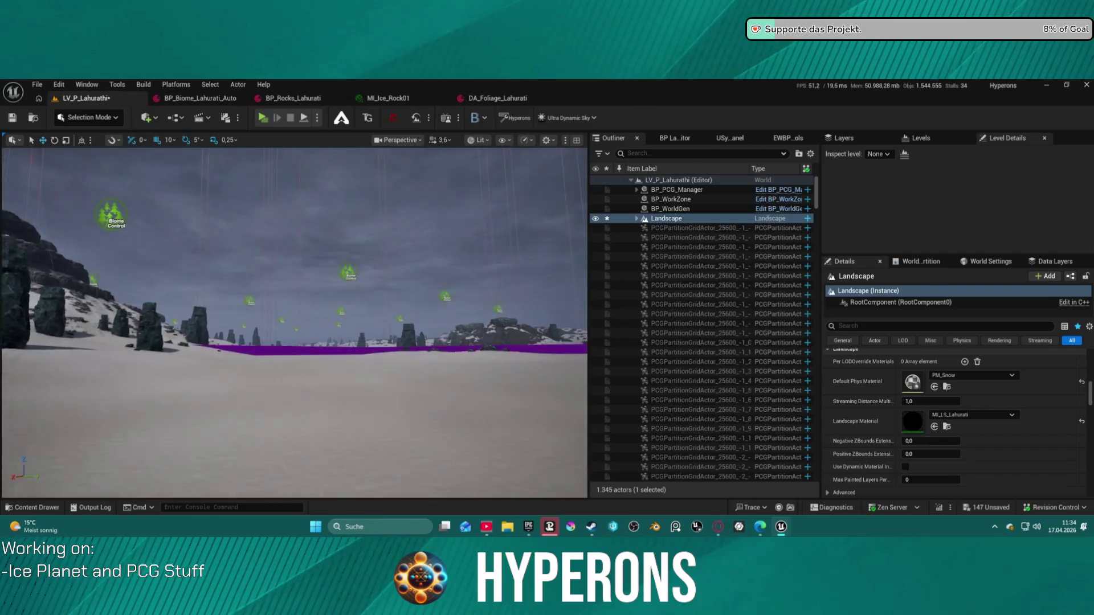
scroll(294, 323, "up", 4)
mouse_move(294, 322)
left_mouse_down()
mouse_move(320, 328)
mouse_move(322, 376)
mouse_move(355, 379)
mouse_move(341, 410)
left_mouse_up()
scroll(348, 378, "down", 2)
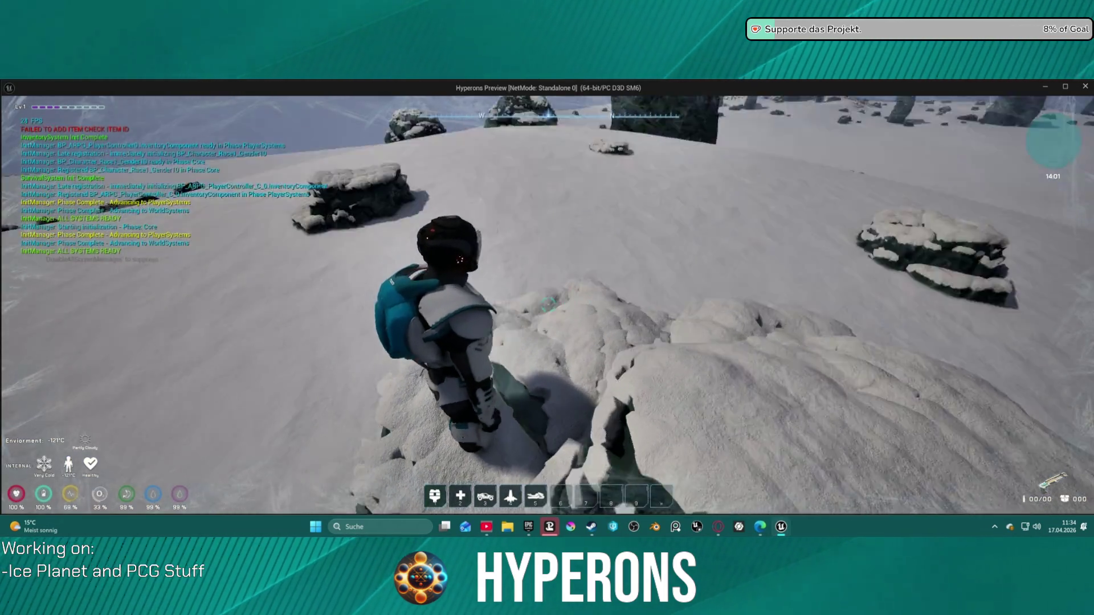
- Walk the character off the rock across the snow toward the distant mesa, then exit the preview
mouse_move(548, 305)
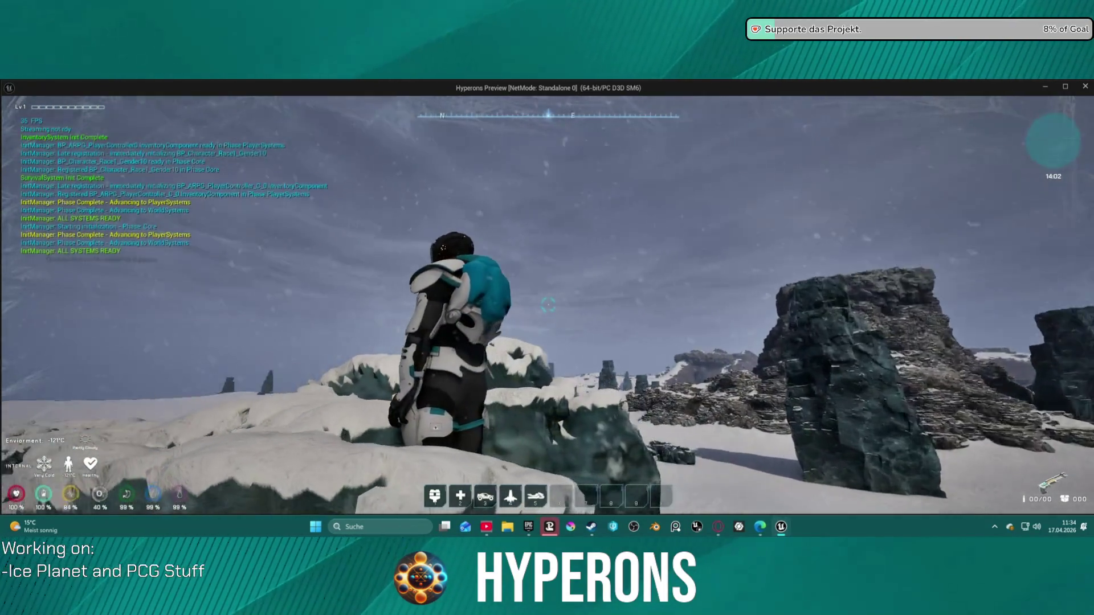
key("w")
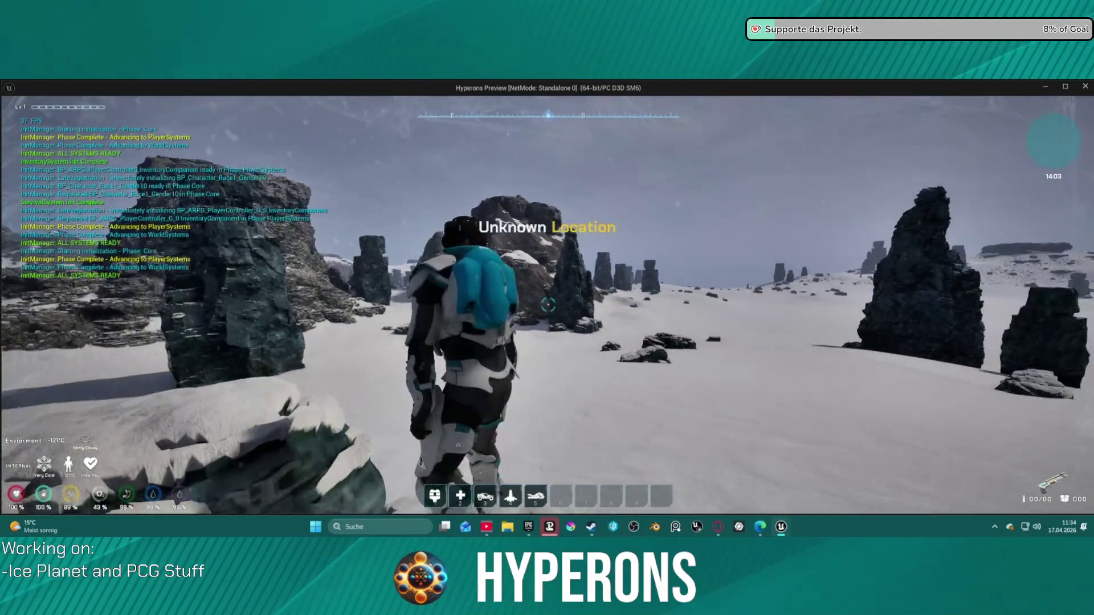
key("w")
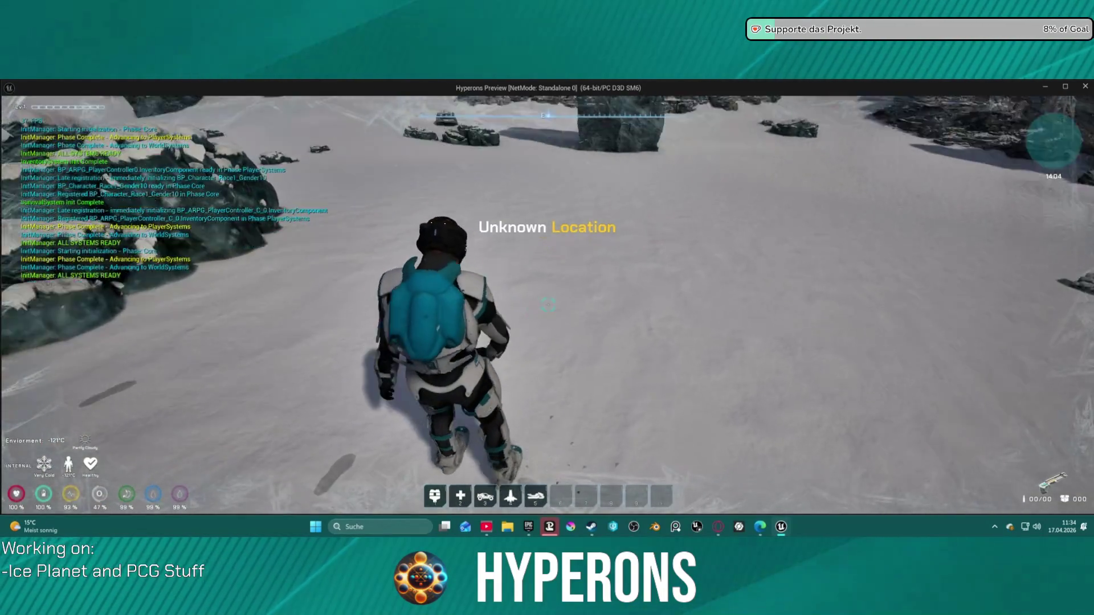
key("w")
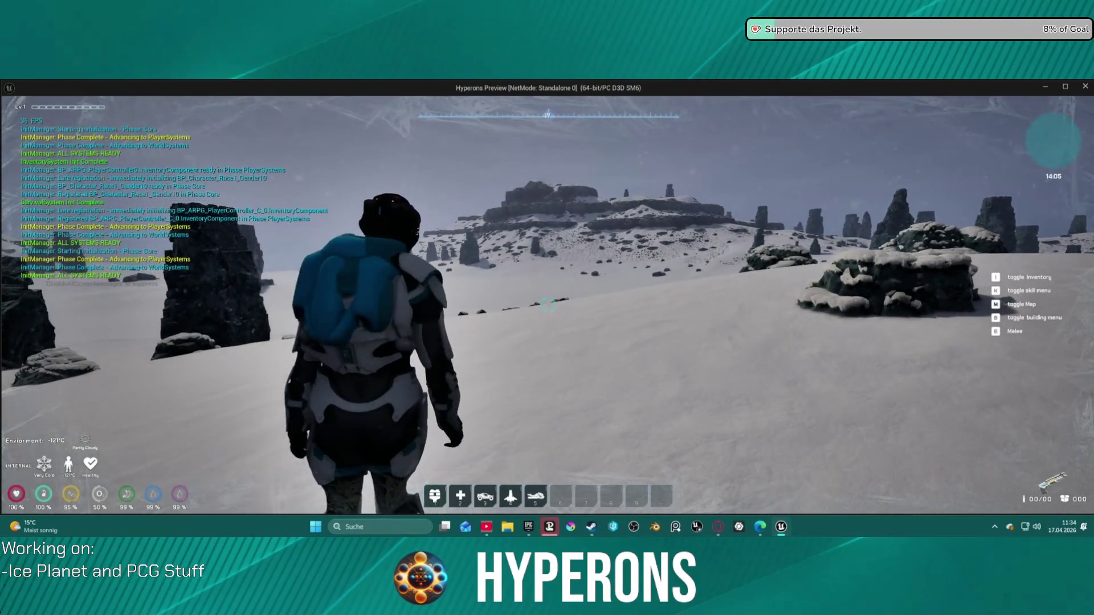
key("Escape")
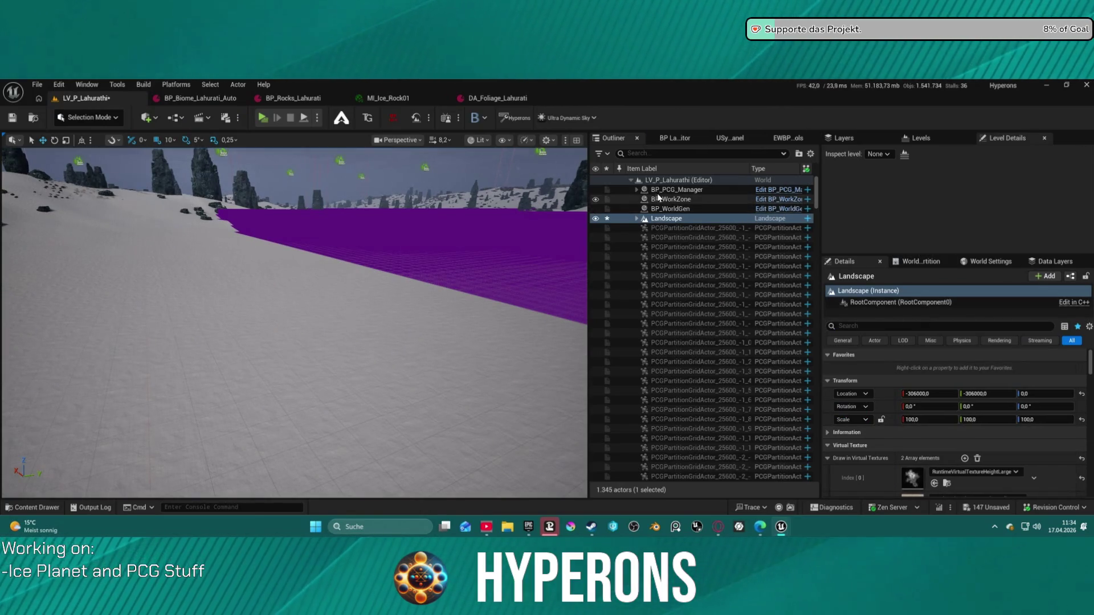
- Collapse the level's actor tree in the Outliner and scroll down to TrailsAndTrampleBP
left_click(637, 190)
left_click(631, 181)
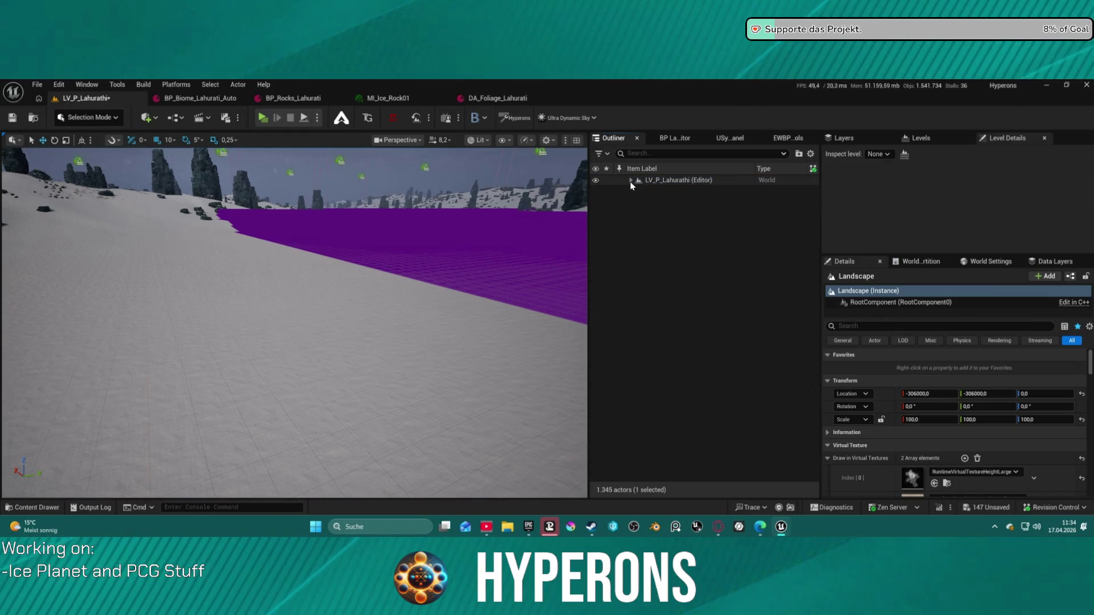
left_click(658, 181)
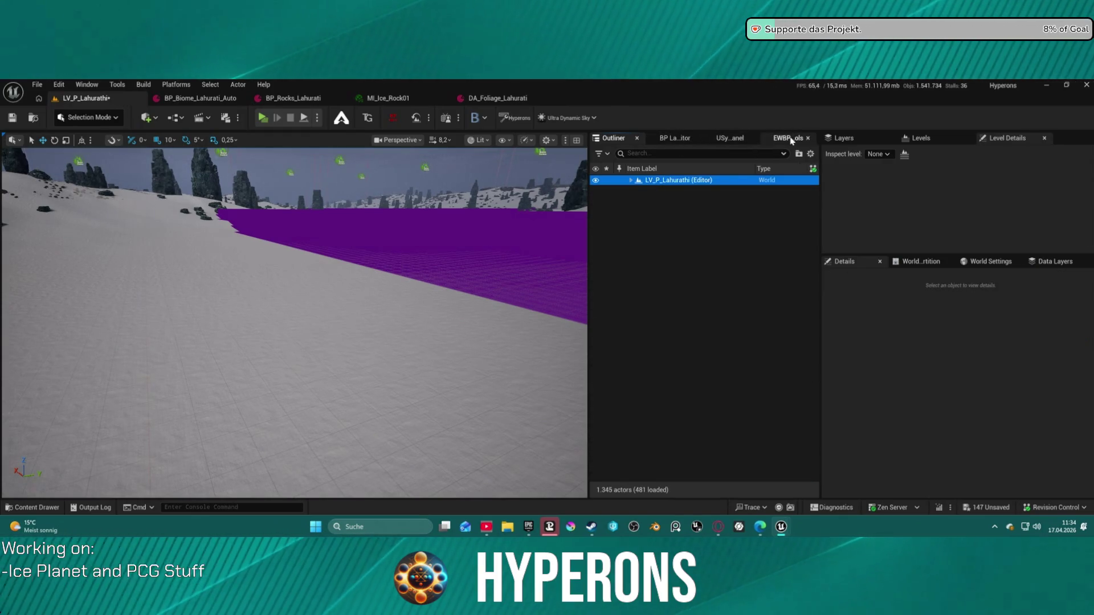
left_click(789, 139)
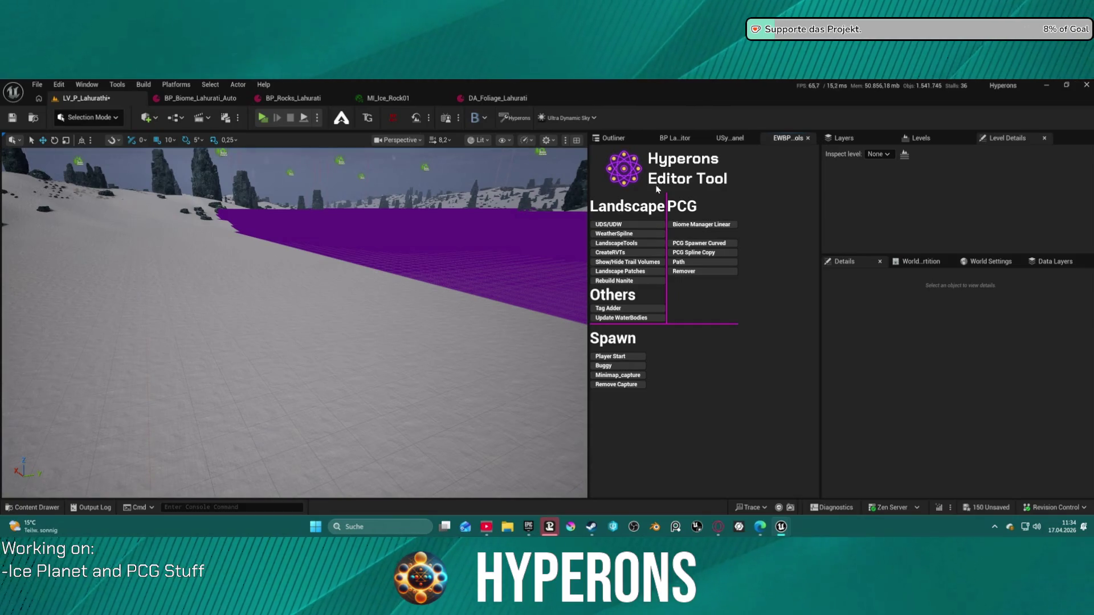
left_click(629, 140)
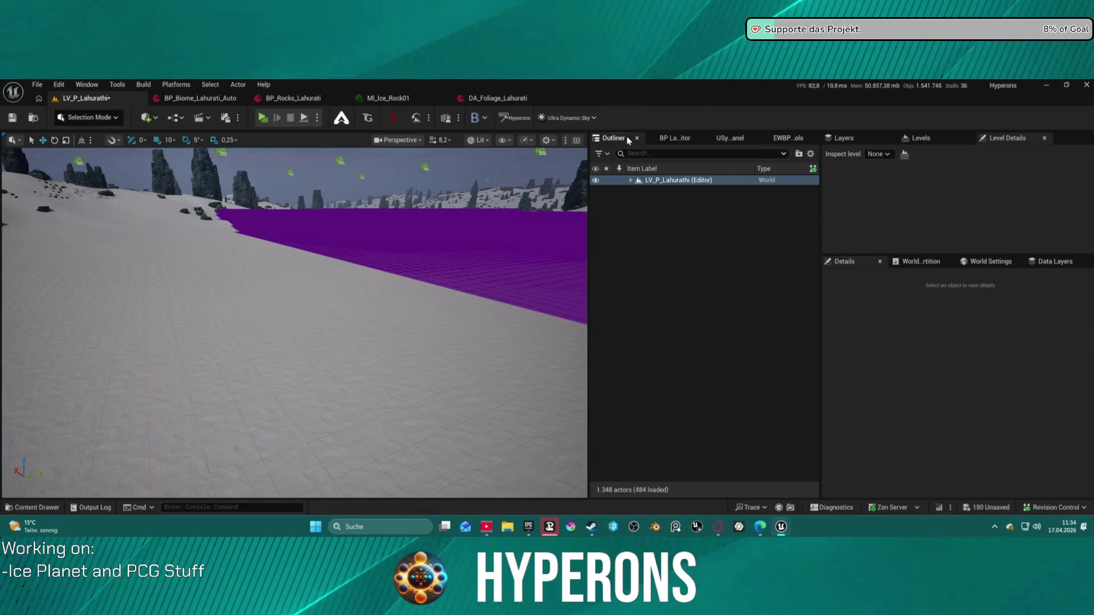
left_click(632, 180)
left_click(637, 199)
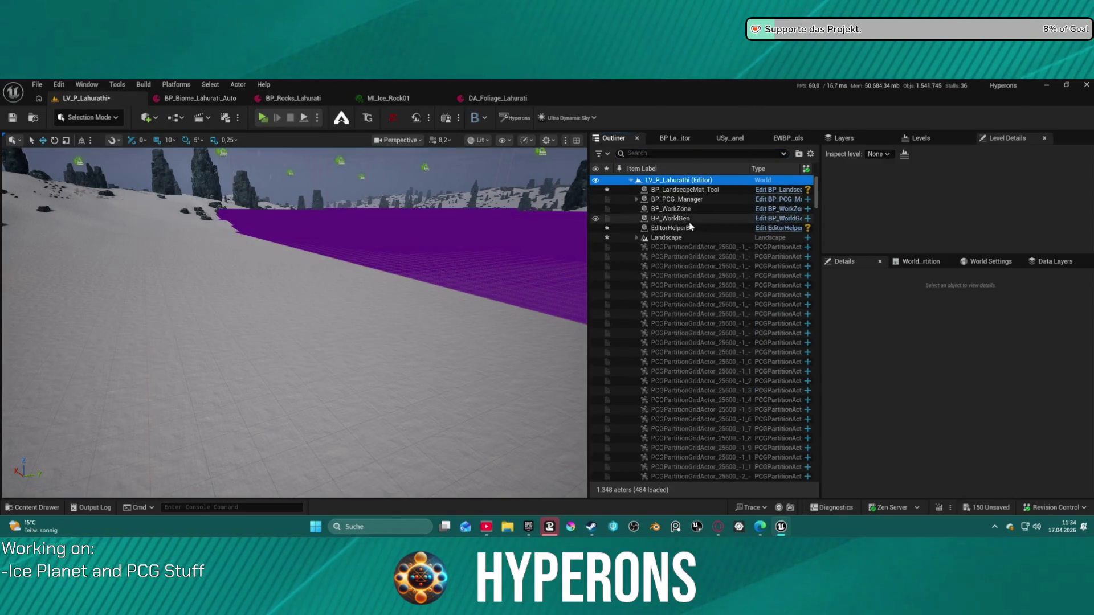
scroll(810, 376, "down", 10)
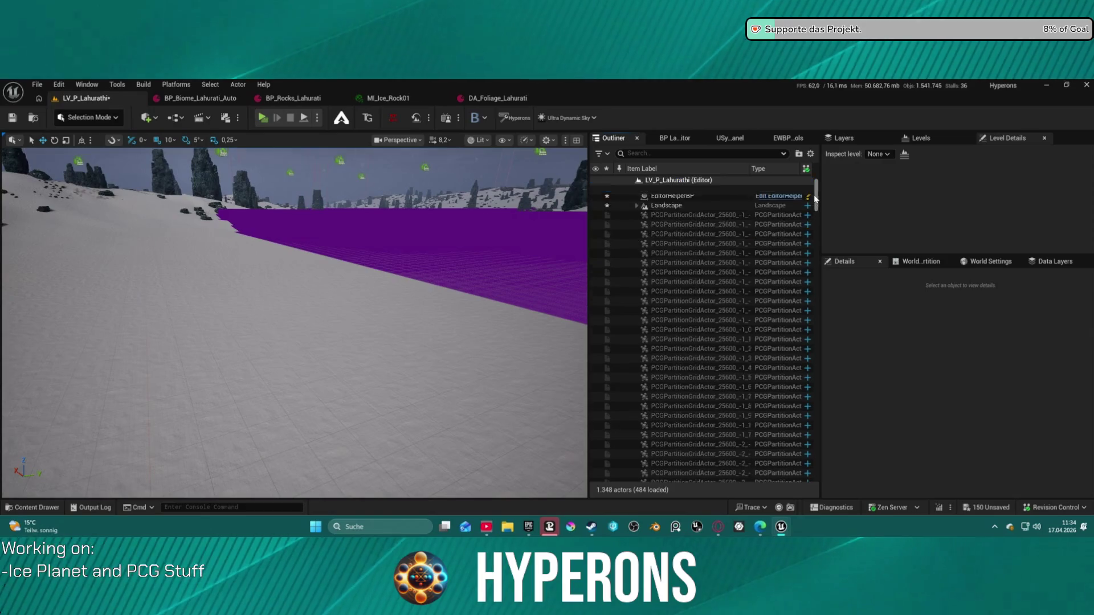
scroll(810, 376, "down", 10)
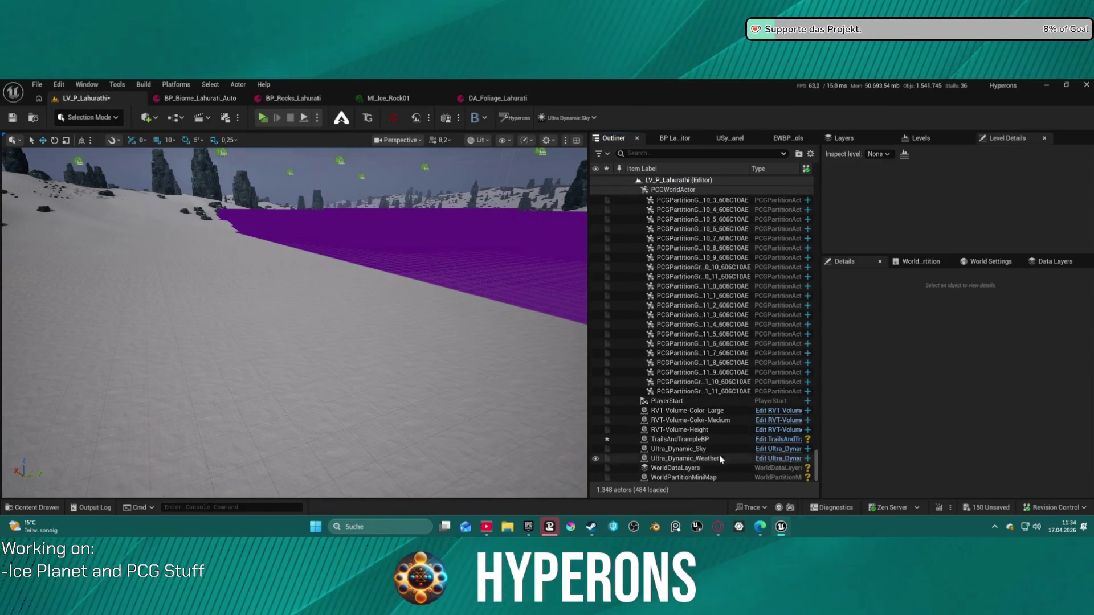
- Spawn a Terrain Trail Volume from TrailsAndTrampleBP and select the new TerrainTrailVolume
left_click(701, 439)
left_click(967, 485)
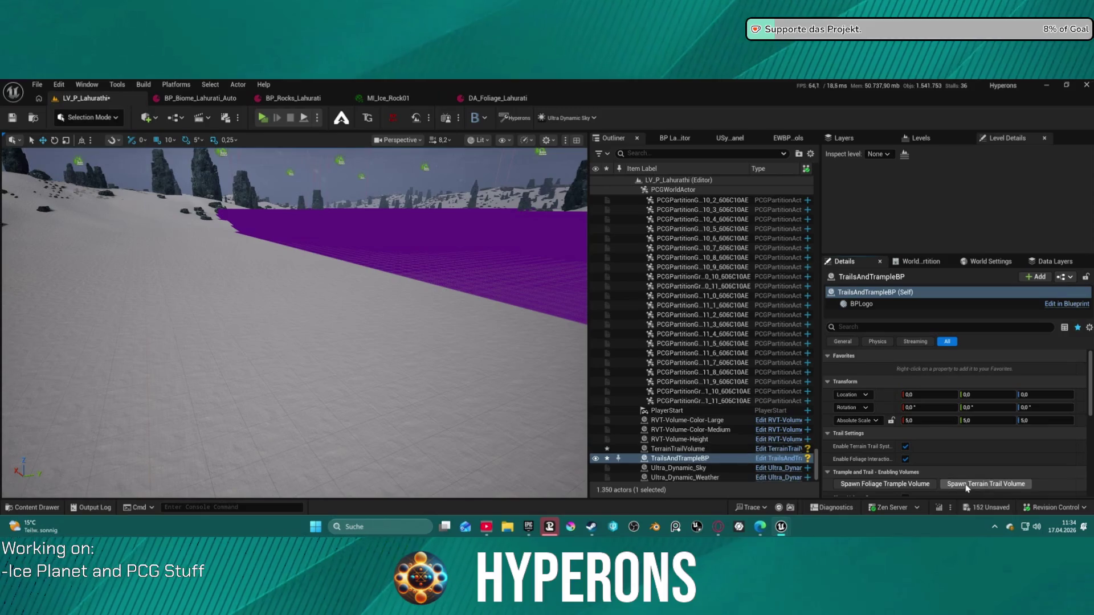
scroll(693, 454, "down", 1)
left_click(687, 435)
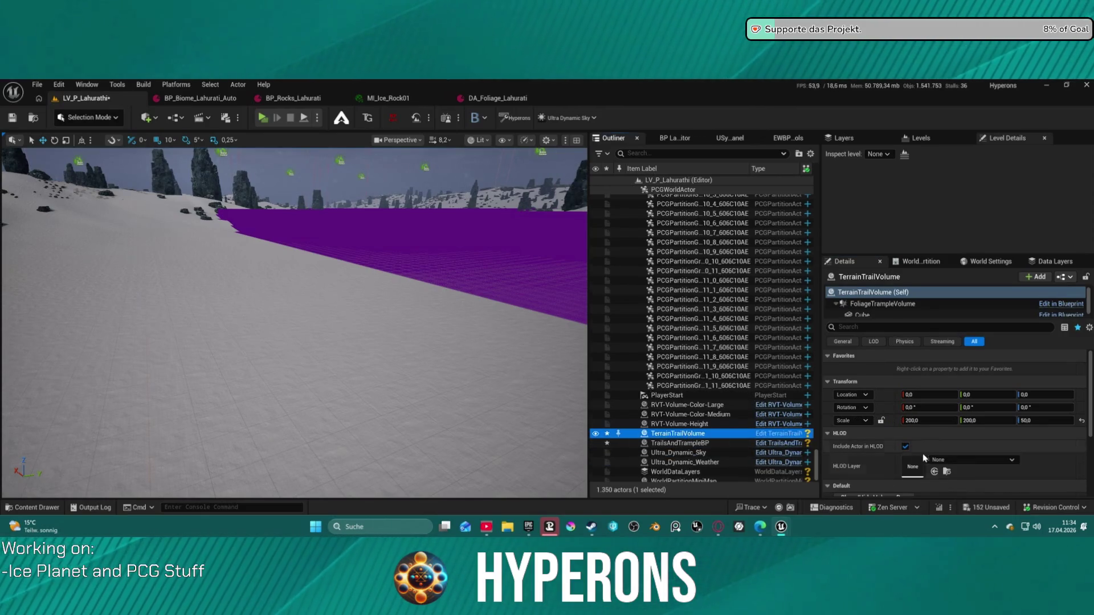
scroll(917, 433, "down", 2)
scroll(909, 450, "down", 1)
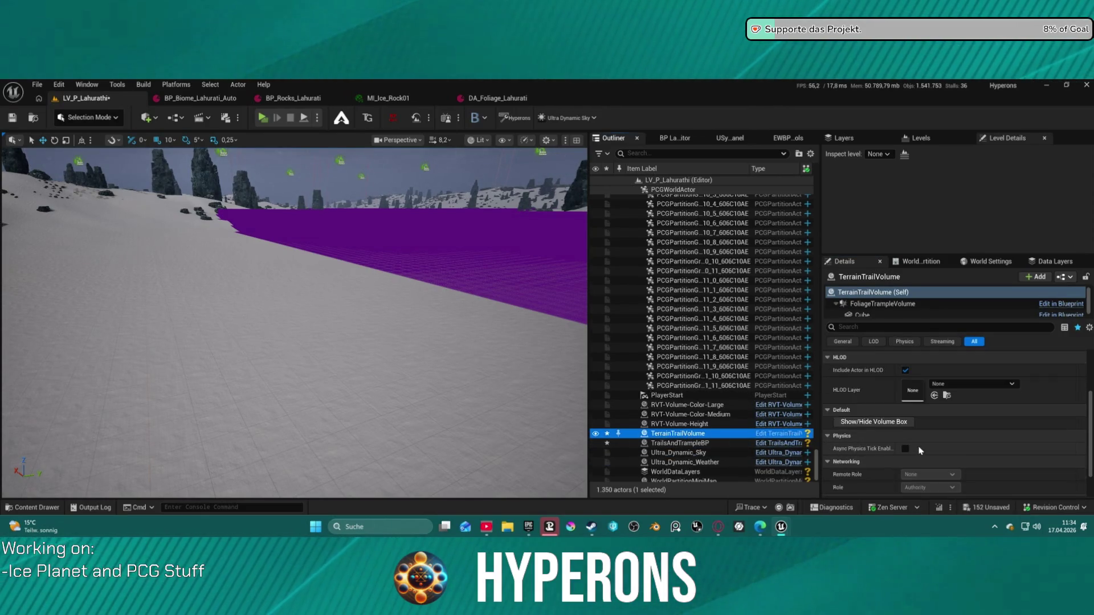
scroll(935, 444, "up", 3)
scroll(953, 439, "down", 2)
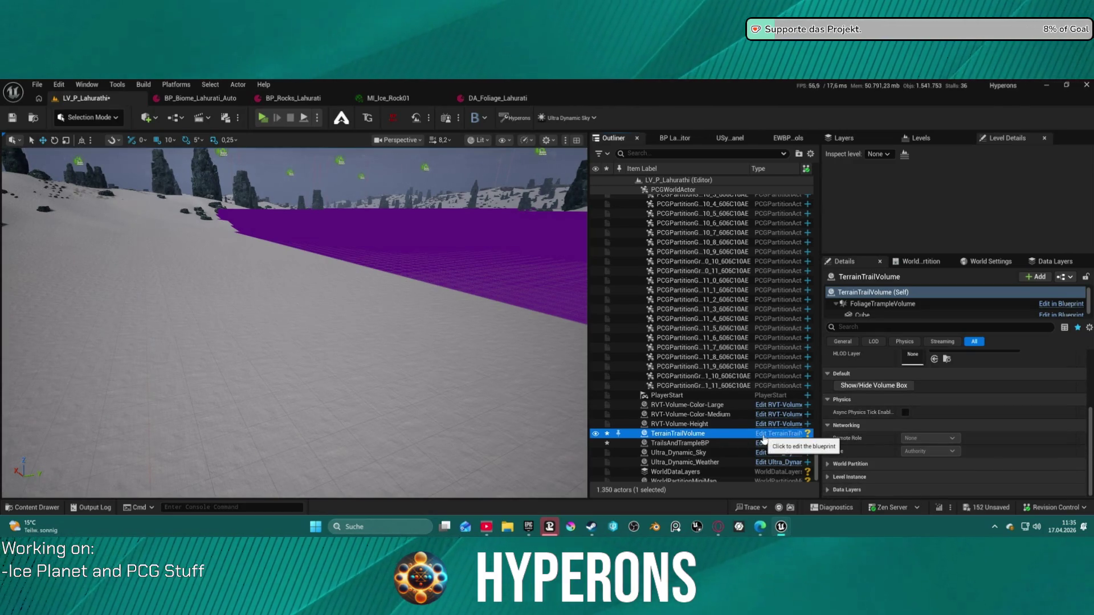
- Compare TrailsAndTrampleBP's transform with the TerrainTrailVolume's 200×200×50 scale
left_click(729, 444)
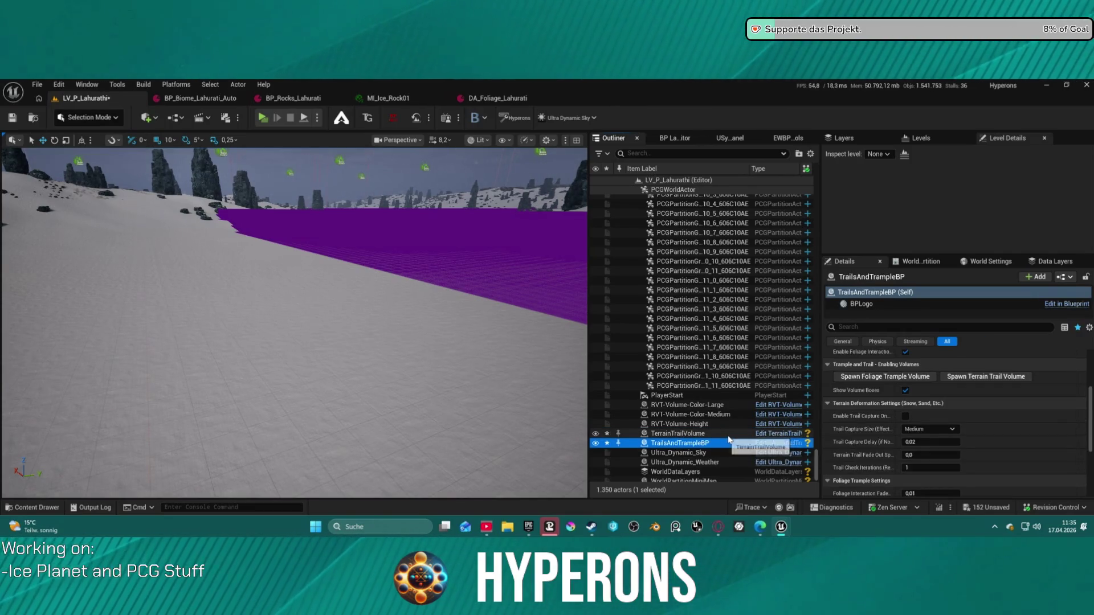
left_click(737, 445)
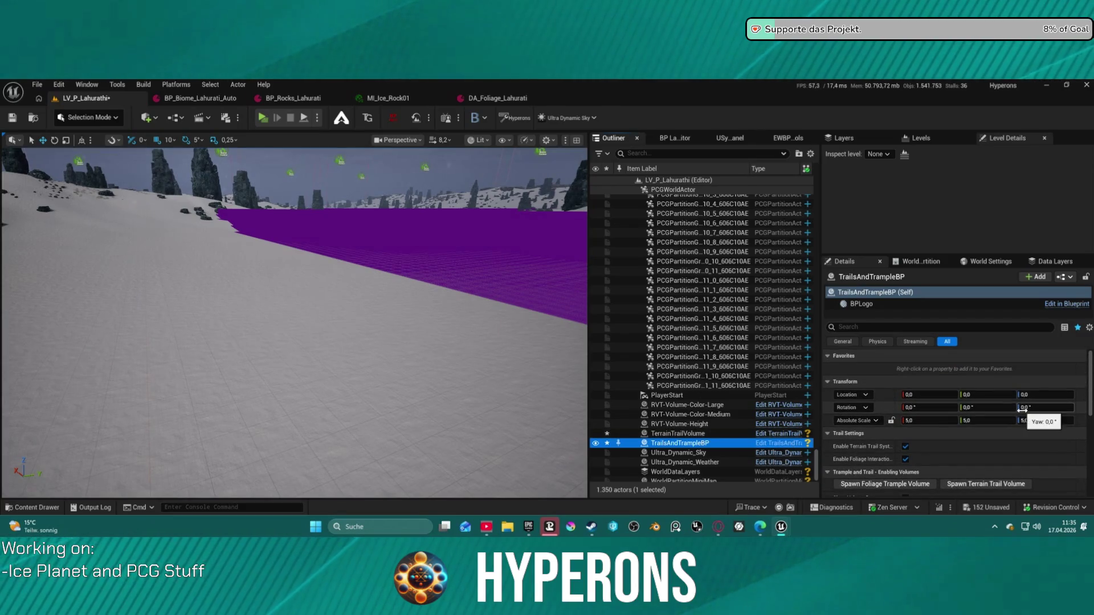
left_click(712, 434)
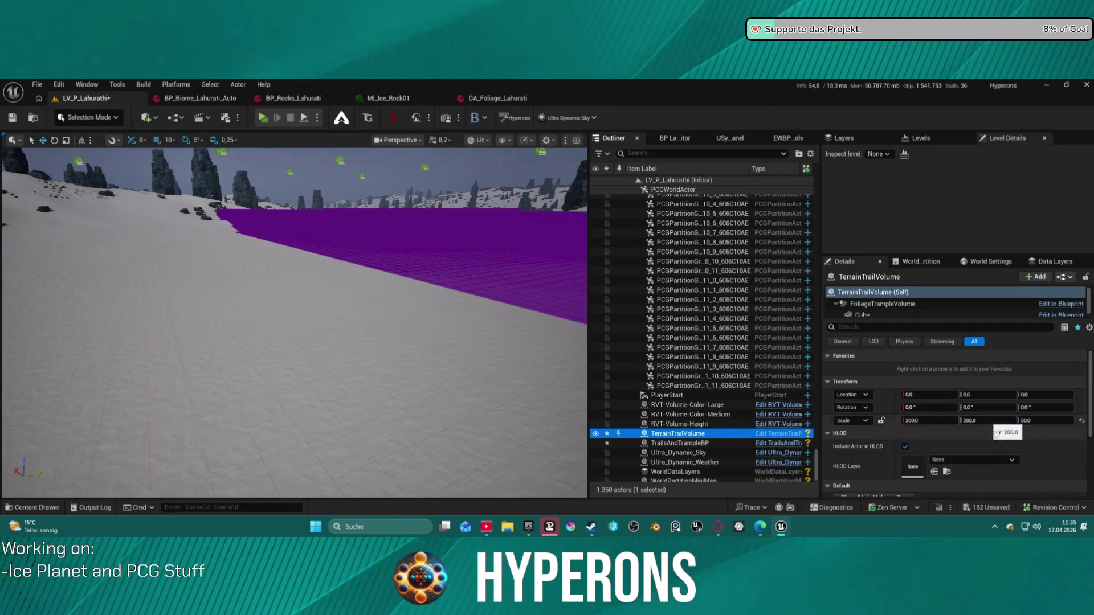
scroll(1009, 476, "down", 3)
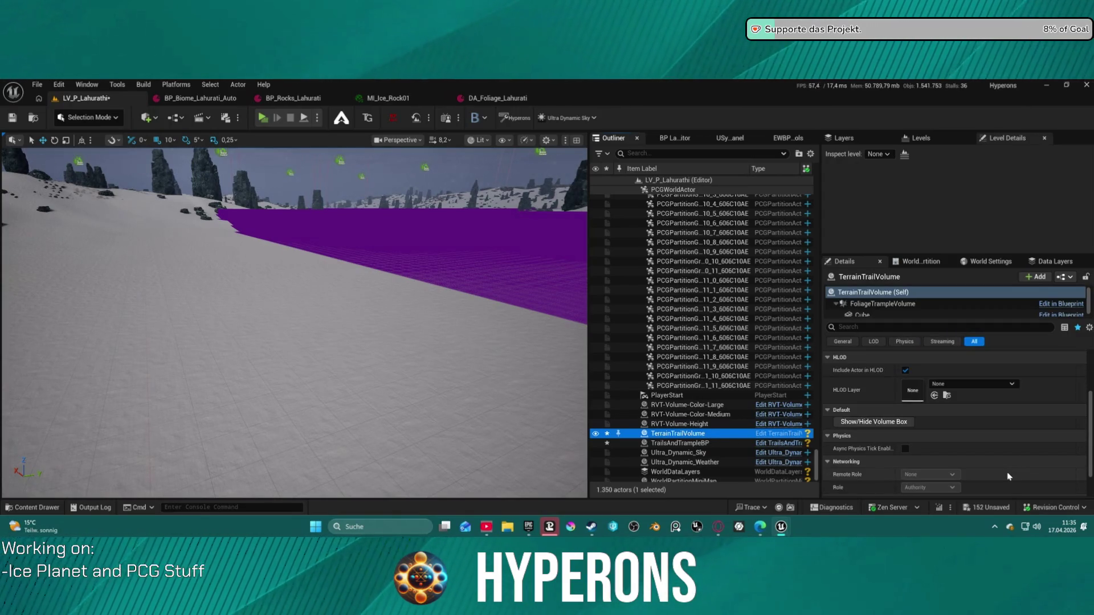
scroll(1009, 477, "down", 2)
scroll(718, 462, "up", 10)
left_click_drag(422, 319, 422, 276)
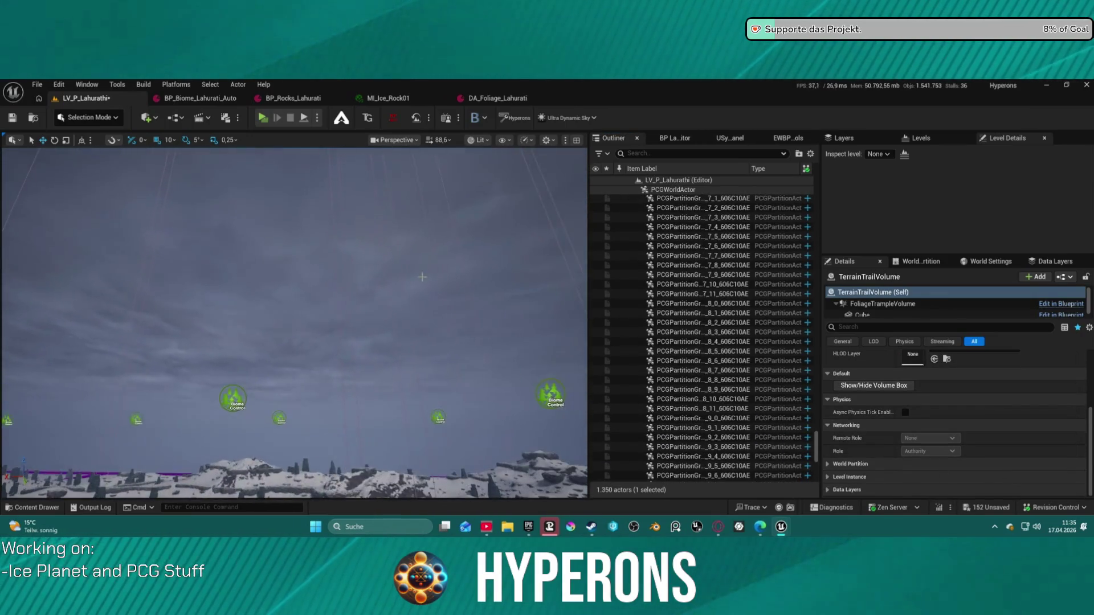
- Frame the TerrainTrailVolume in the viewport and select FoliageTrampleVolume in the Outliner
key("f")
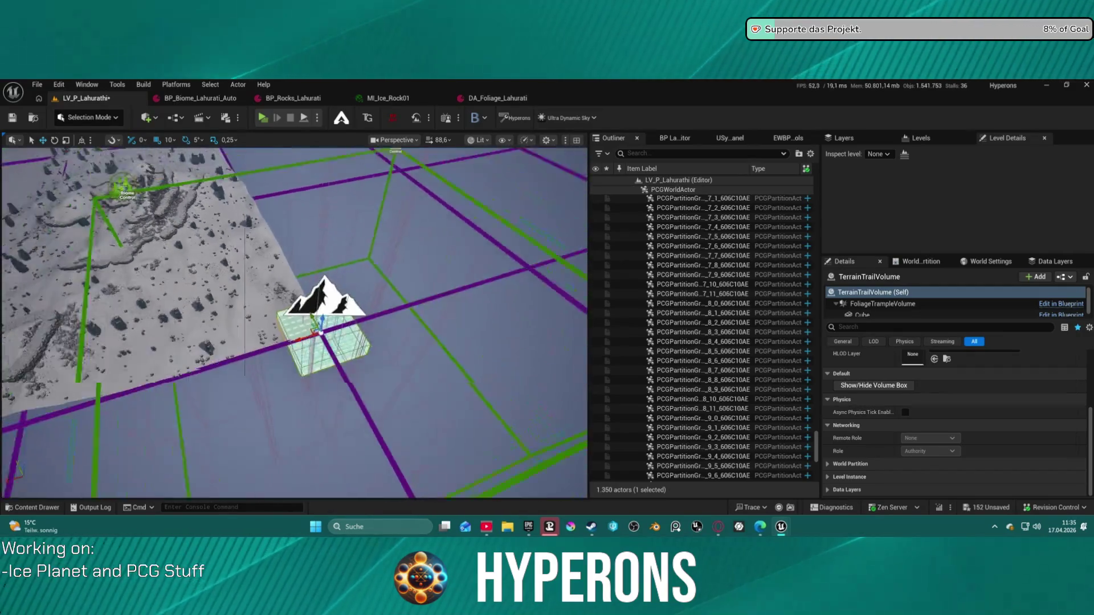
left_click_drag(319, 319, 376, 285)
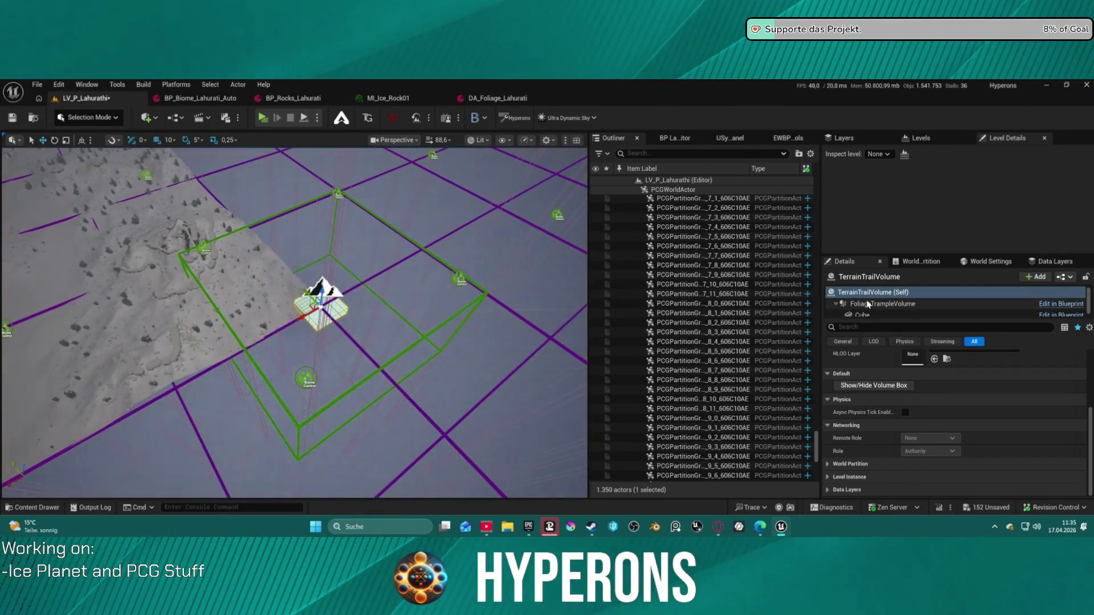
scroll(792, 343, "up", 10)
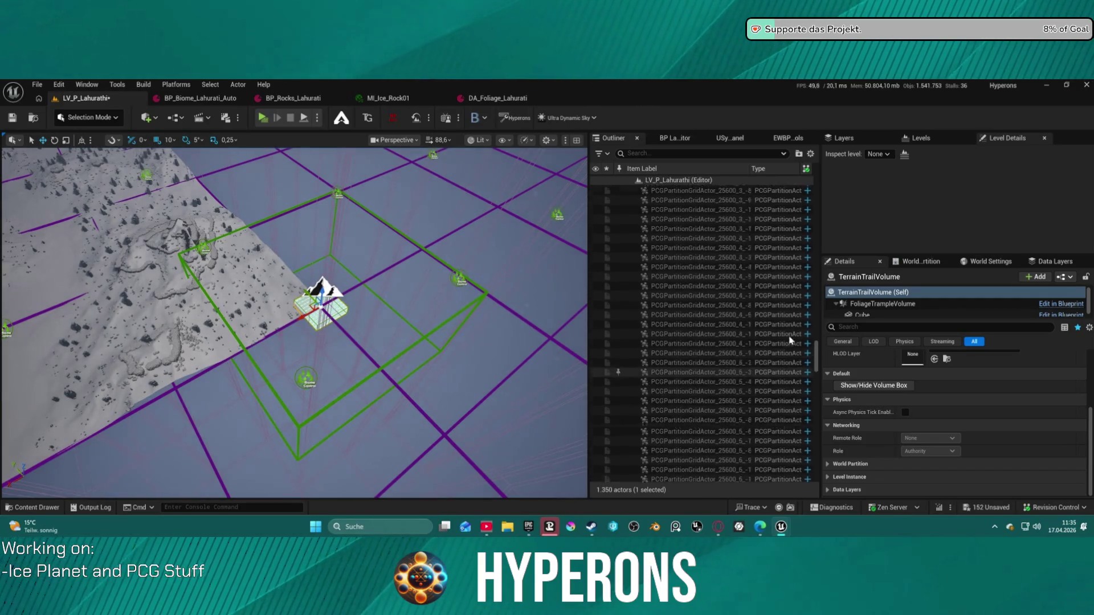
scroll(791, 343, "up", 15)
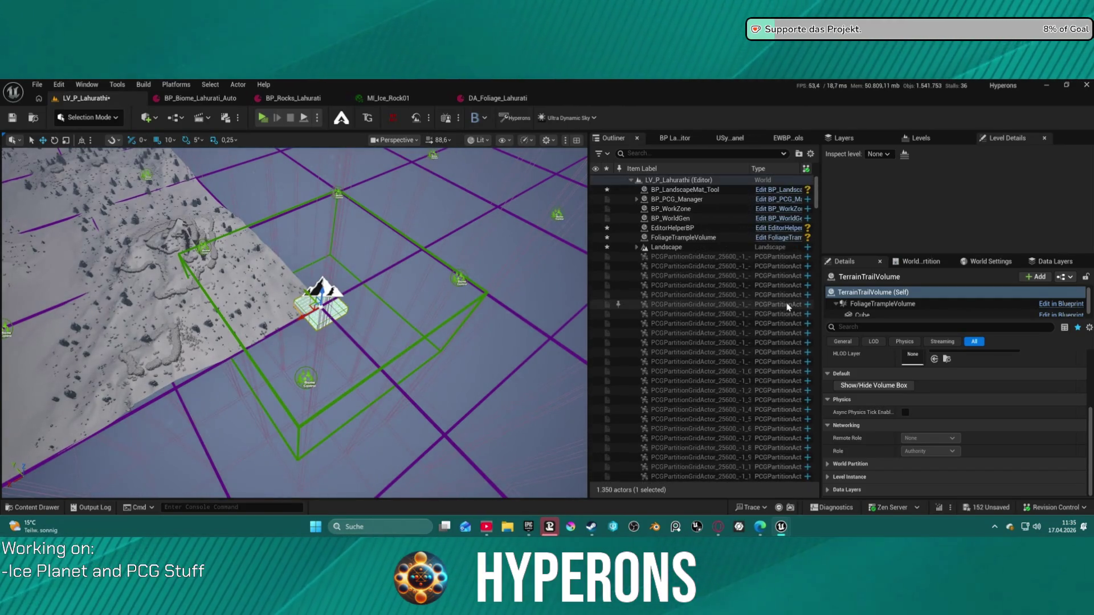
left_click(701, 248)
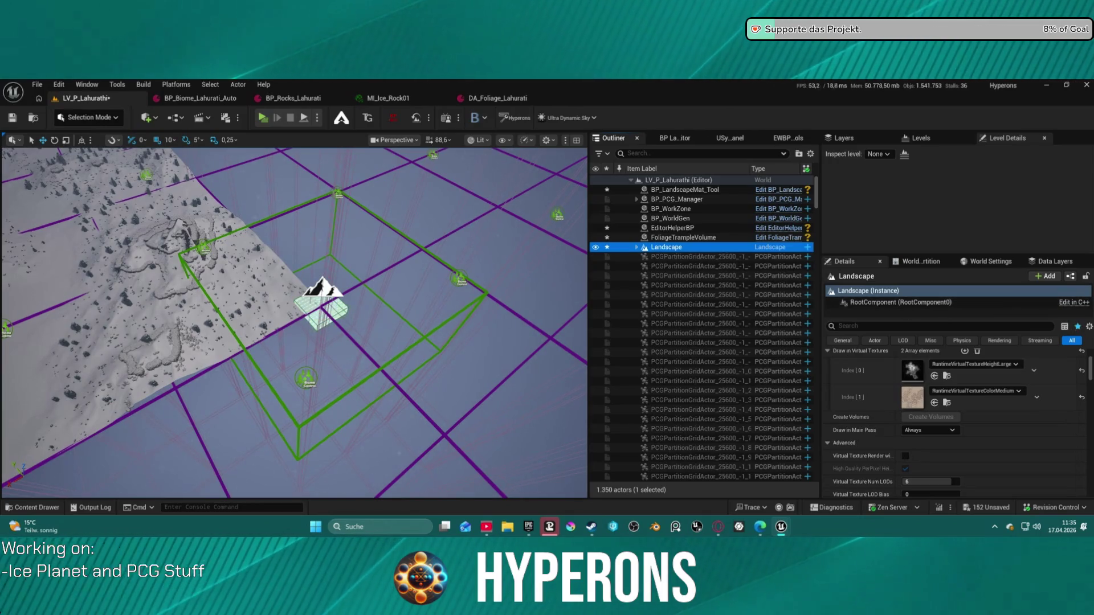
left_click(683, 238)
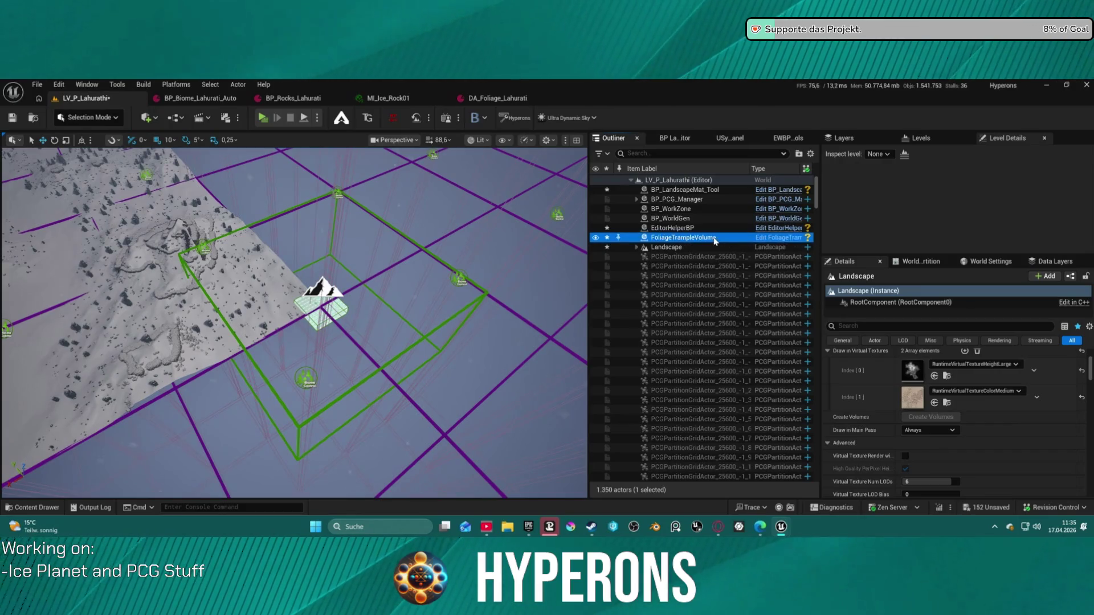
scroll(1020, 422, "up", 5)
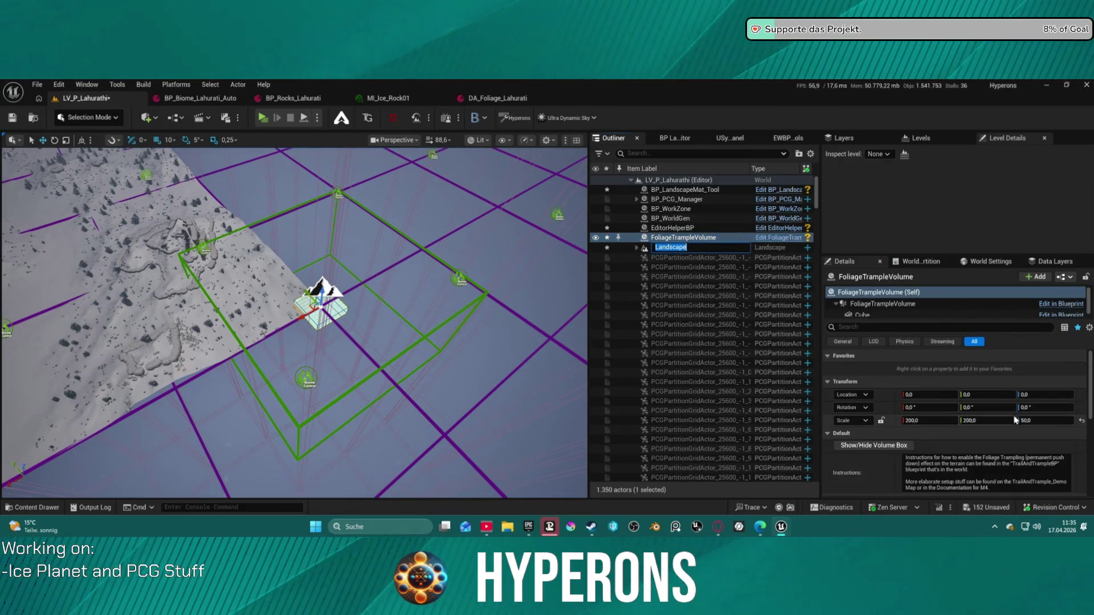
- Set the FoliageTrampleVolume's scale to 6121 × 6121 × 300
left_click(936, 421)
type("512")
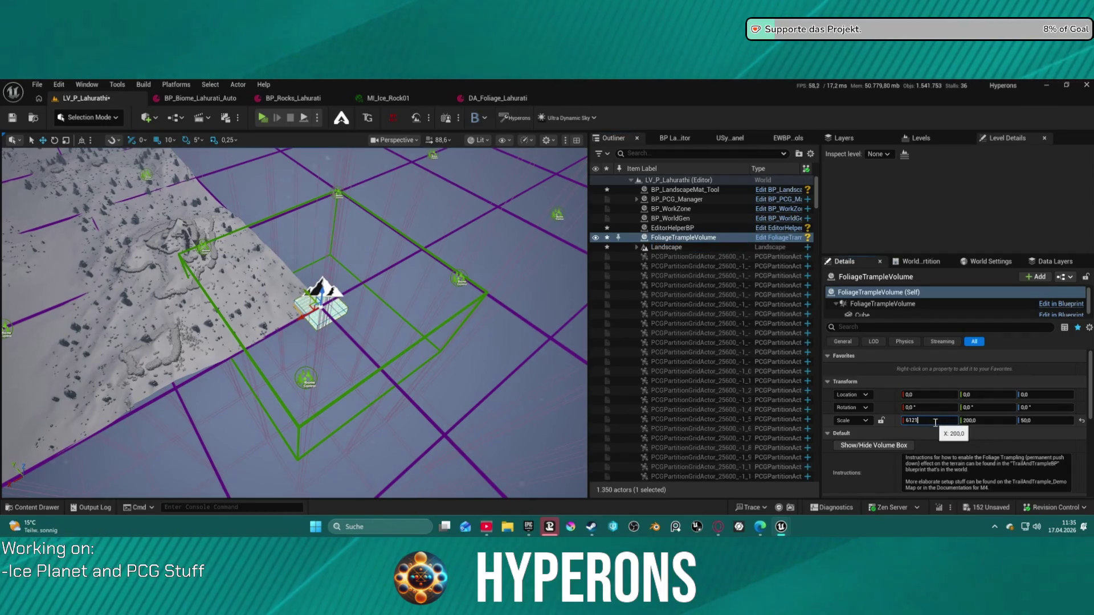
key("Return")
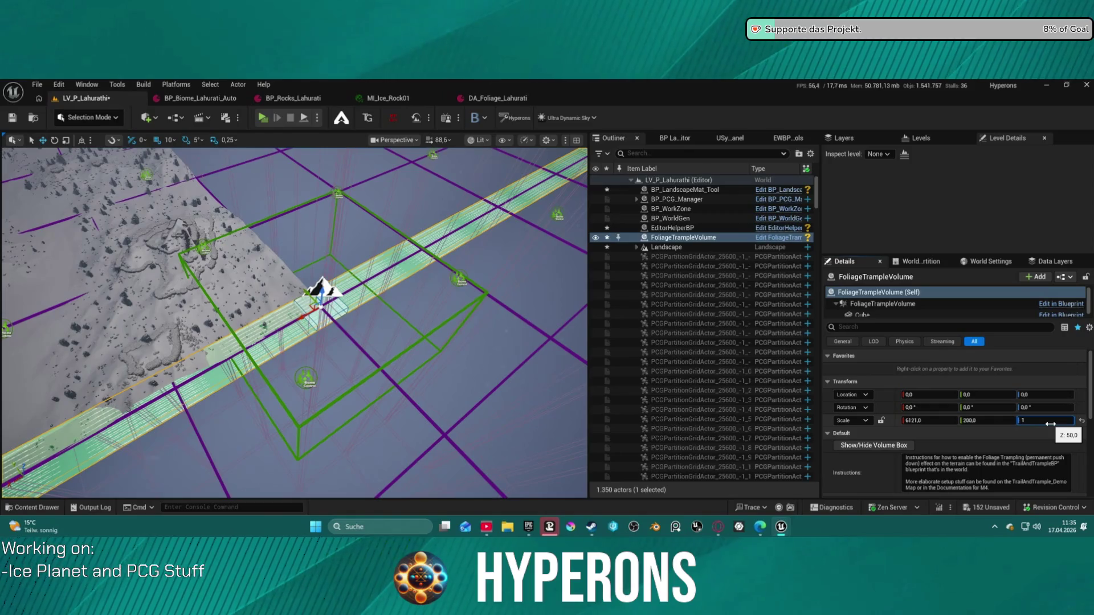
type("00")
key("Return")
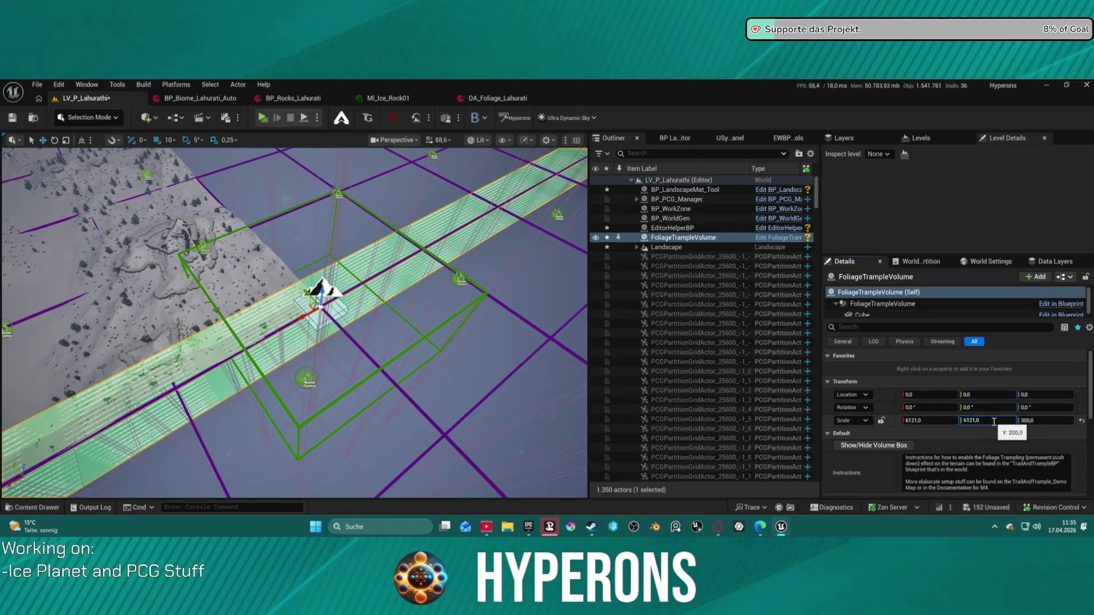
key("Return")
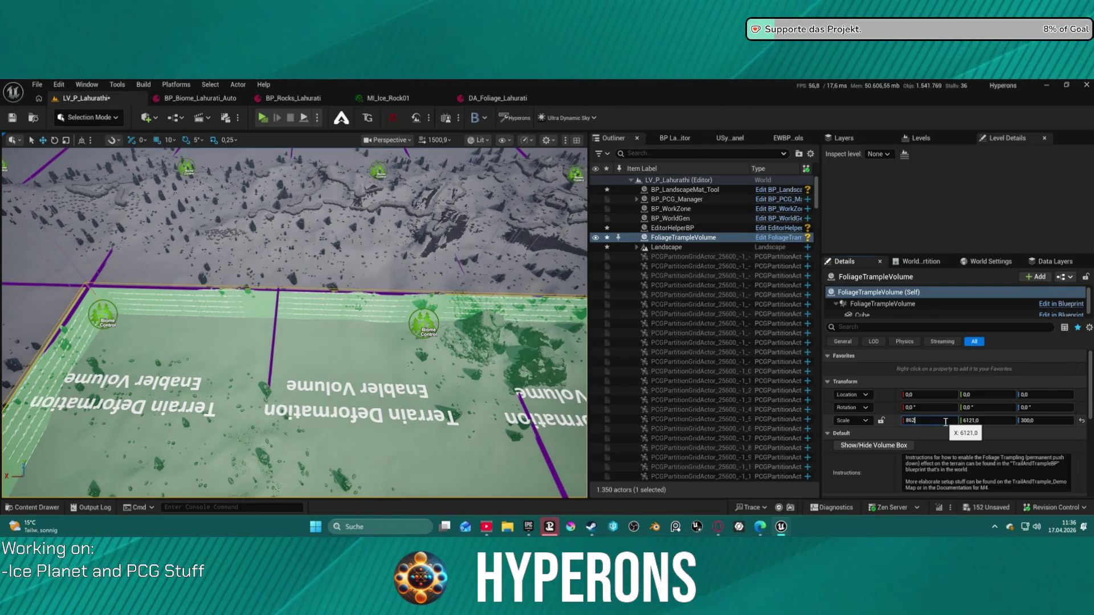
- Enlarge the FoliageTrampleVolume's scale to 9121 × 9121 × 500
key("Return")
key("f")
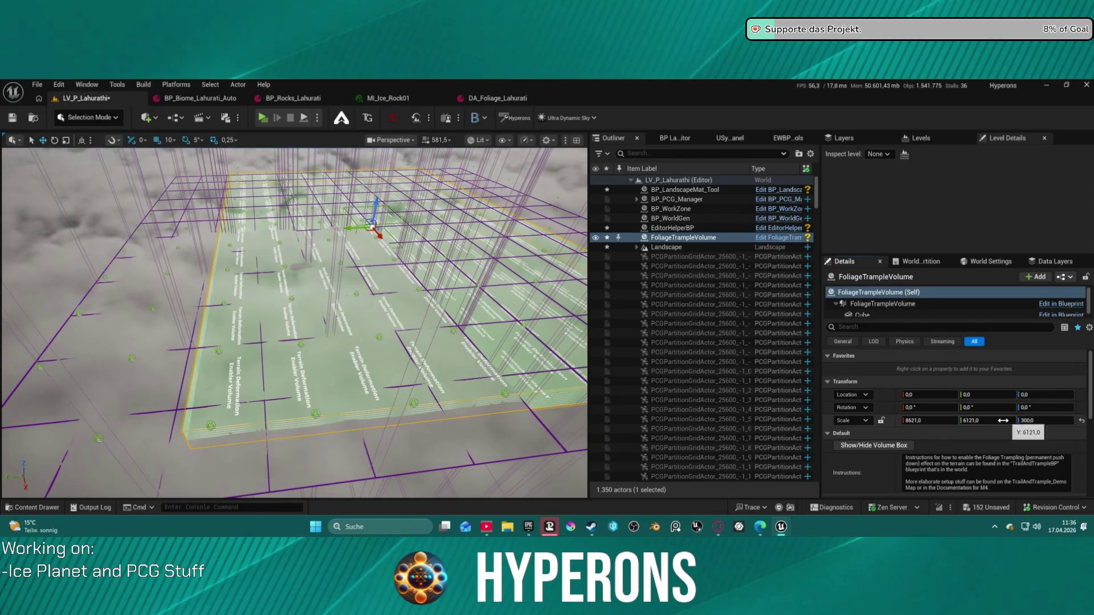
key("Return")
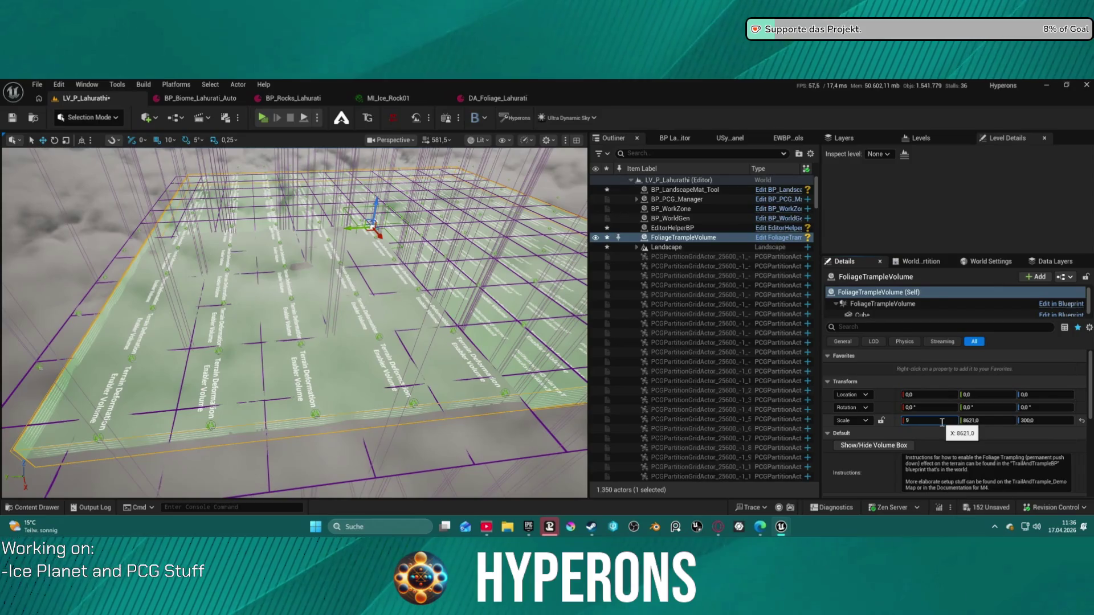
key("Tab")
type("9121")
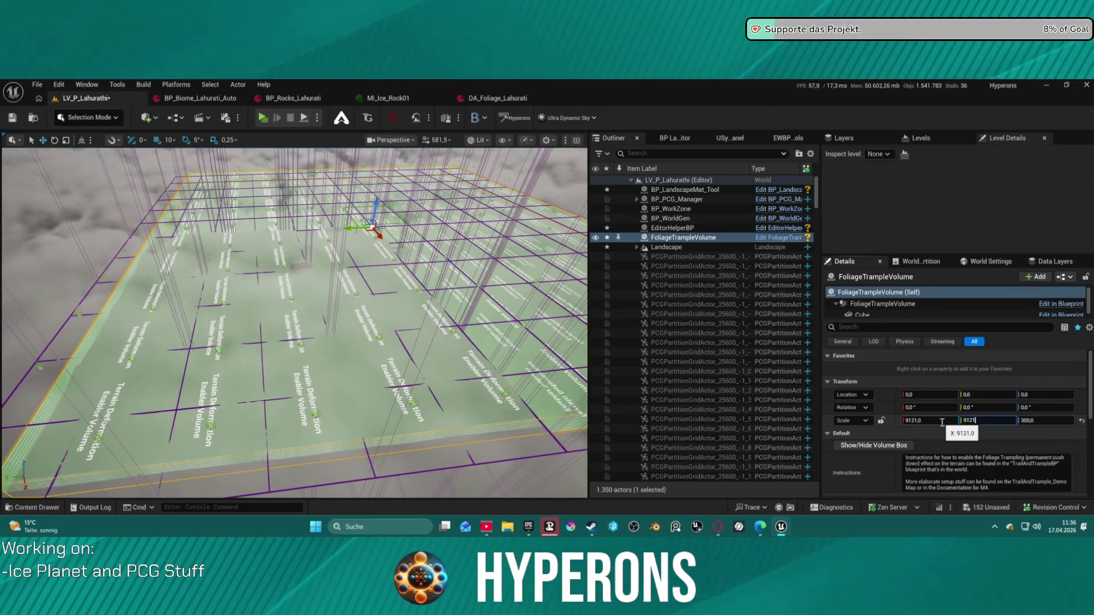
key("Return")
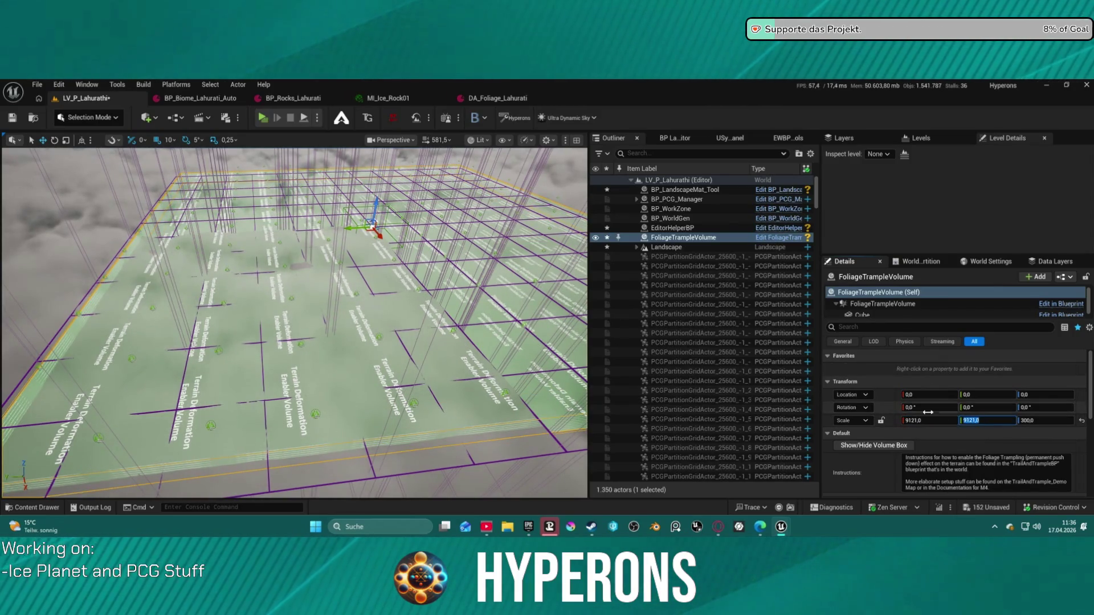
mouse_move(294, 322)
left_mouse_down()
mouse_move(342, 273)
mouse_move(342, 205)
mouse_move(434, 437)
left_mouse_up()
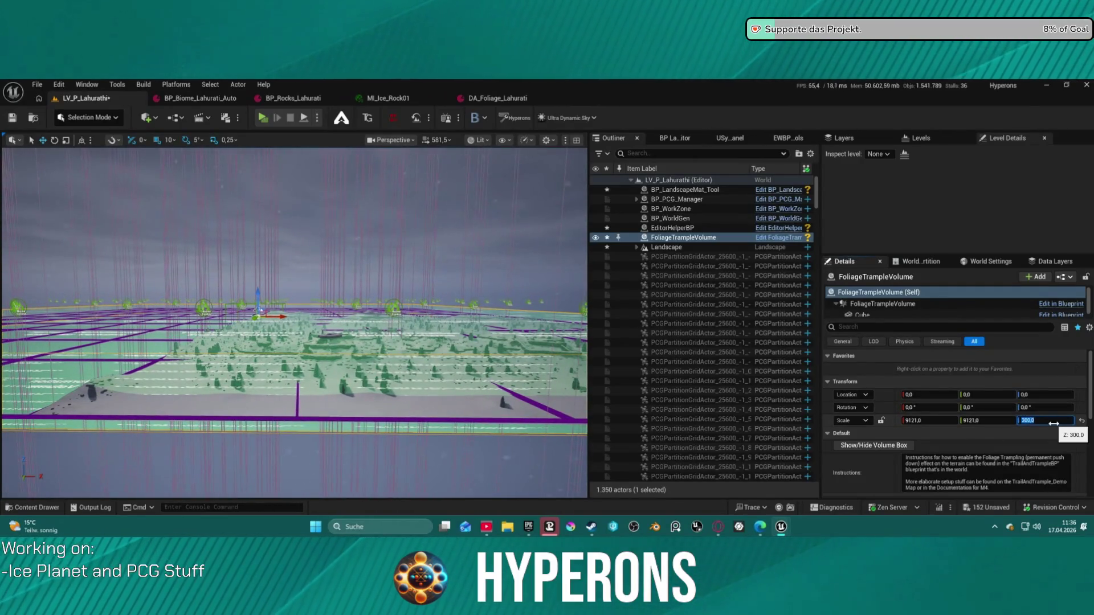
left_click(1059, 417)
type("50")
key("Return")
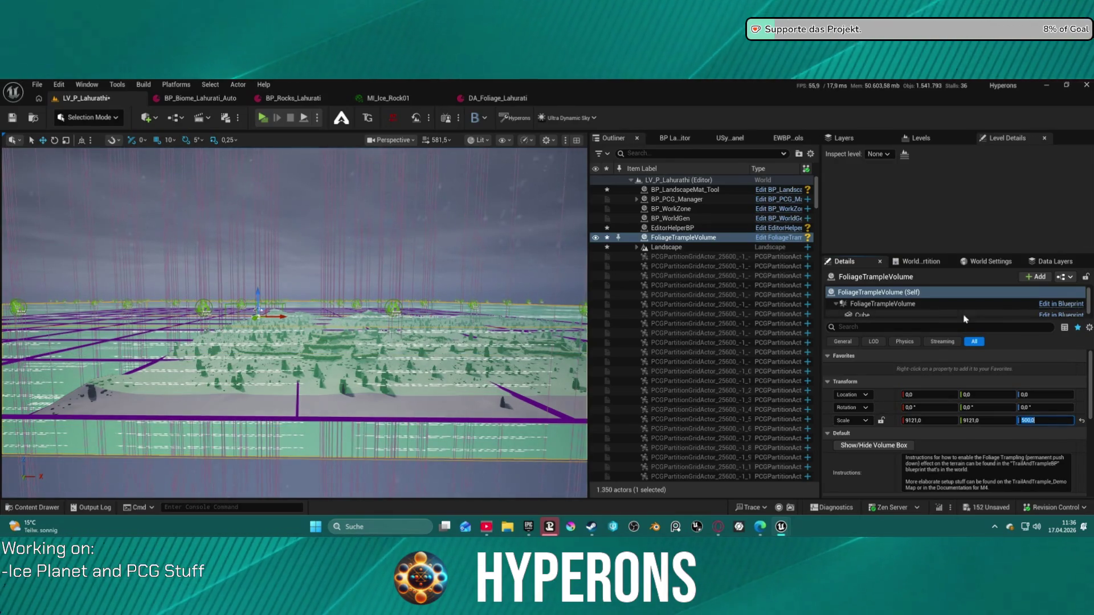
- Give TerrainTrailVolume the same 9121 × 9121 × 500 scale, then hide the trail volumes via Hyperons Editor Tool
scroll(968, 399, "down", 10)
scroll(989, 427, "up", 10)
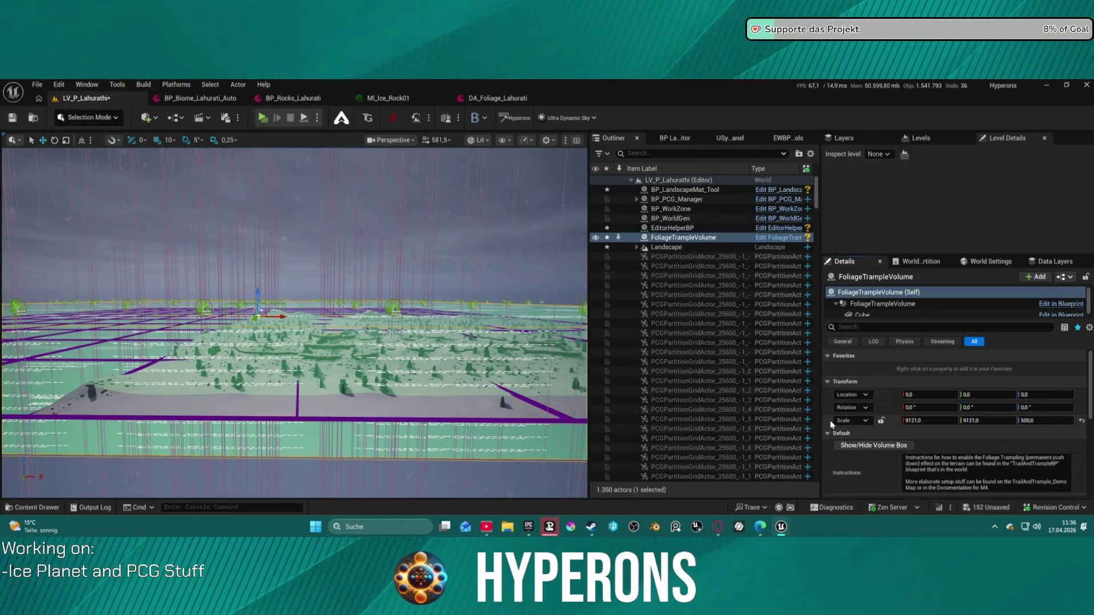
scroll(714, 242, "down", 20)
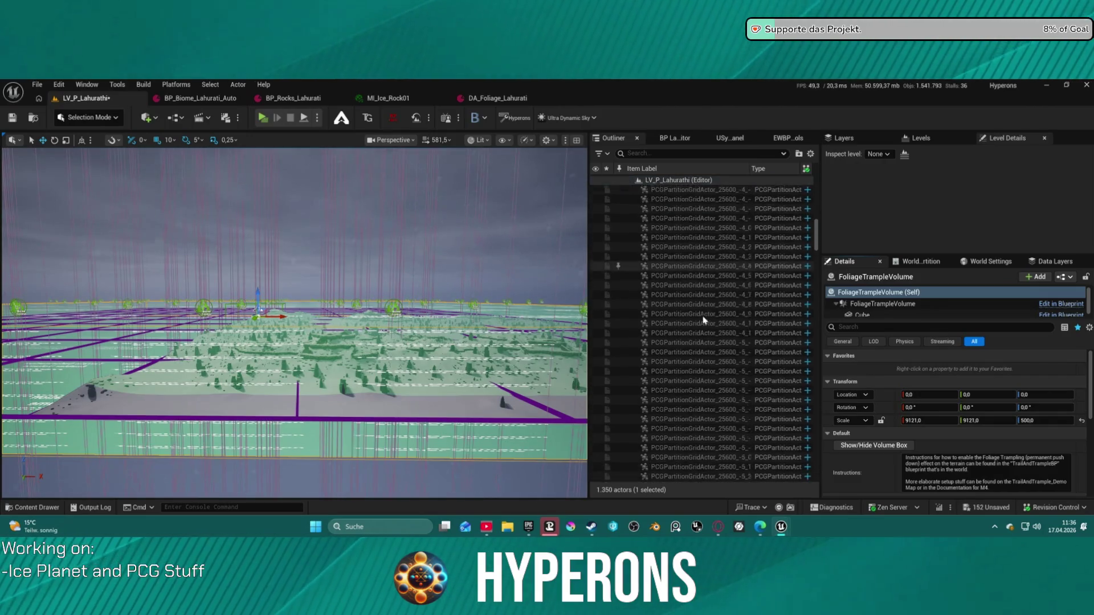
scroll(739, 344, "down", 15)
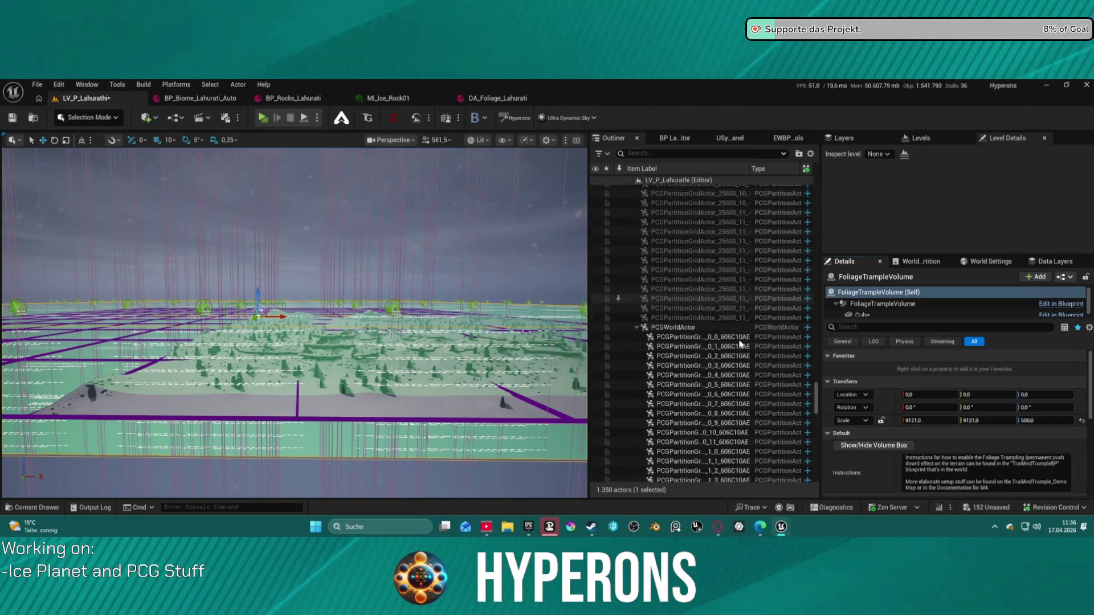
scroll(752, 354, "down", 10)
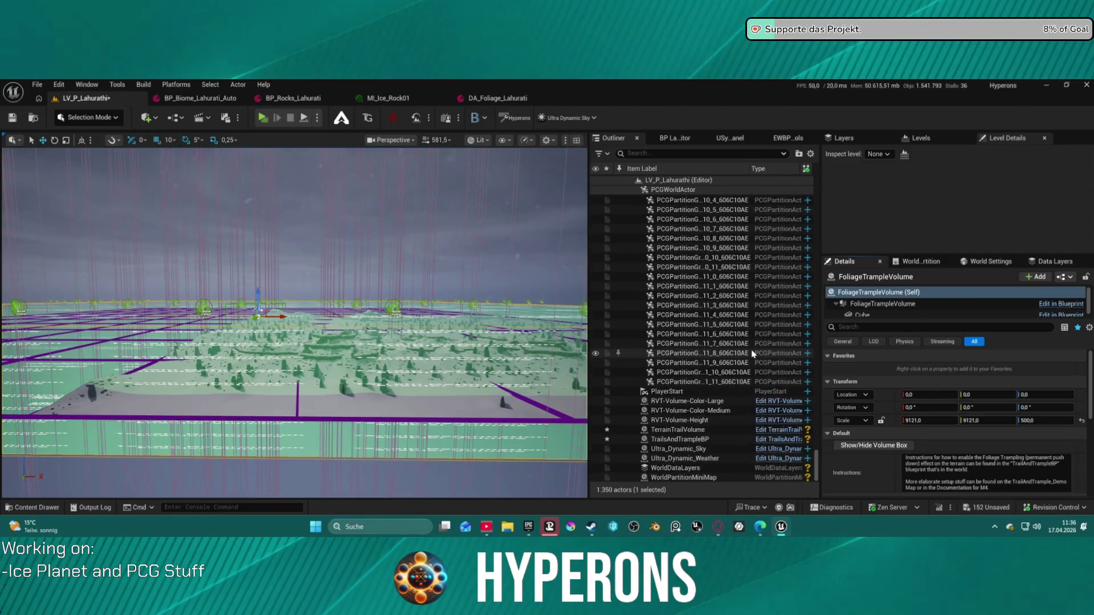
left_click(714, 430)
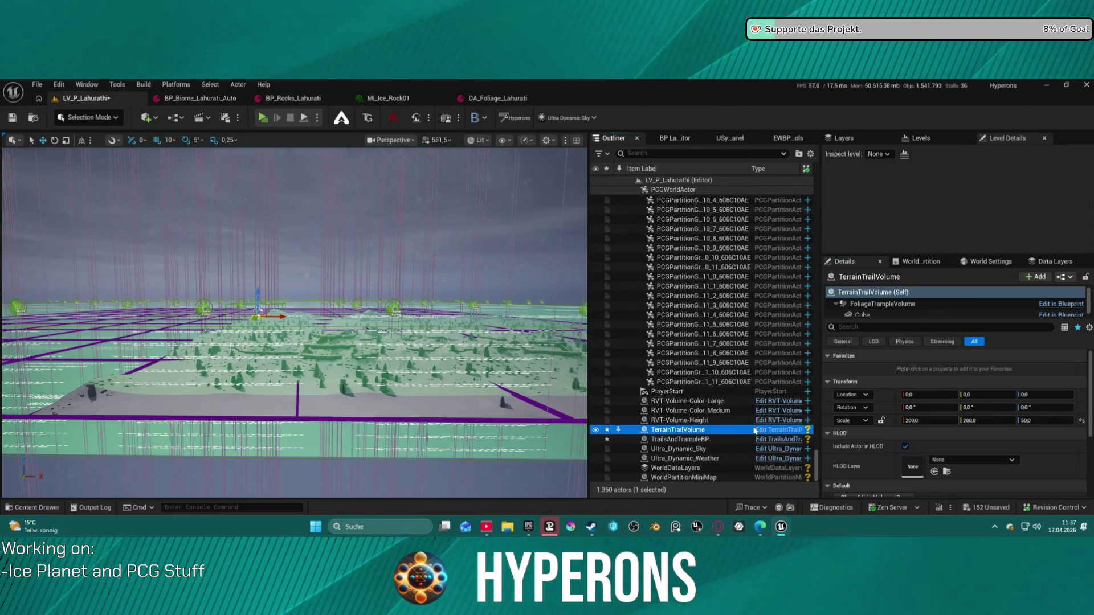
left_click(825, 419, "shift")
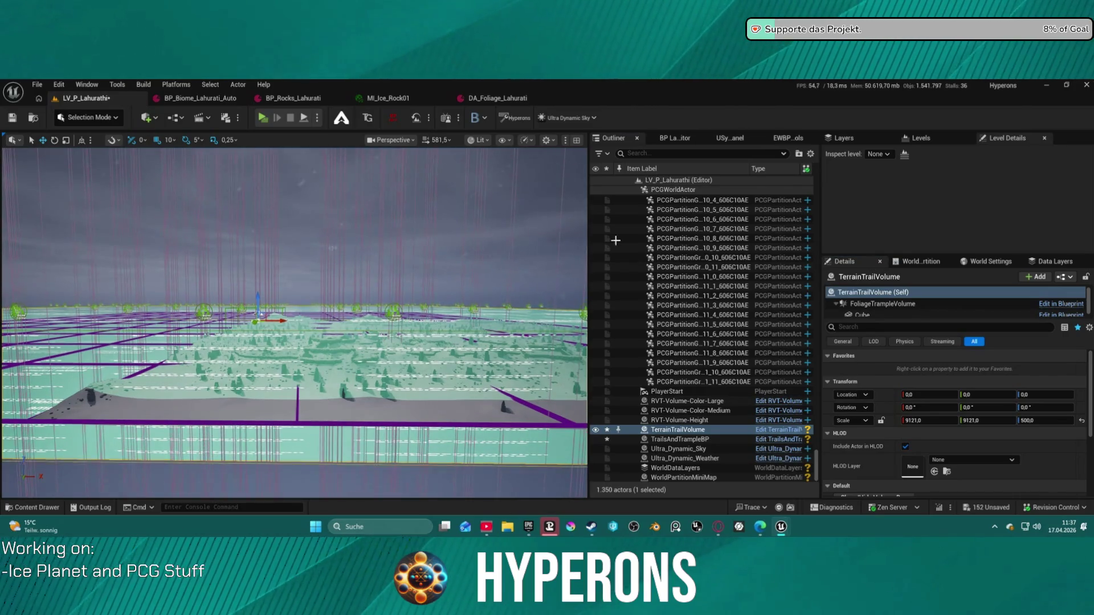
left_click(781, 138)
left_click(621, 267)
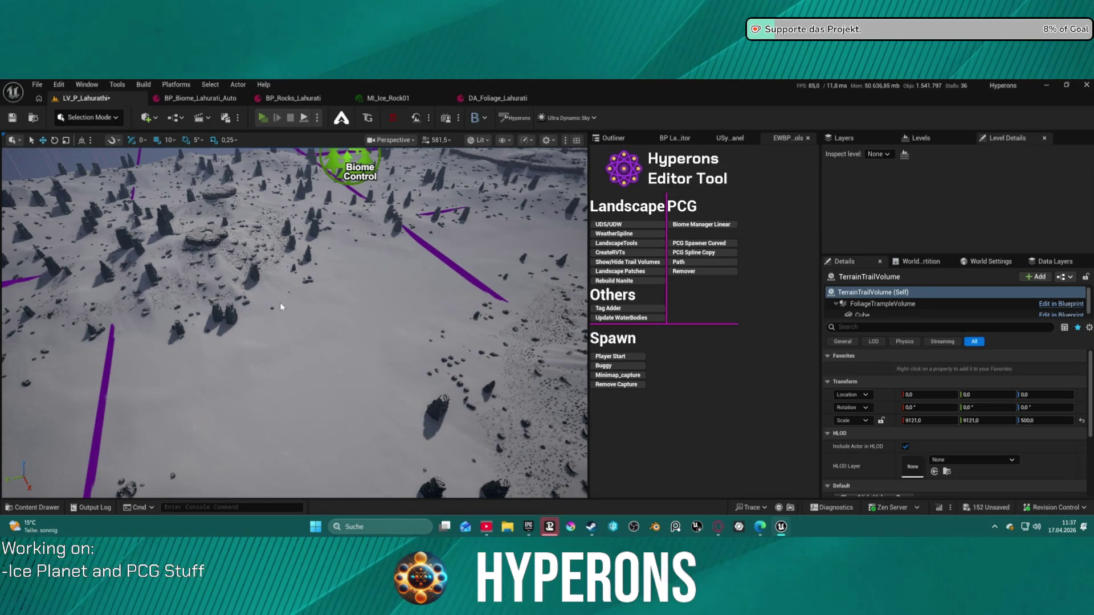
key("alt+p")
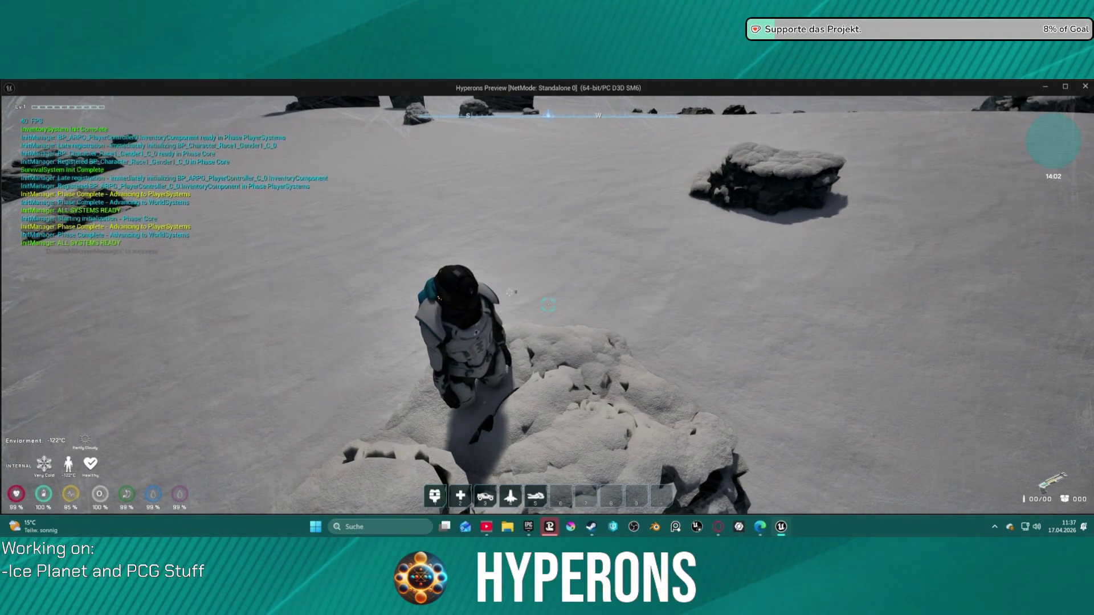
key("w")
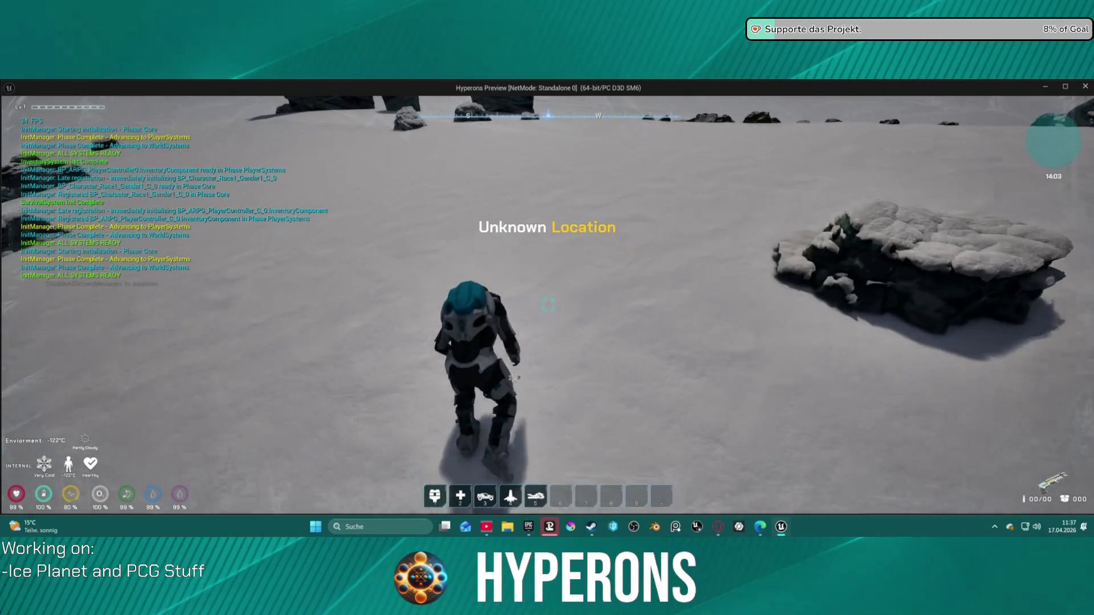
key("w")
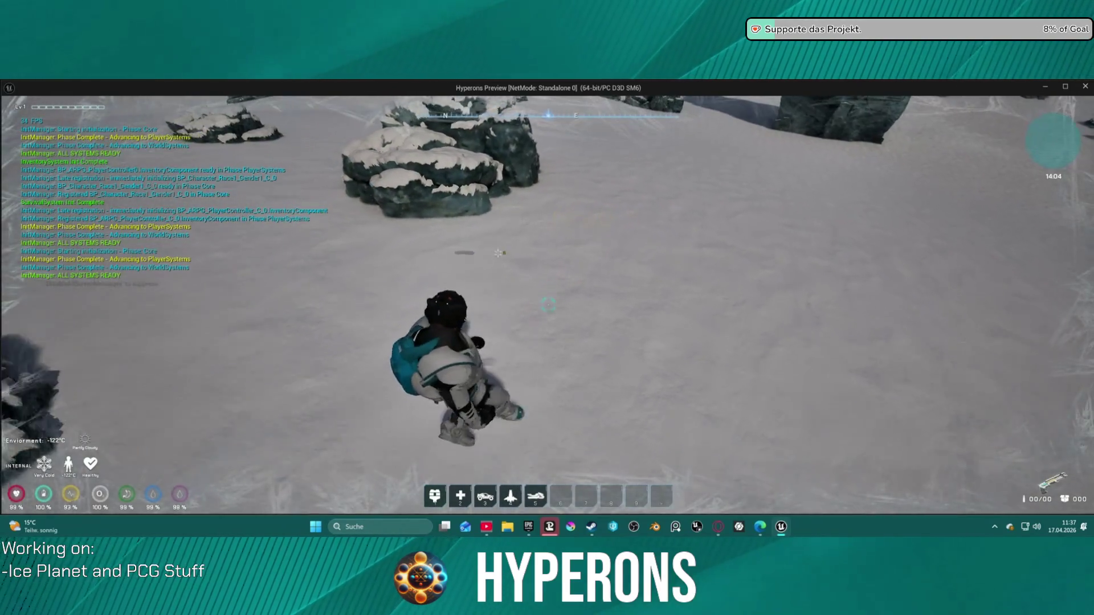
key("shift")
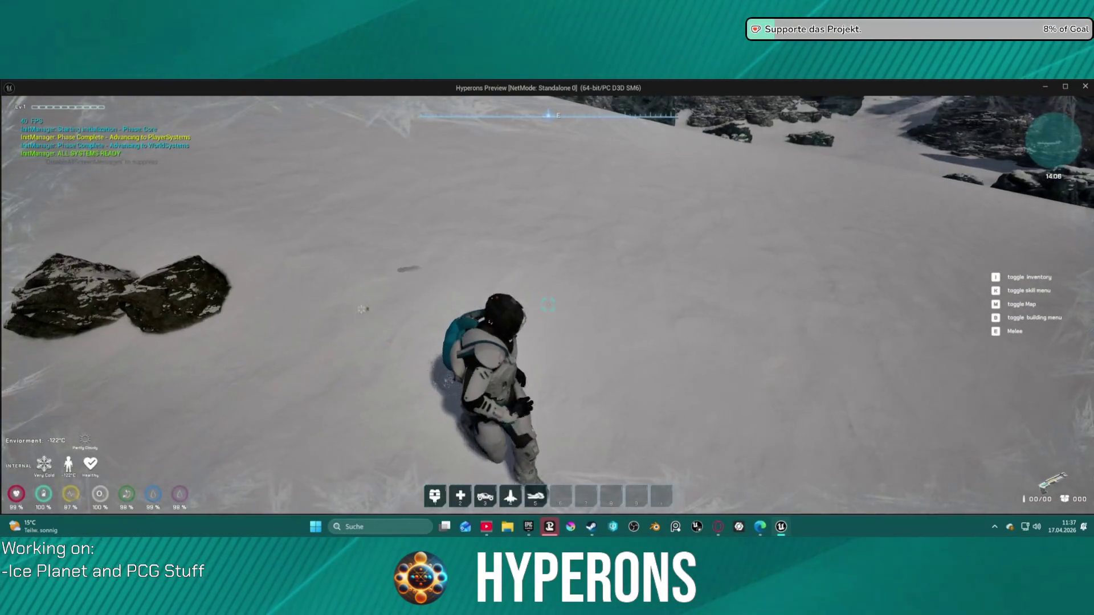
key("alt+Tab")
key("Escape")
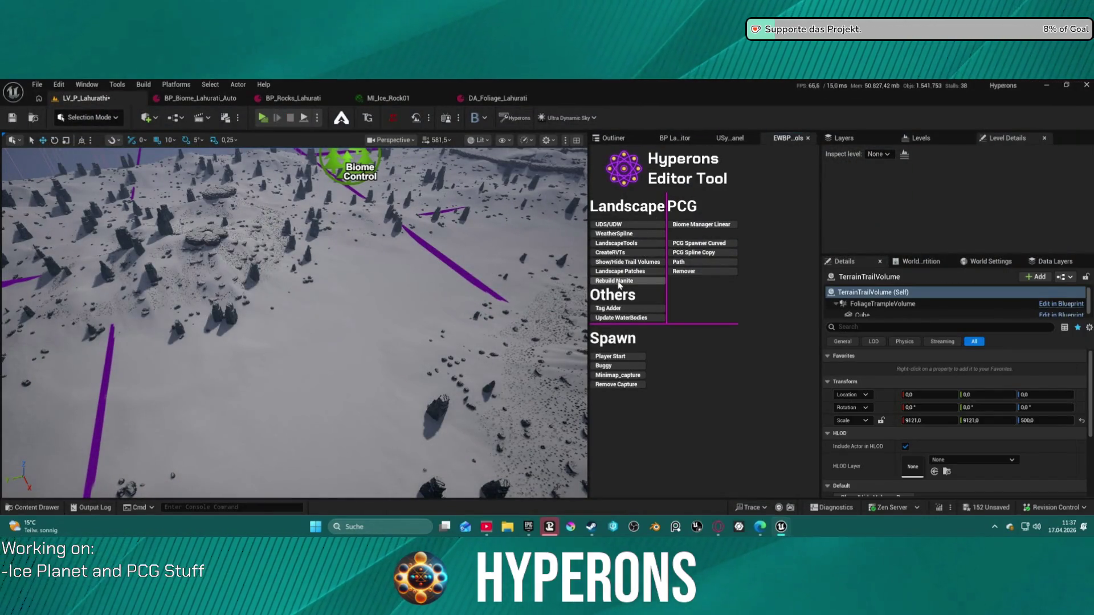
- Select the Landscape actor in the Outliner and rebuild its Nanite data
key("f")
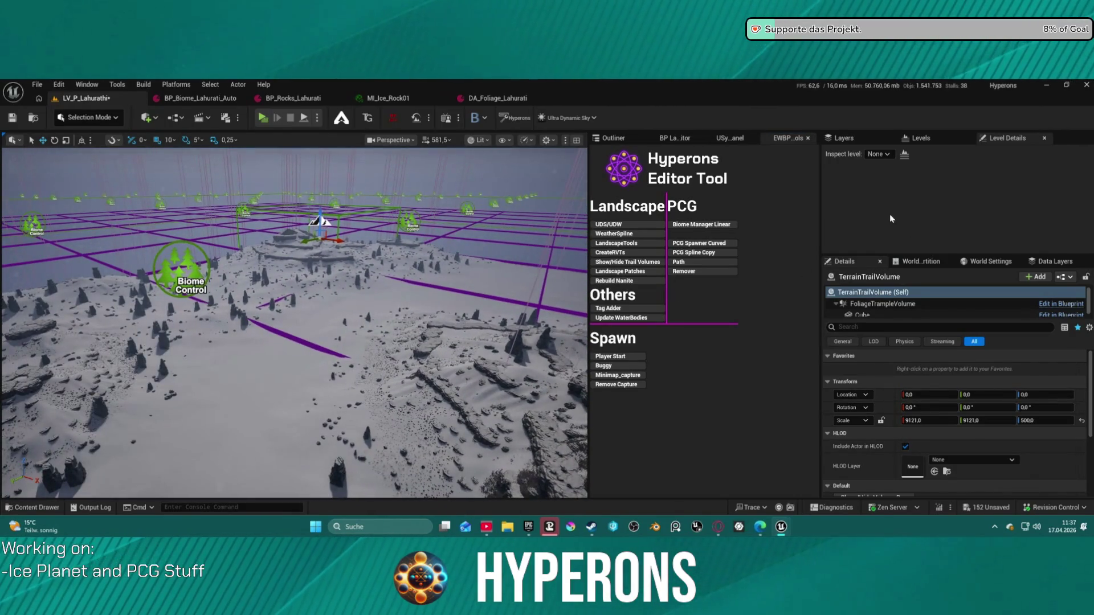
left_click(612, 137)
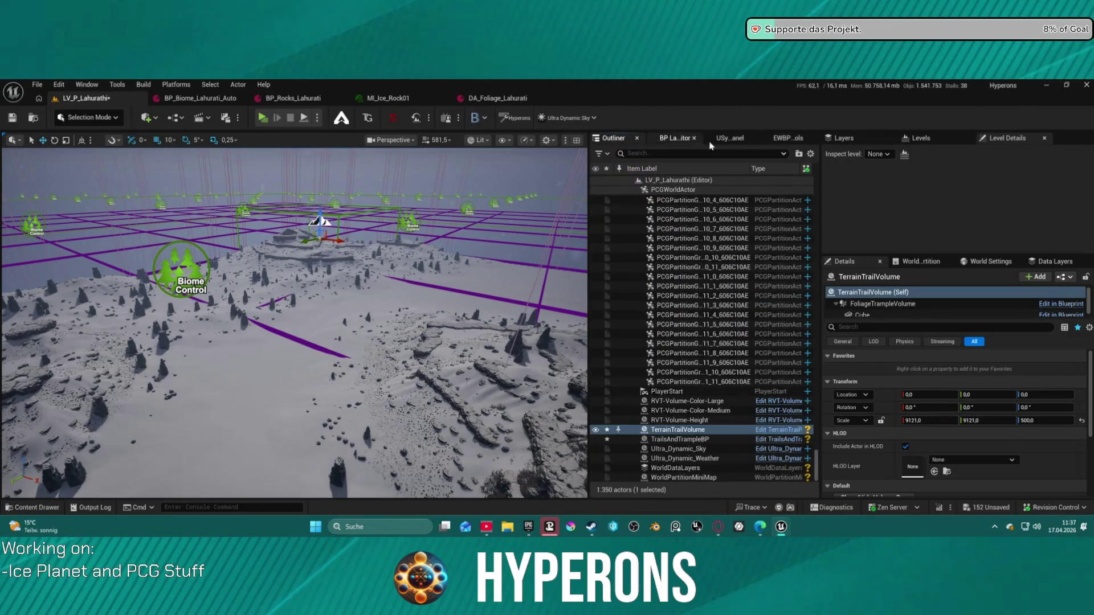
scroll(798, 313, "up", 15)
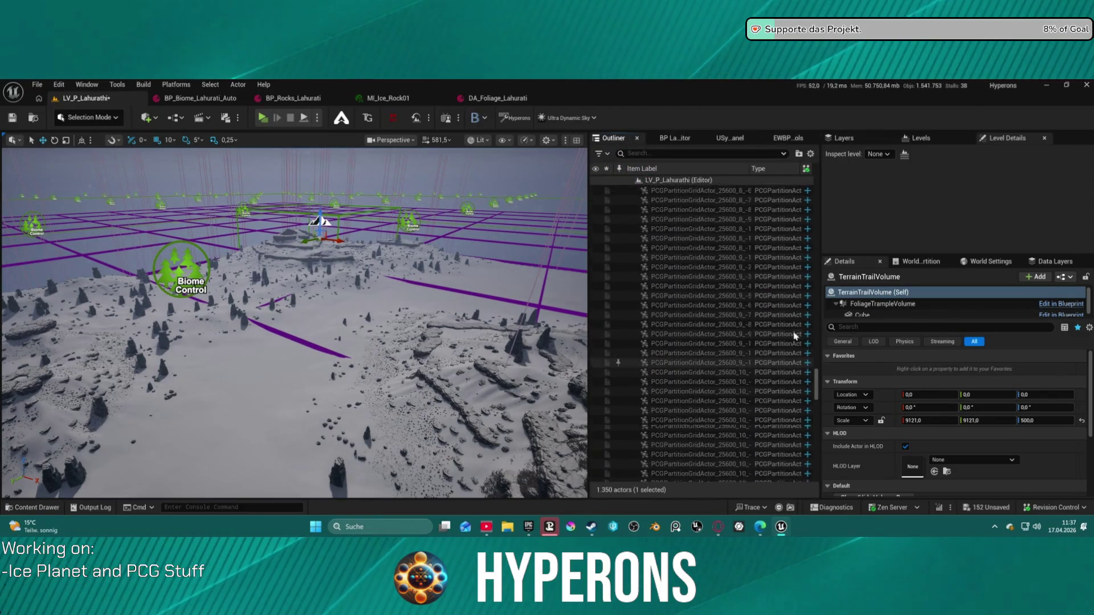
scroll(783, 317, "up", 10)
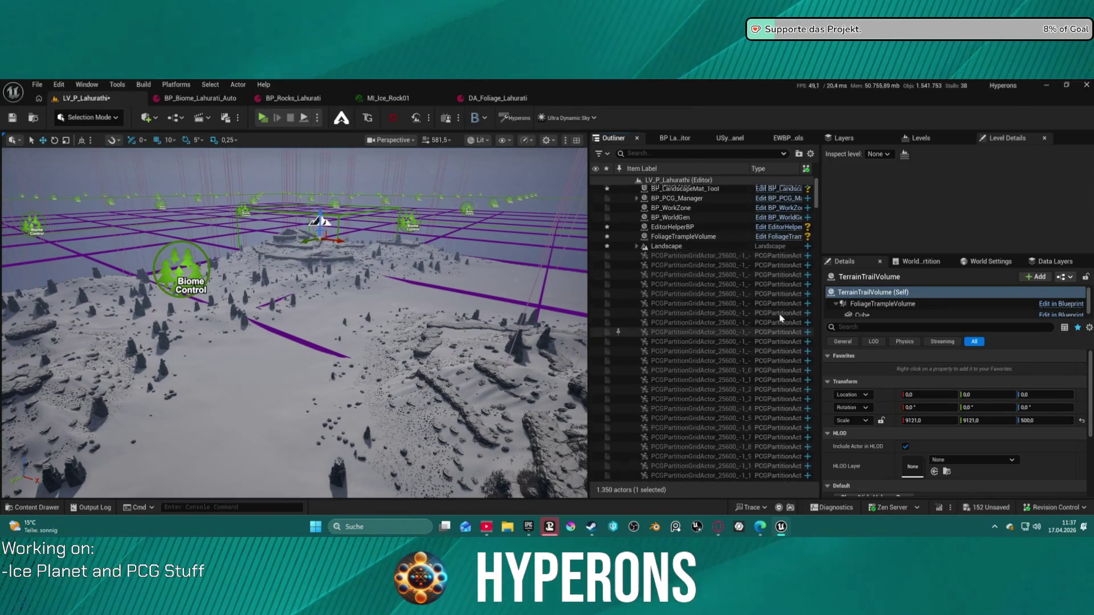
left_click(673, 249)
scroll(902, 430, "down", 10)
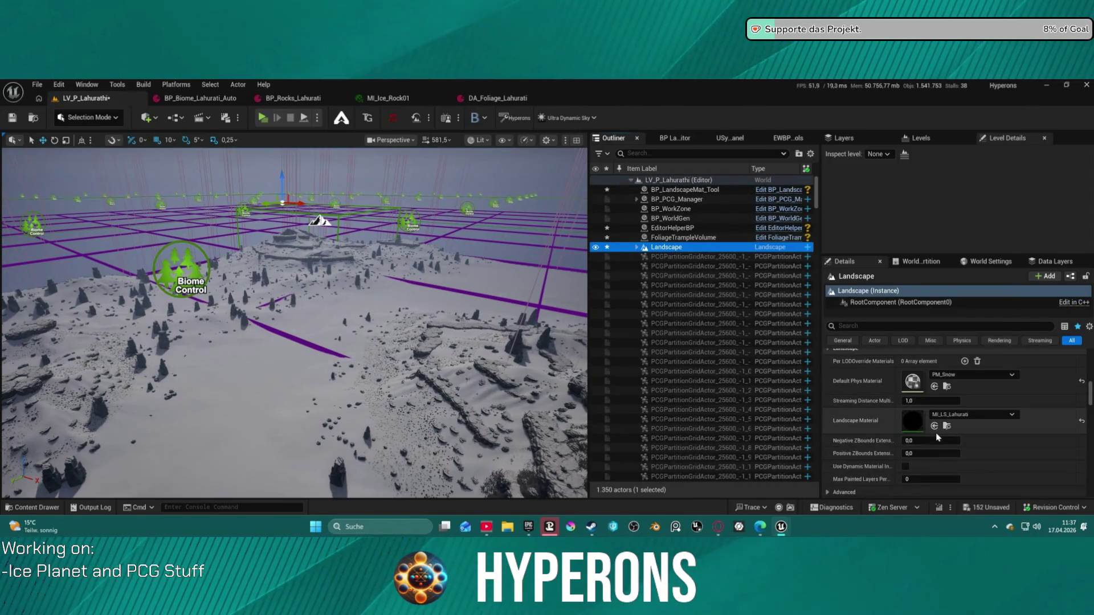
left_click(982, 367)
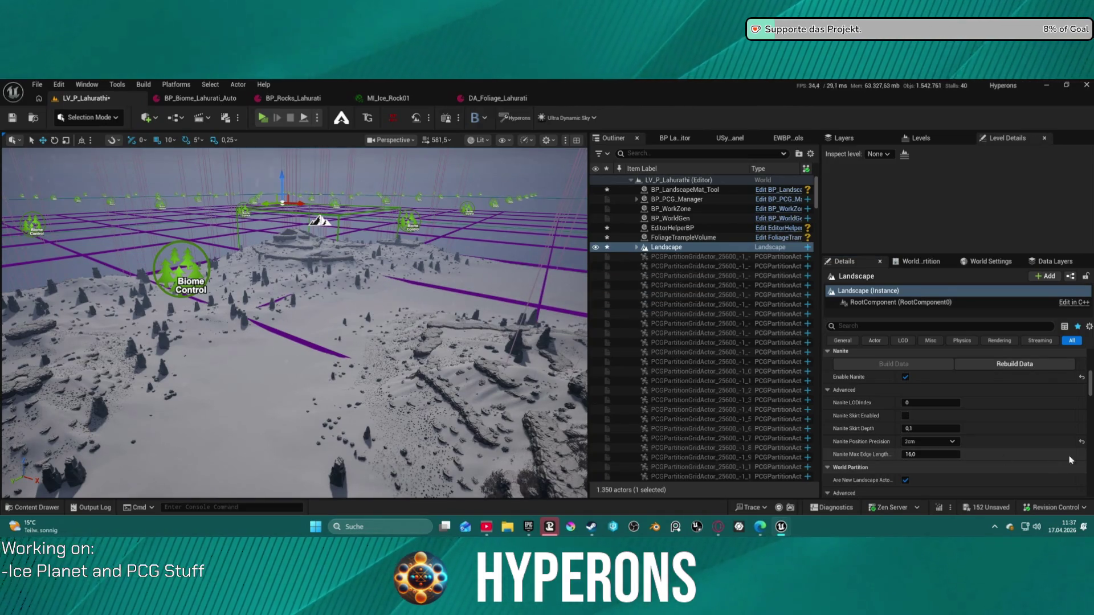
left_click(994, 367)
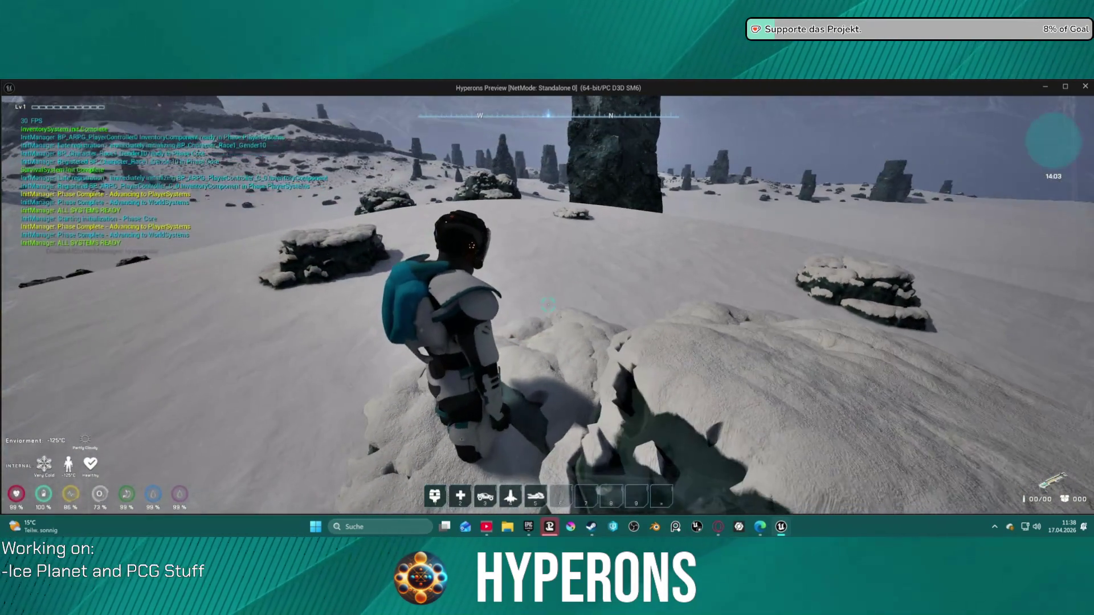
- Run the character forward across the snow, then stop the play session
key("w")
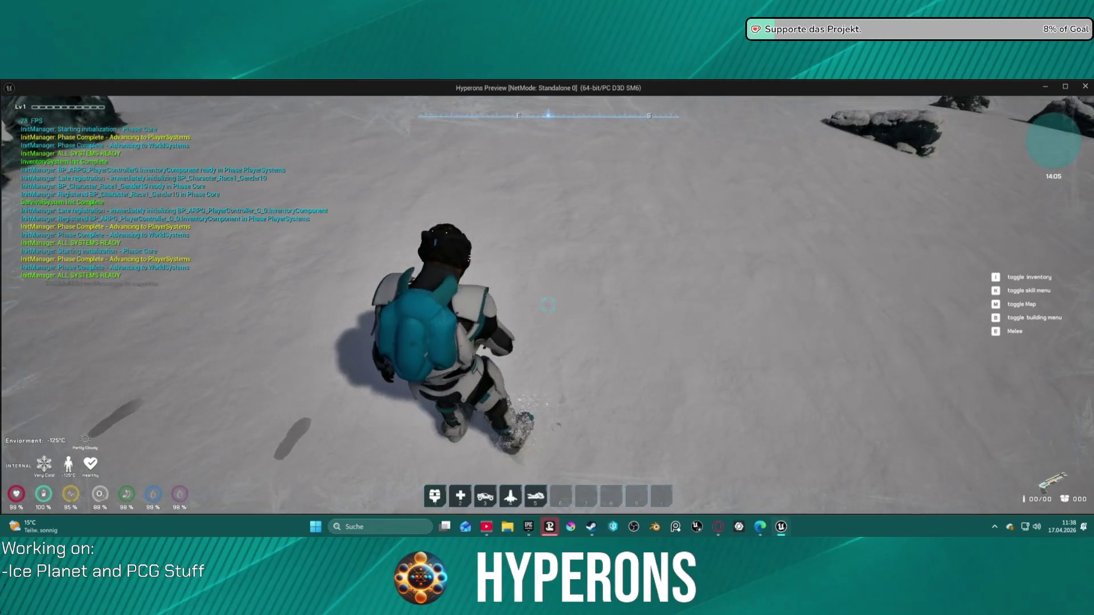
key("alt+Tab")
key("Escape")
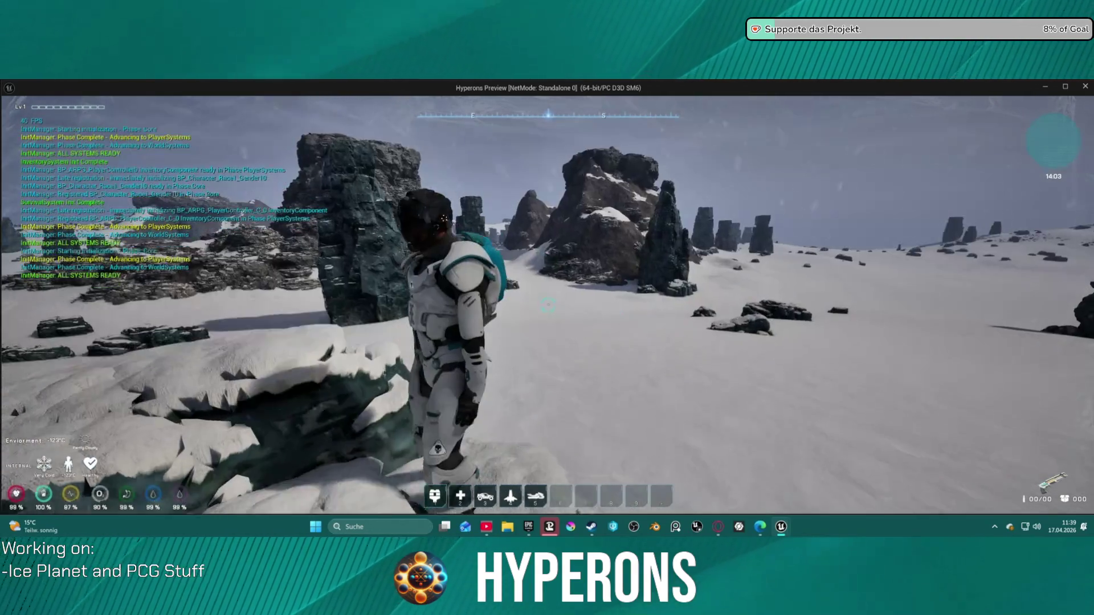
- Run toward the rock pillars, end the play test, and select the Landscape
key("w")
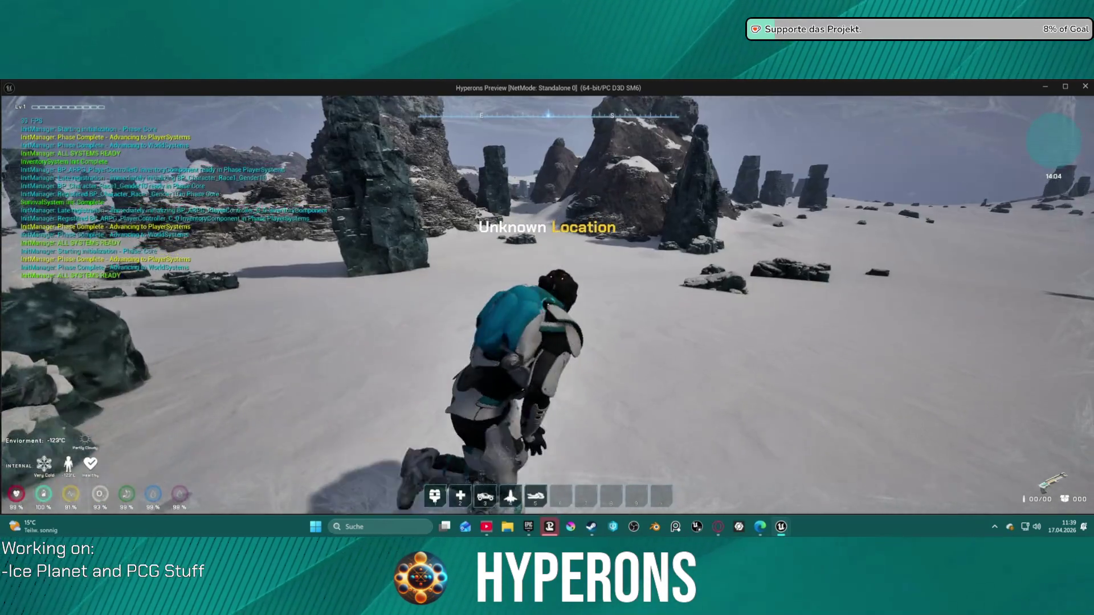
key("w")
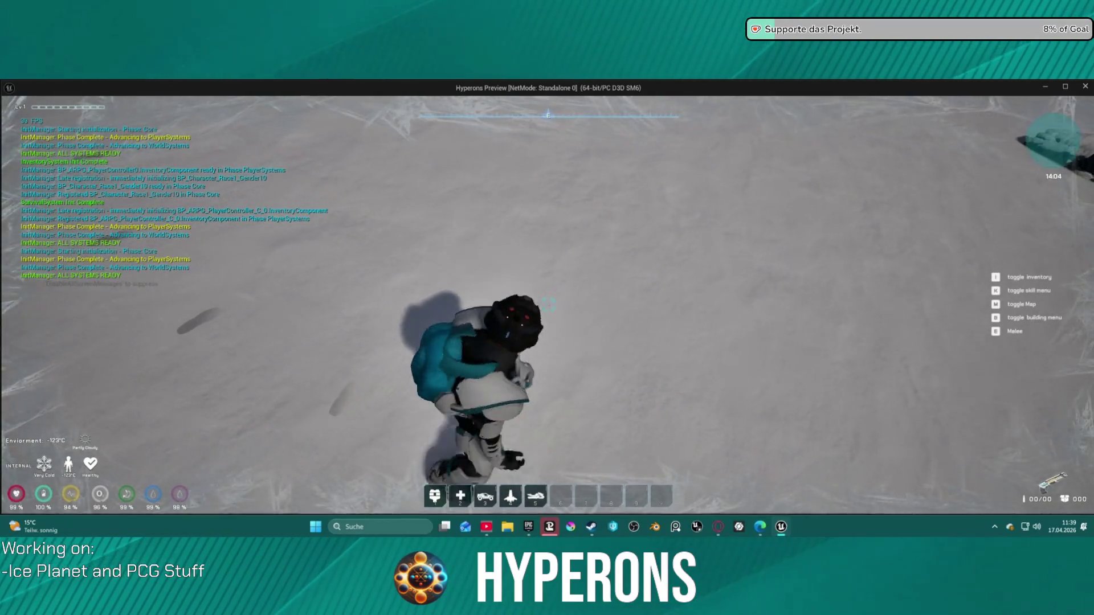
key("w")
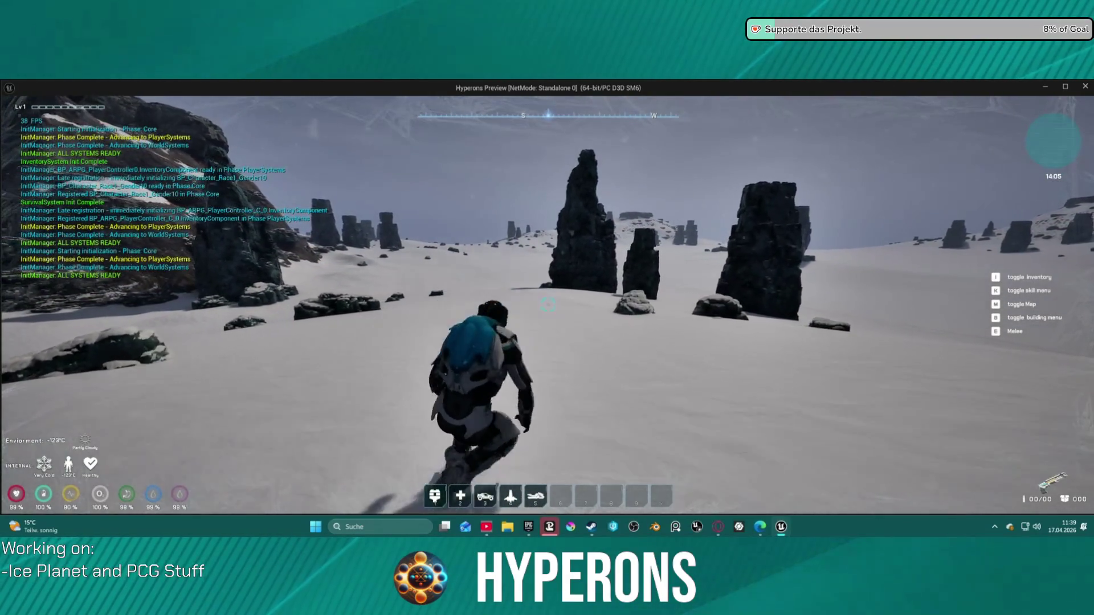
key("s")
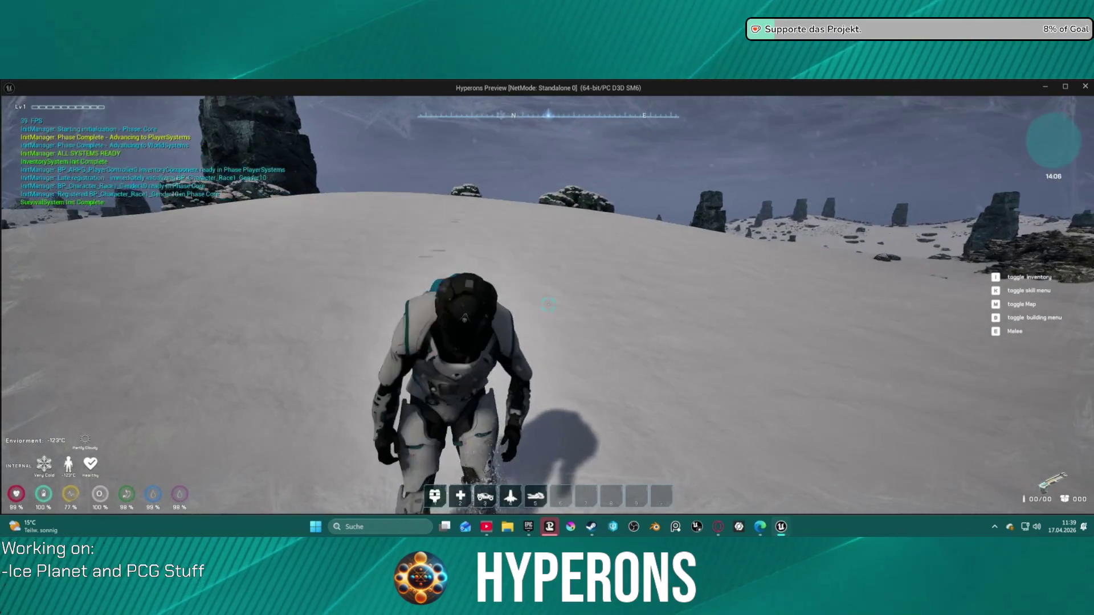
key("Escape")
left_click(631, 246)
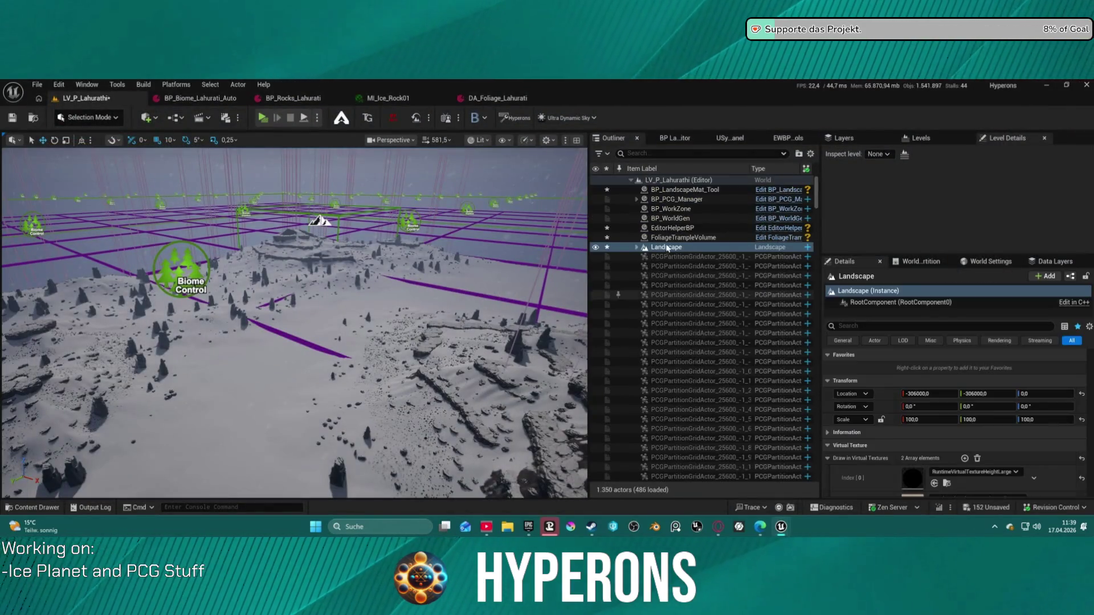
- Select the FoliageTrampleVolume and scroll through its properties
left_click(692, 238)
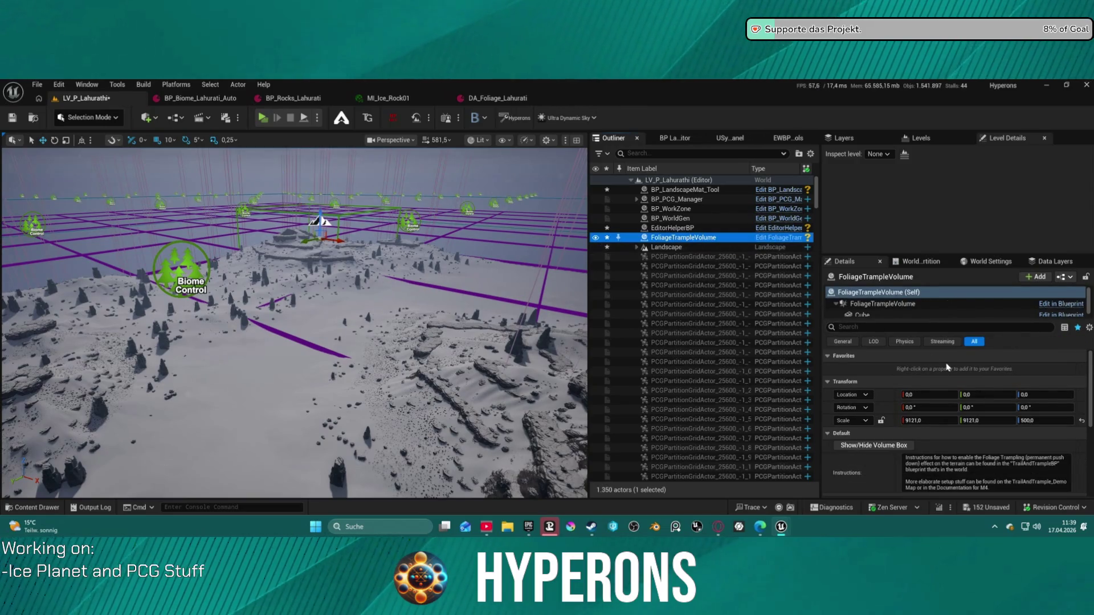
scroll(957, 374, "down", 3)
scroll(970, 386, "down", 3)
scroll(969, 386, "up", 1)
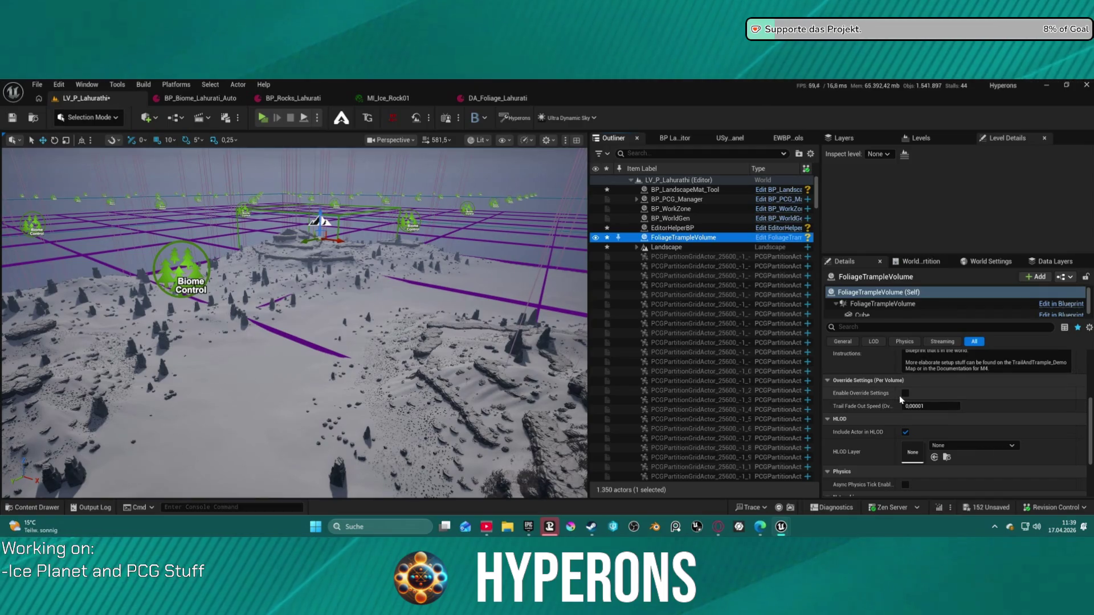
scroll(733, 268, "down", 5)
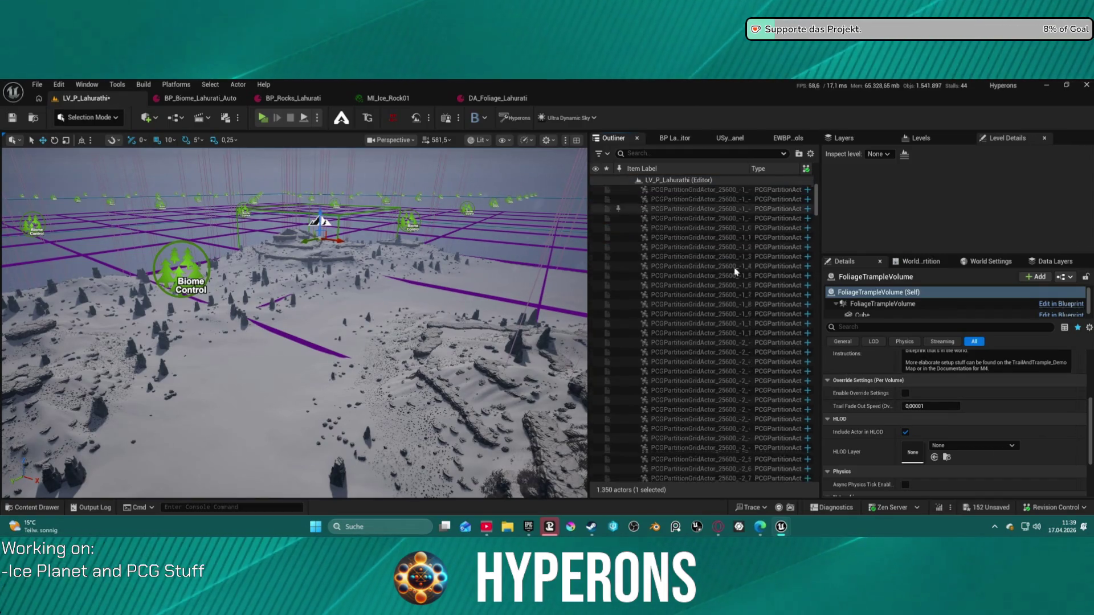
scroll(733, 268, "down", 15)
scroll(735, 308, "down", 15)
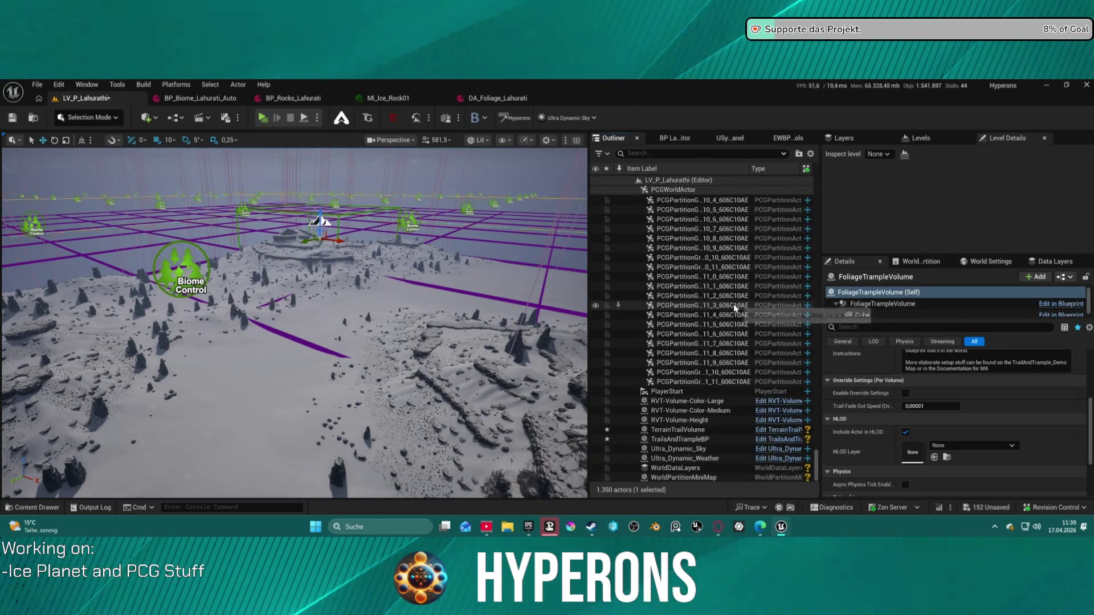
- Show the TerrainTrailVolume's volume box and focus the viewport on it
left_click(719, 430)
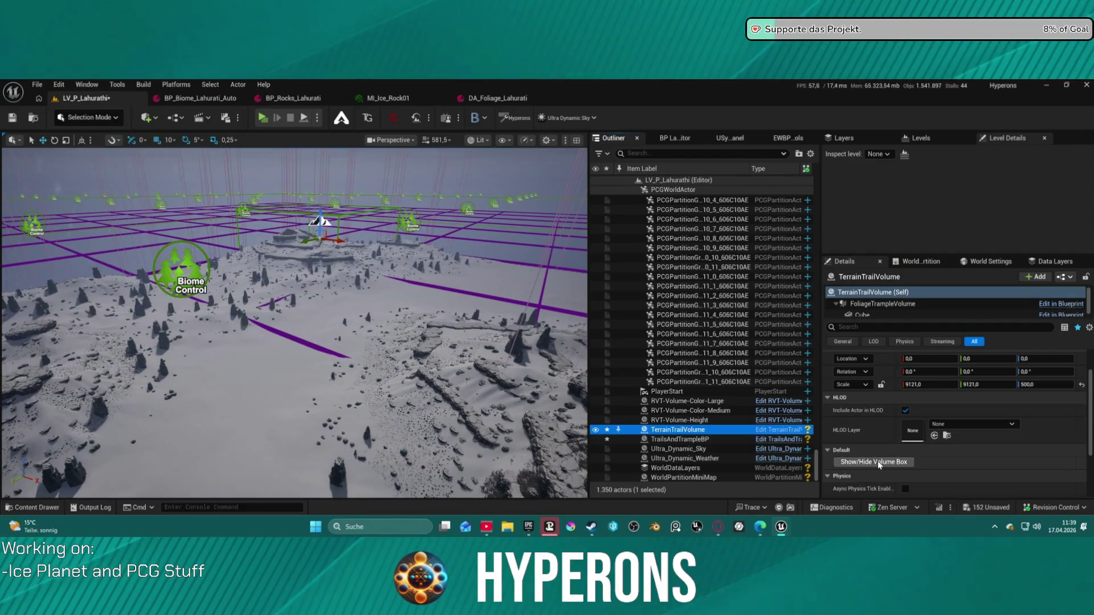
left_click(878, 464)
key("f")
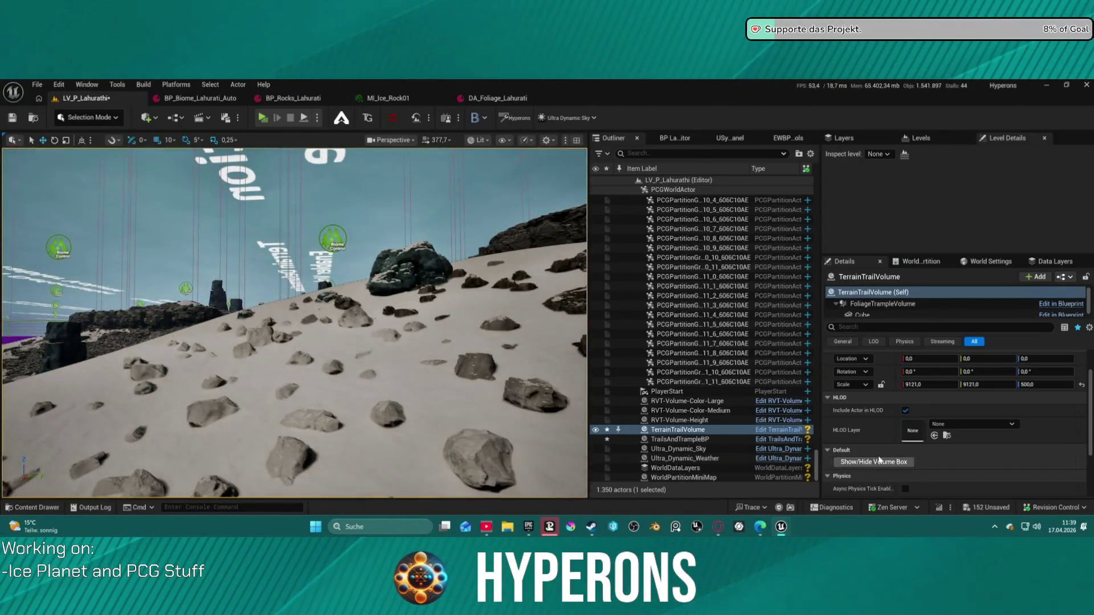
- Select TrailsAndTrampleBP and scroll through its Trail Settings
left_click(870, 463)
left_click(713, 440)
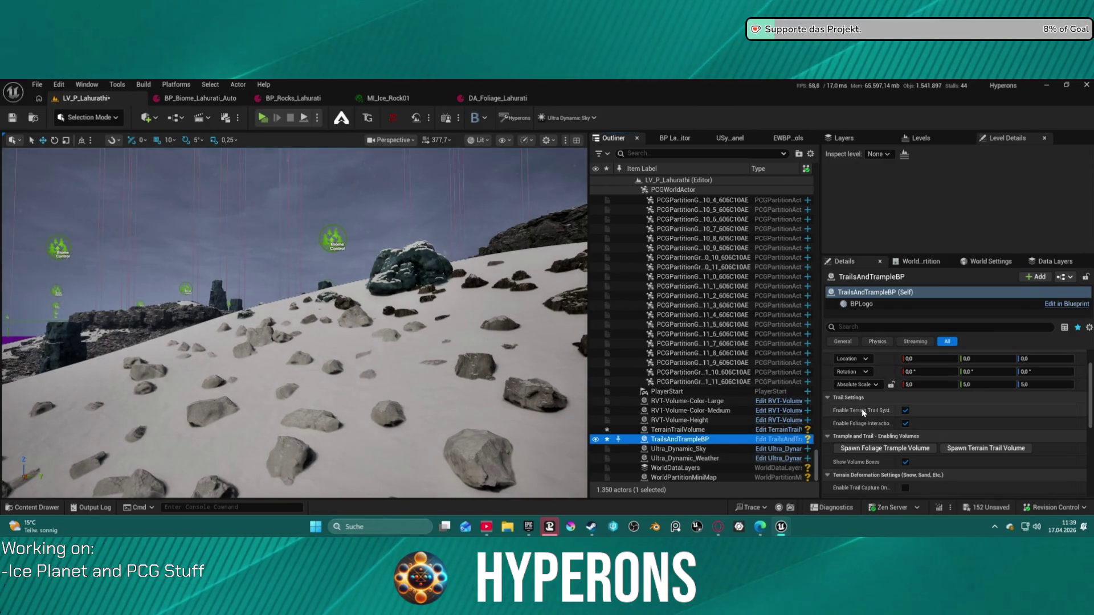
scroll(904, 428, "down", 2)
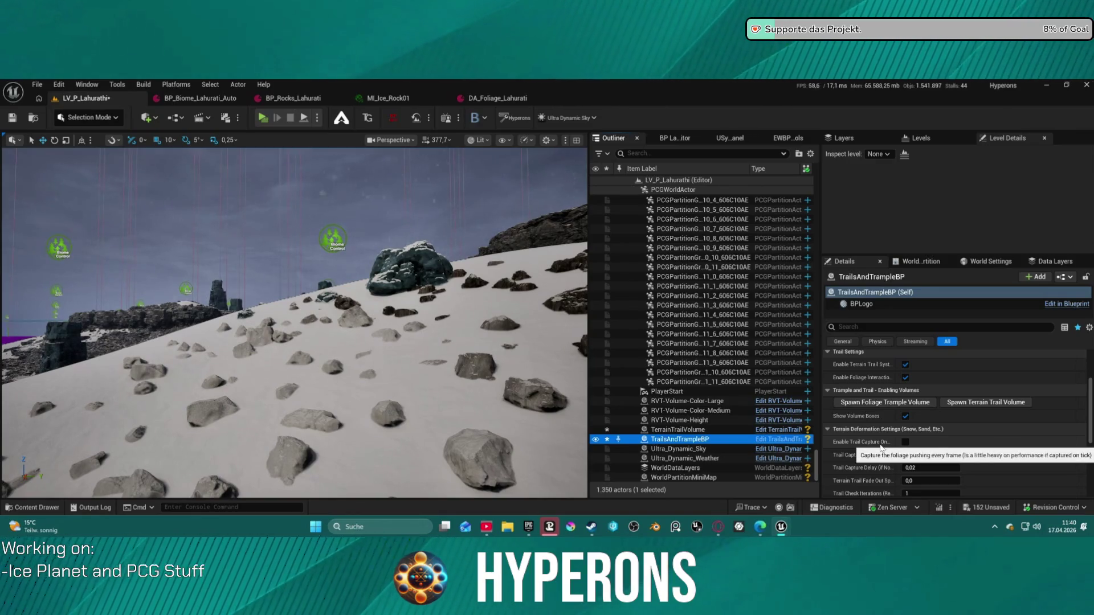
scroll(980, 445, "down", 3)
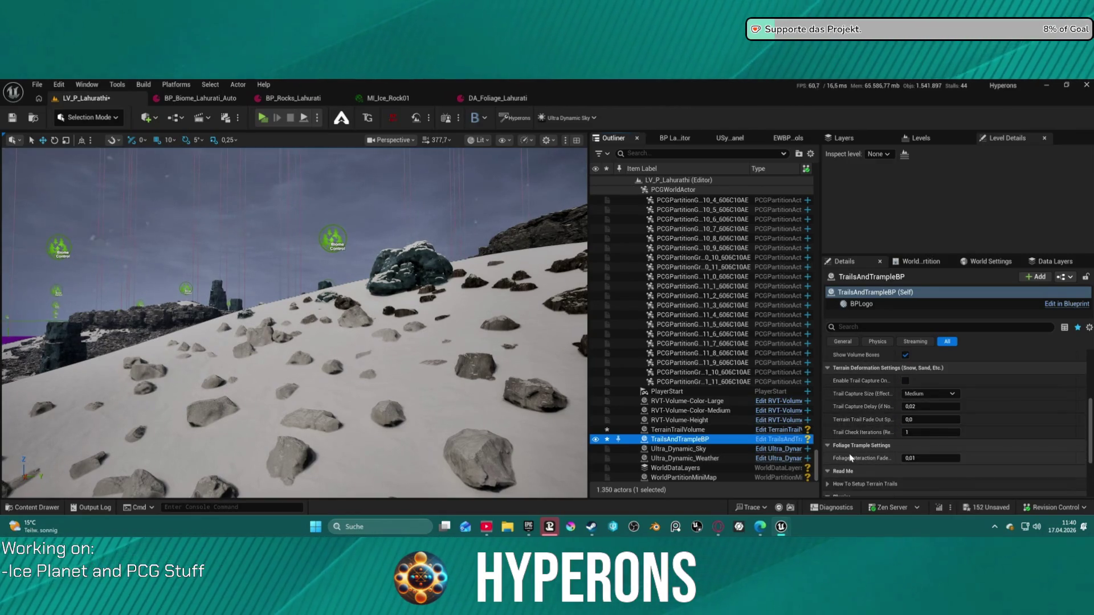
scroll(866, 447, "up", 3)
scroll(701, 285, "up", 1)
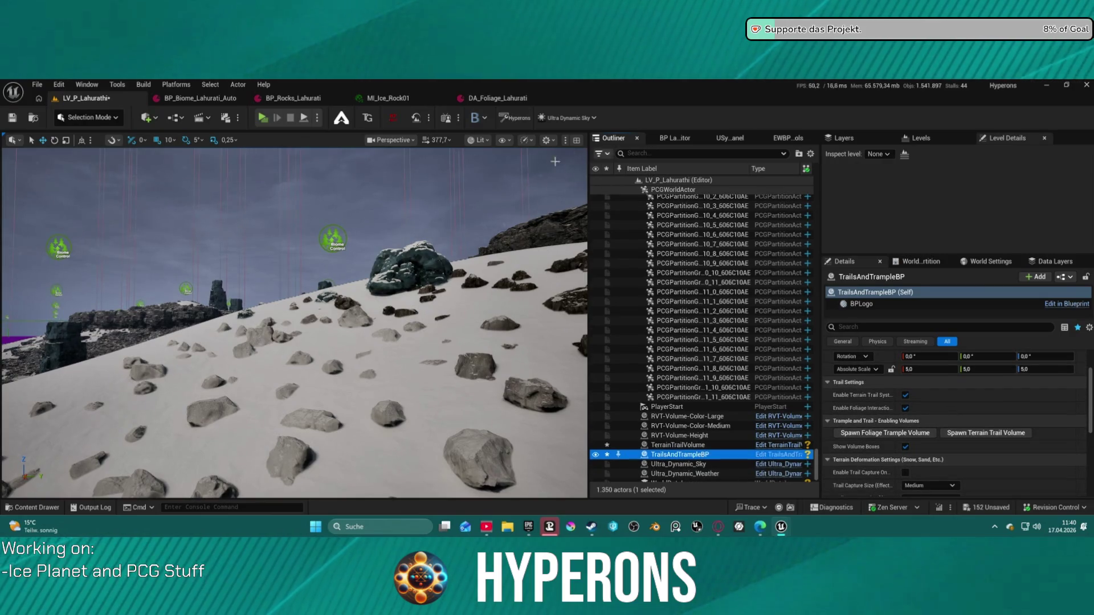
- Fly the camera up to an overview of the PCG rock field and select the Landscape
mouse_move(385, 302)
left_mouse_down()
mouse_move(386, 273)
mouse_move(399, 265)
mouse_move(325, 274)
mouse_move(419, 148)
left_mouse_up()
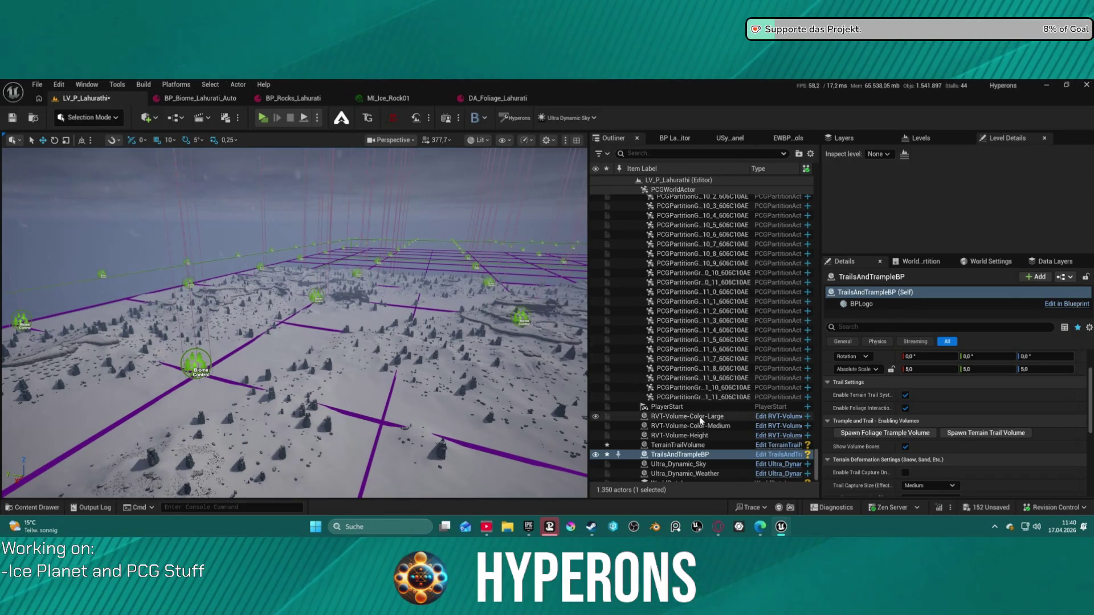
scroll(729, 365, "up", 5)
scroll(803, 386, "up", 5)
scroll(804, 386, "up", 10)
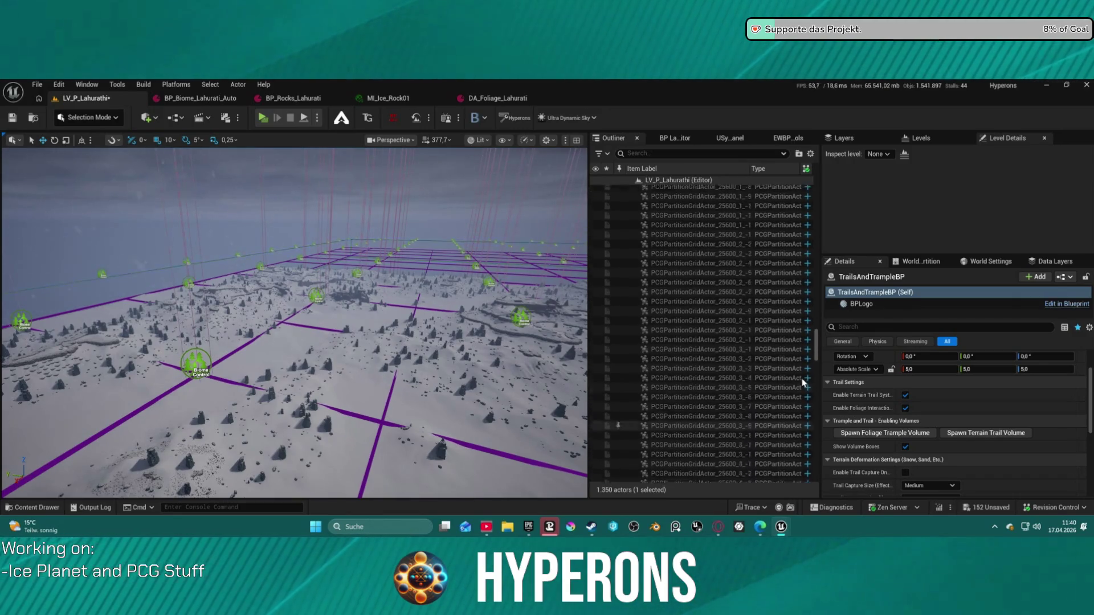
scroll(803, 290, "up", 10)
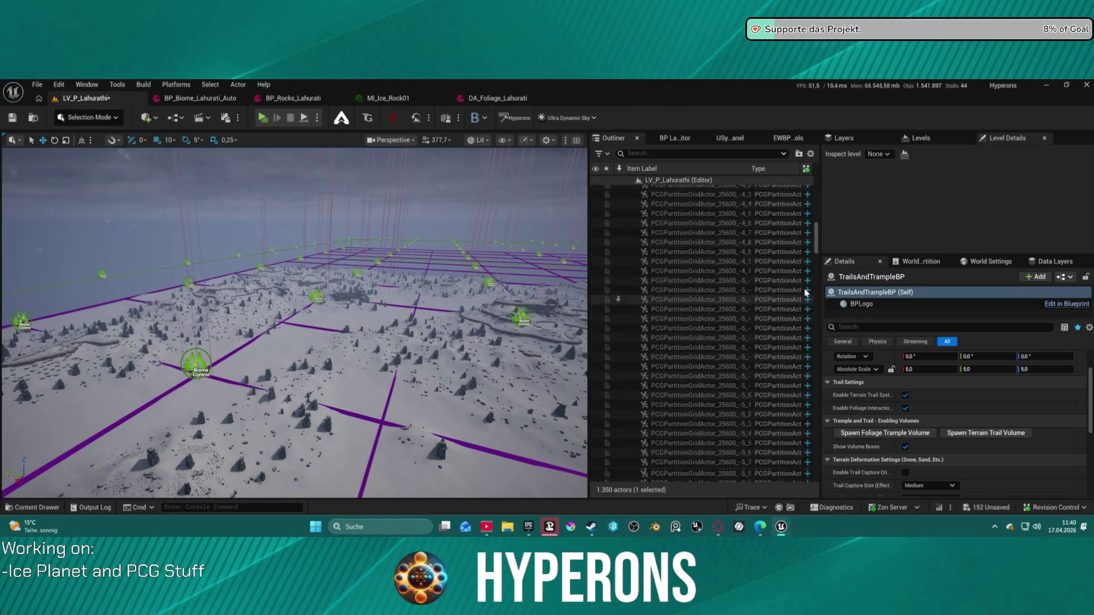
left_click(667, 247)
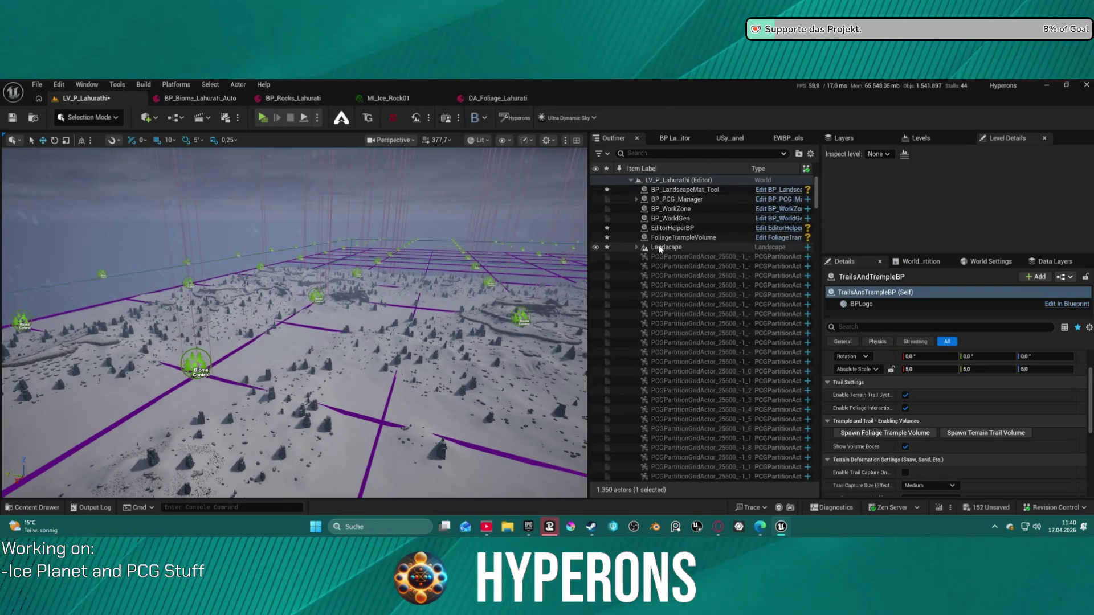
- Scroll the Landscape's Details through its Nanite and Lighting shadow settings
scroll(942, 404, "down", 5)
scroll(923, 410, "up", 5)
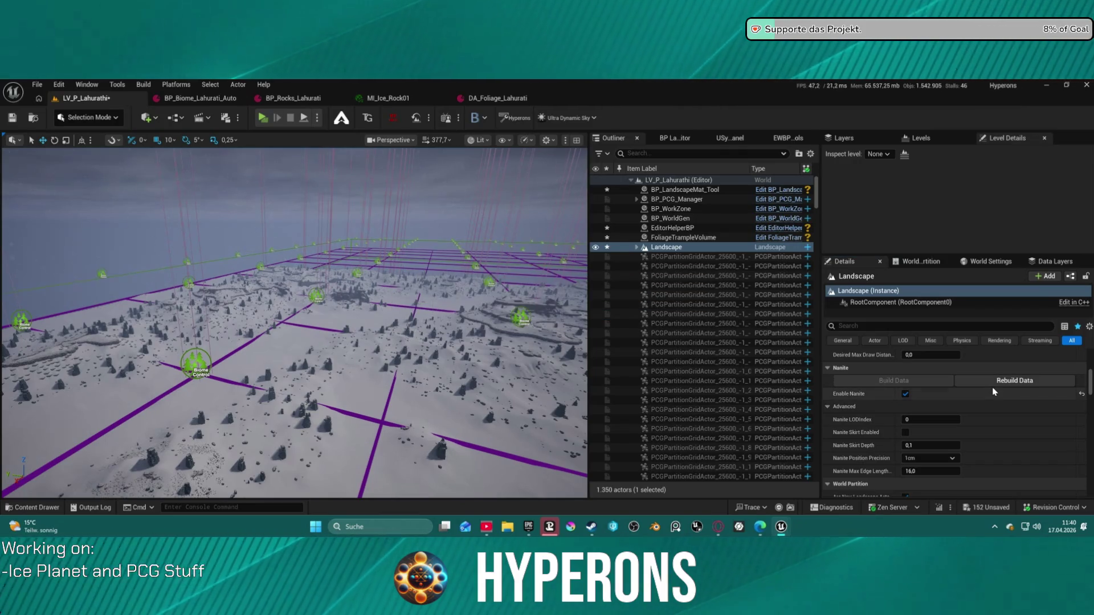
scroll(295, 323, "down", 5)
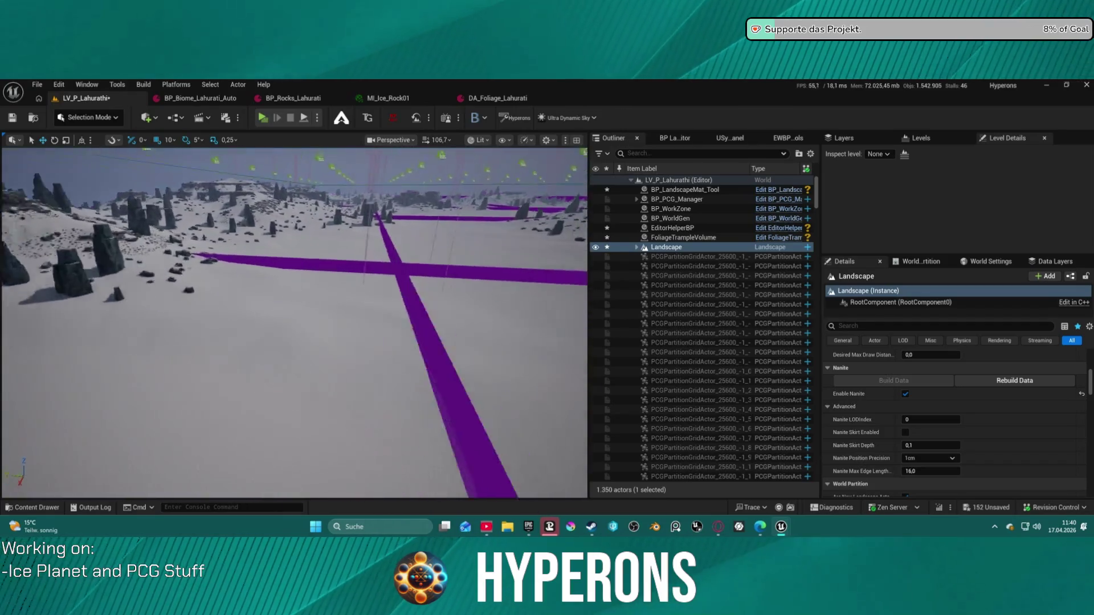
scroll(295, 323, "down", 3)
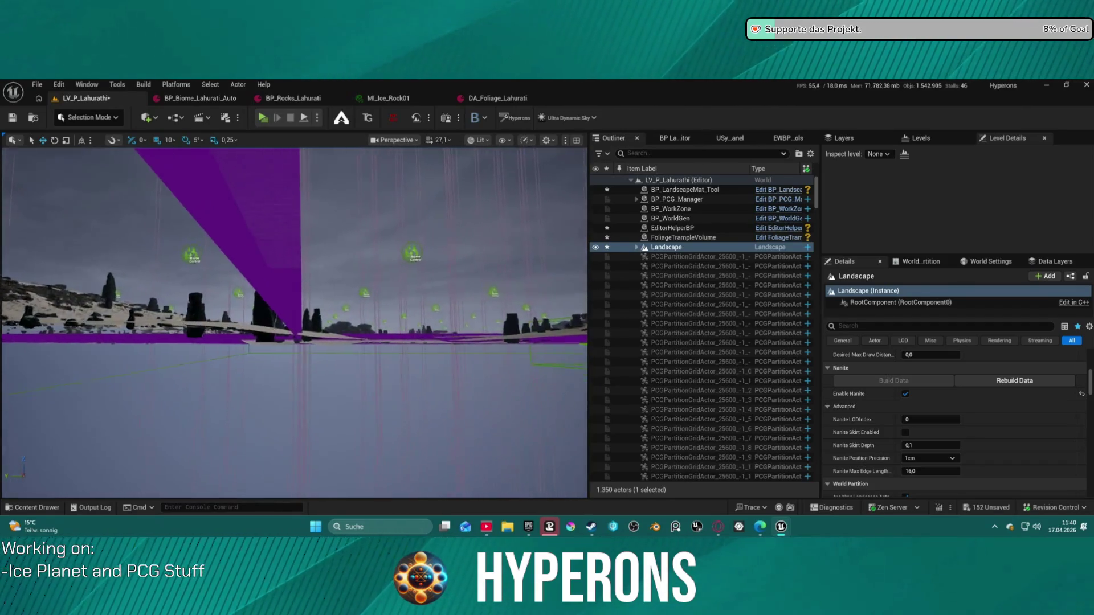
scroll(295, 323, "down", 2)
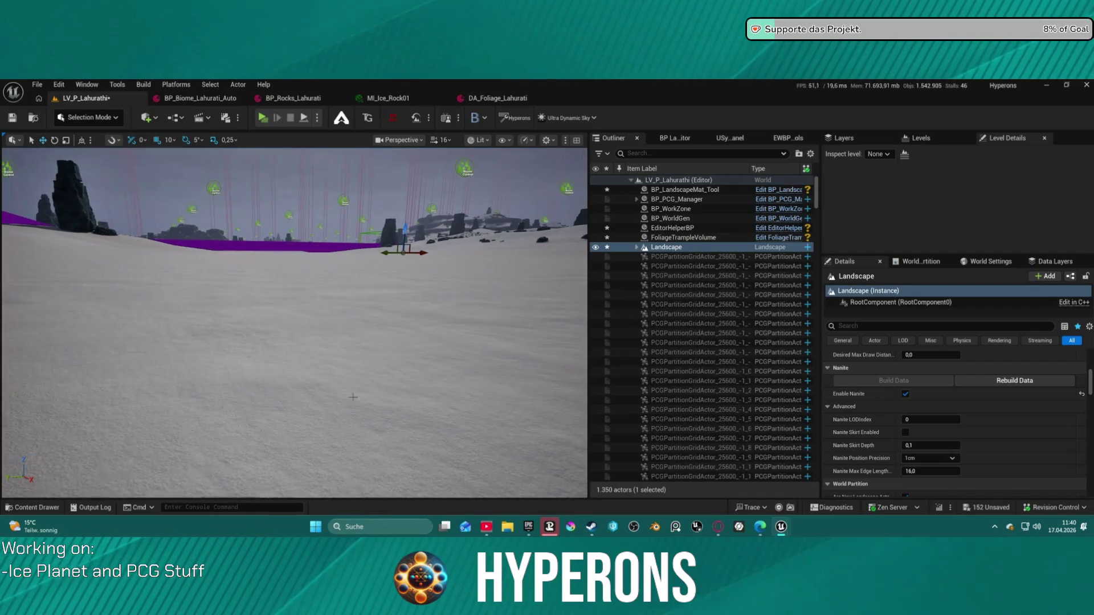
scroll(954, 438, "down", 3)
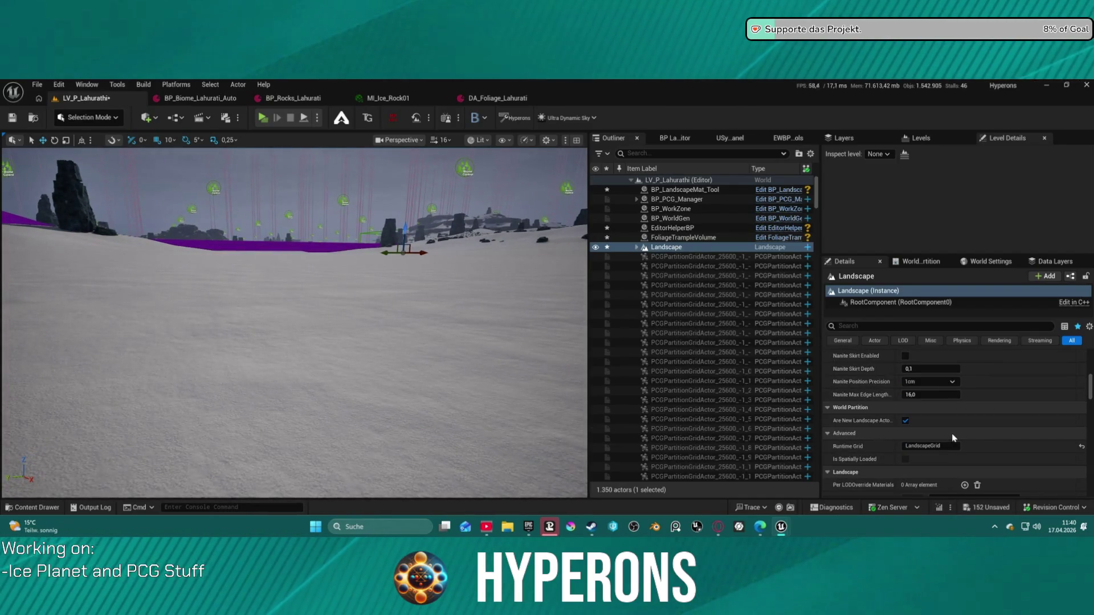
scroll(954, 441, "down", 5)
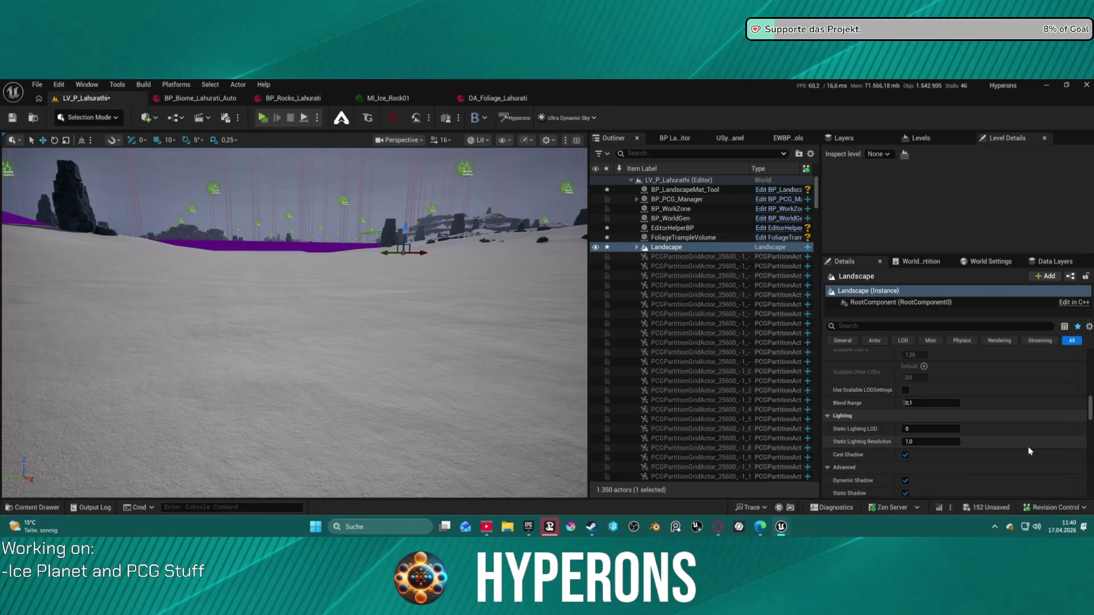
scroll(1030, 449, "down", 3)
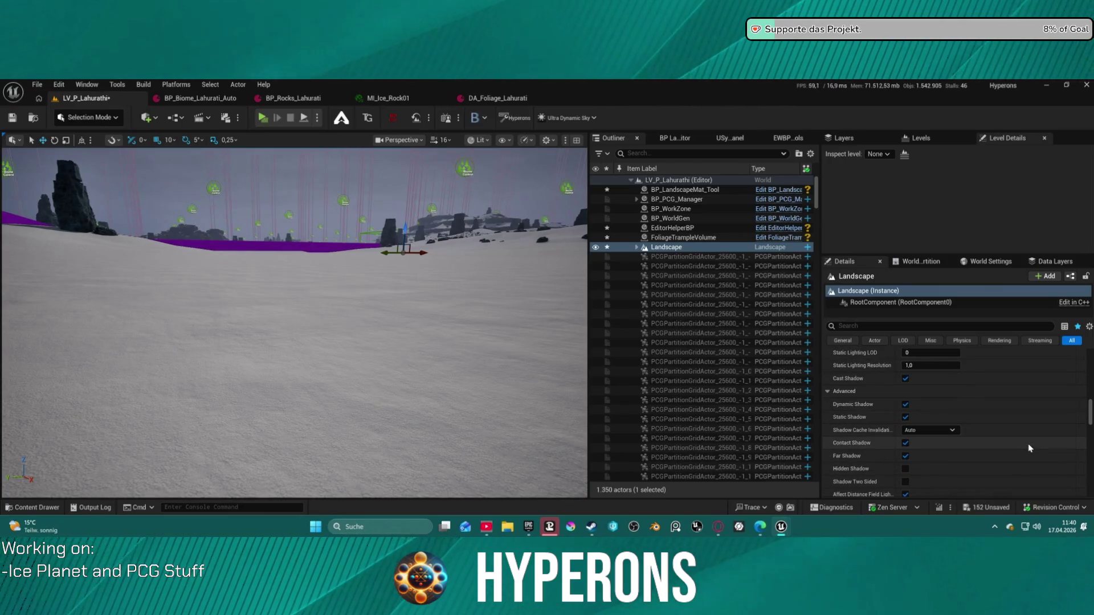
scroll(1030, 448, "up", 1)
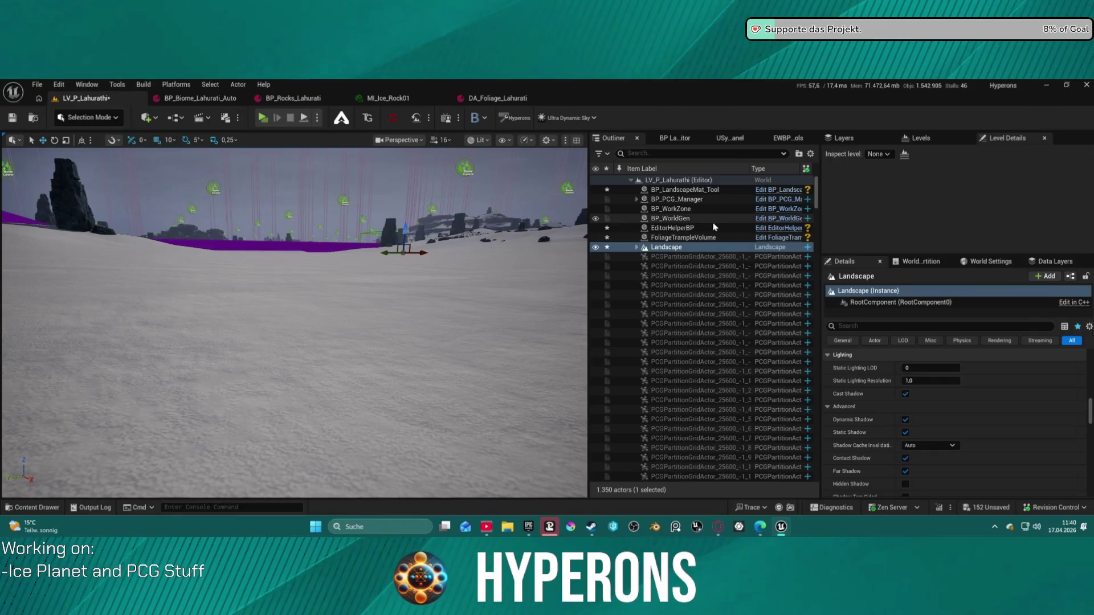
- Select the FoliageTrampleVolume and scroll down its properties
left_click(700, 237)
scroll(792, 330, "down", 15)
scroll(792, 328, "down", 10)
scroll(790, 322, "down", 10)
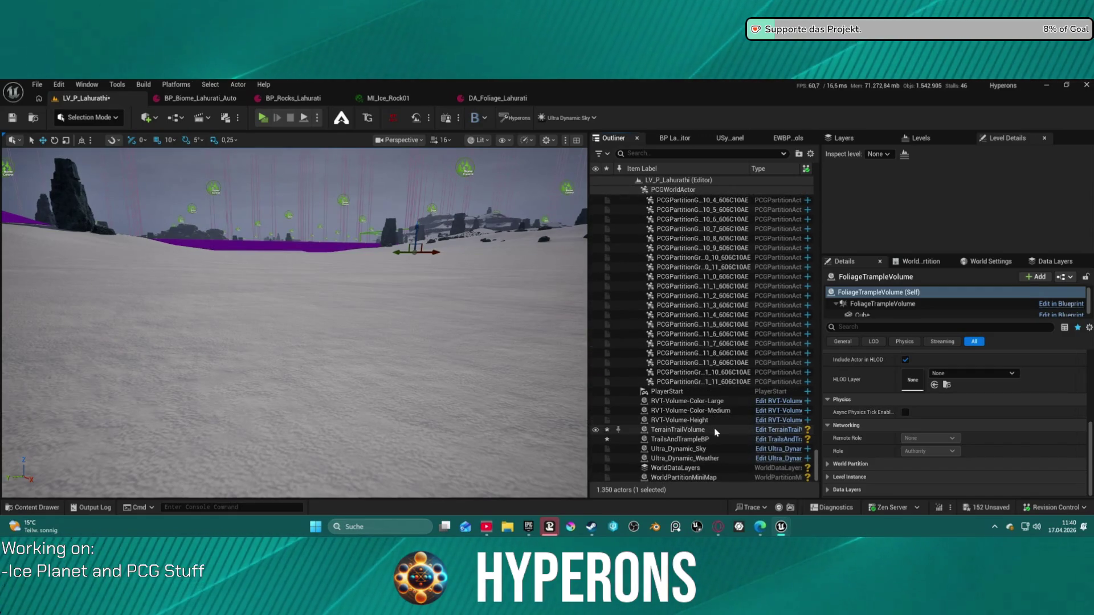
- Select only the TerrainTrailVolume, review its filtered properties, then clear the search filter
left_click(716, 431, "ctrl")
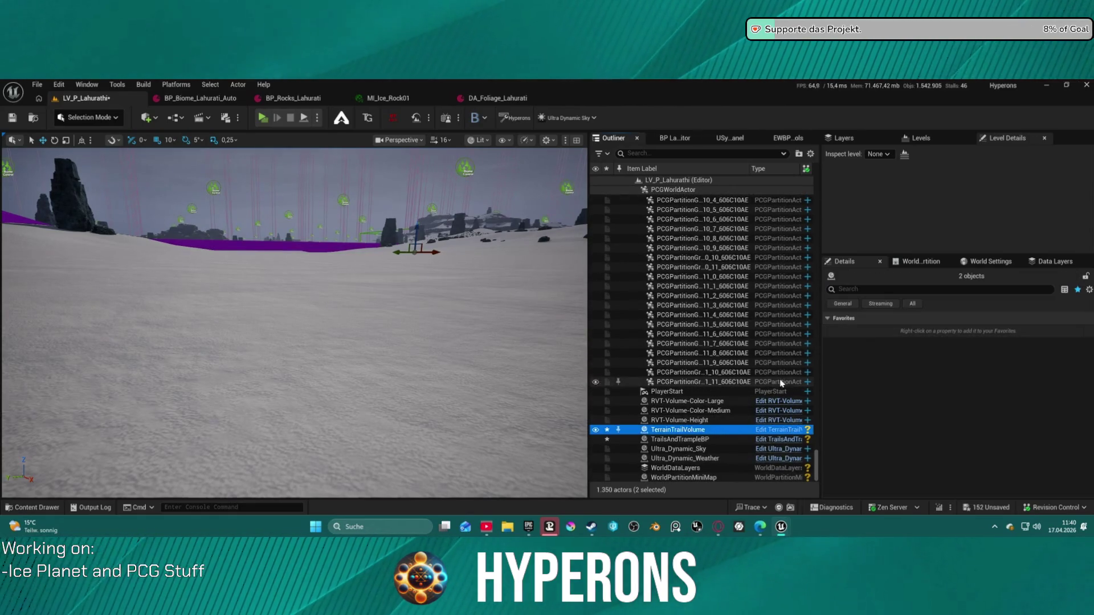
left_click(698, 433)
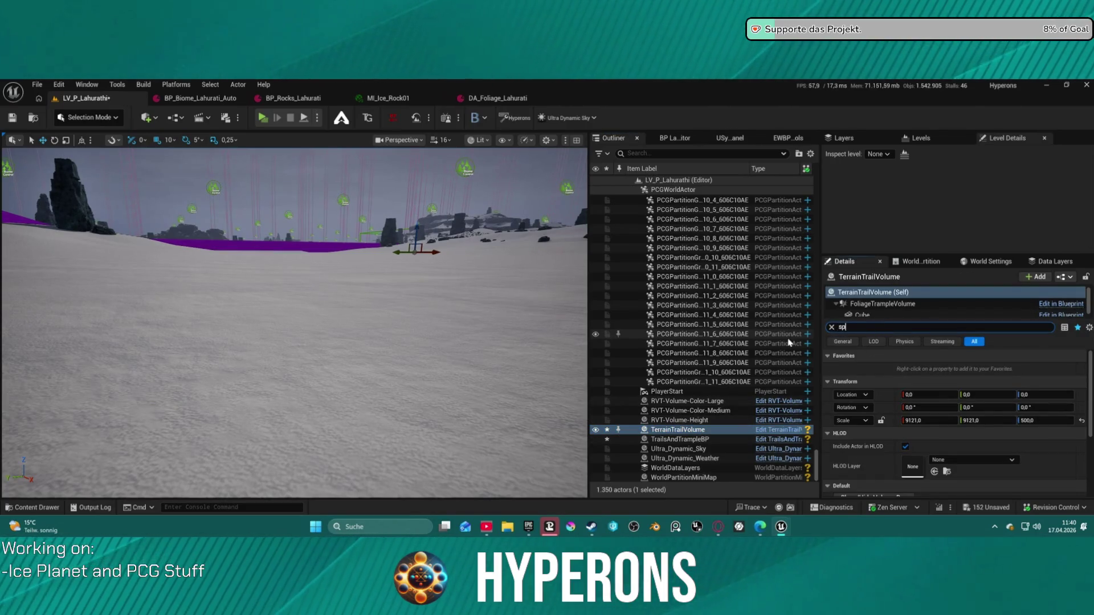
type("a")
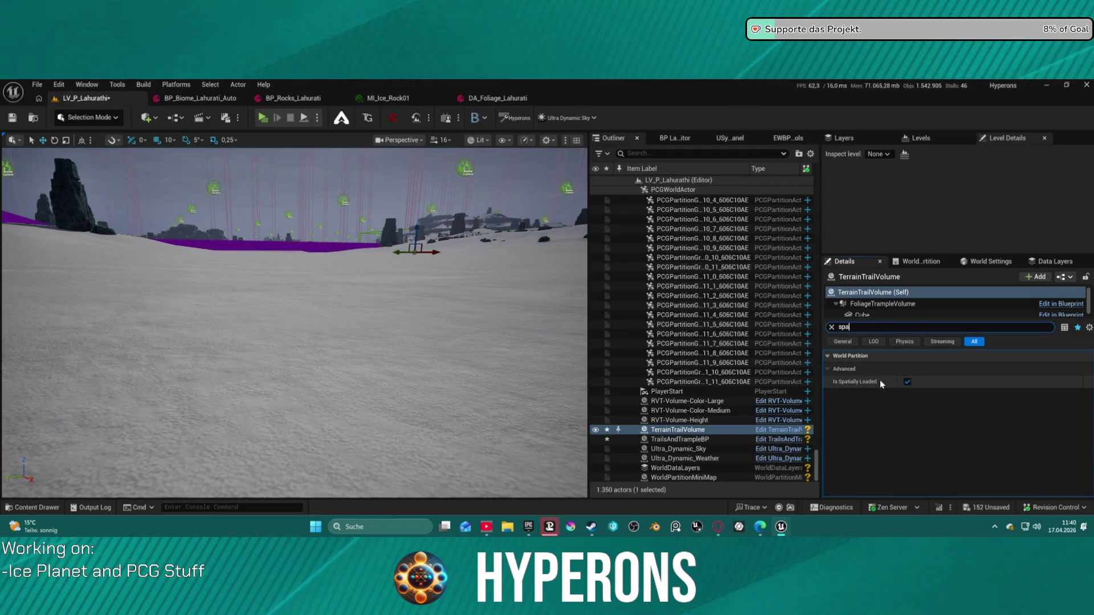
scroll(763, 349, "up", 10)
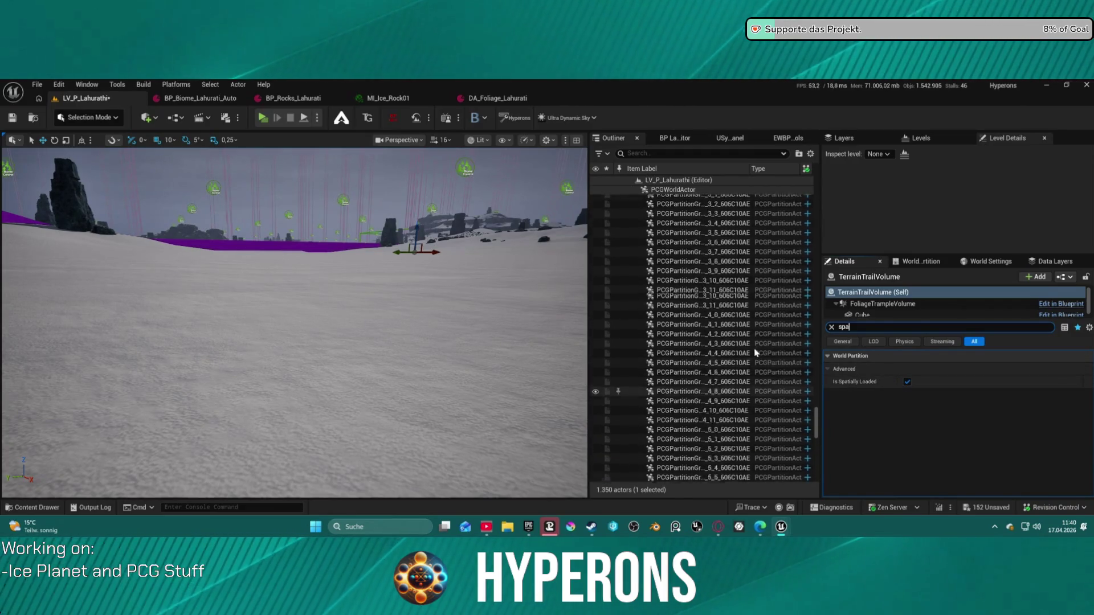
scroll(764, 349, "up", 5)
mouse_move(853, 385)
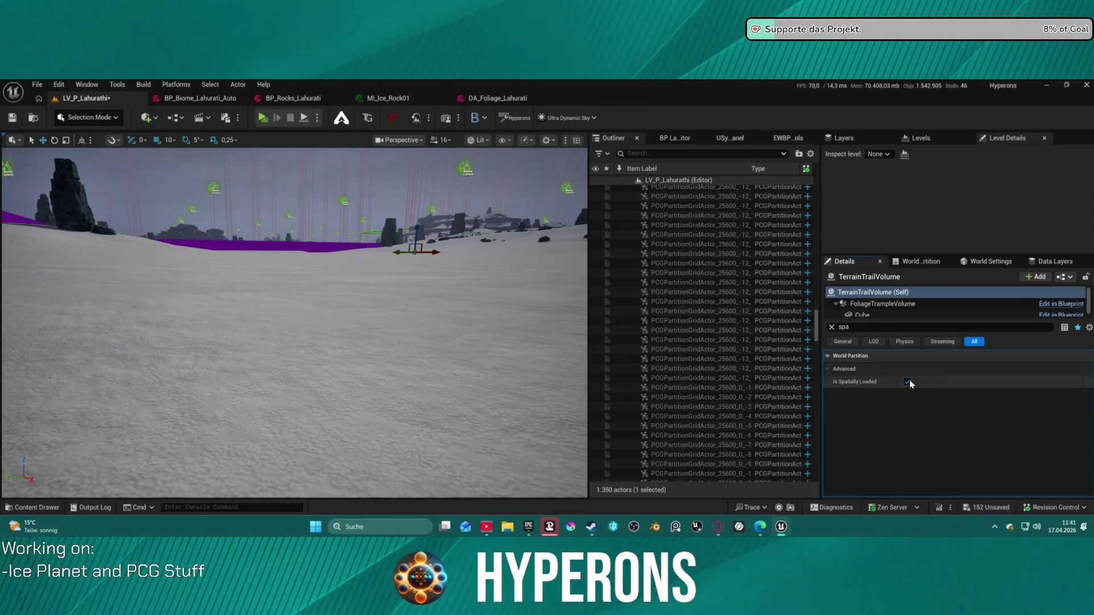
left_click(832, 328)
scroll(764, 244, "up", 10)
scroll(764, 244, "up", 15)
- Select the FoliageTrampleVolume and search its properties for 'spat' to find Is Spatially Loaded
left_click(697, 238)
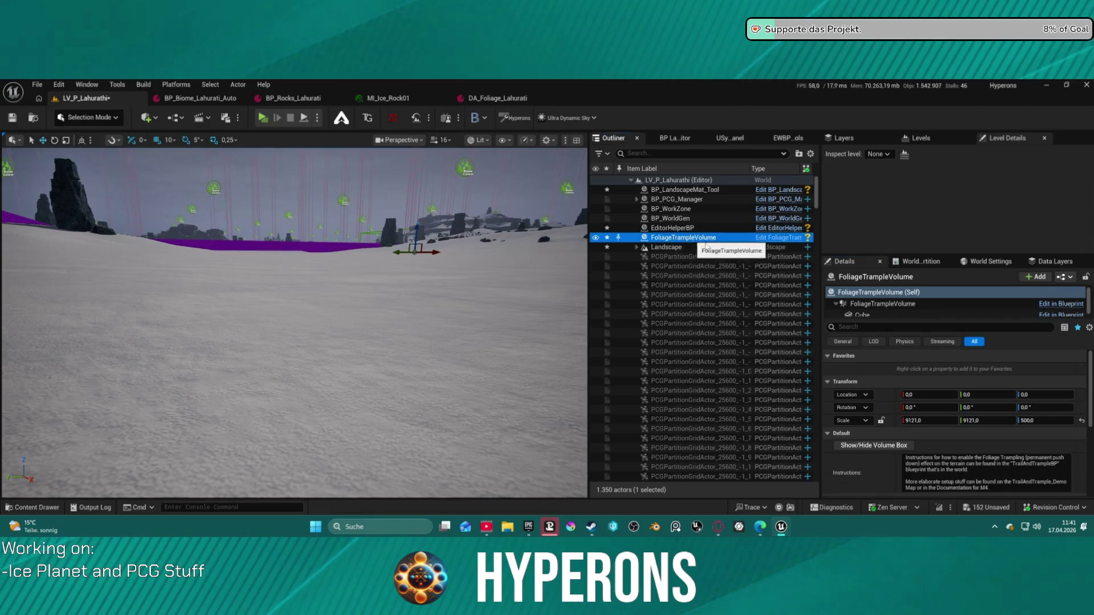
scroll(893, 408, "down", 10)
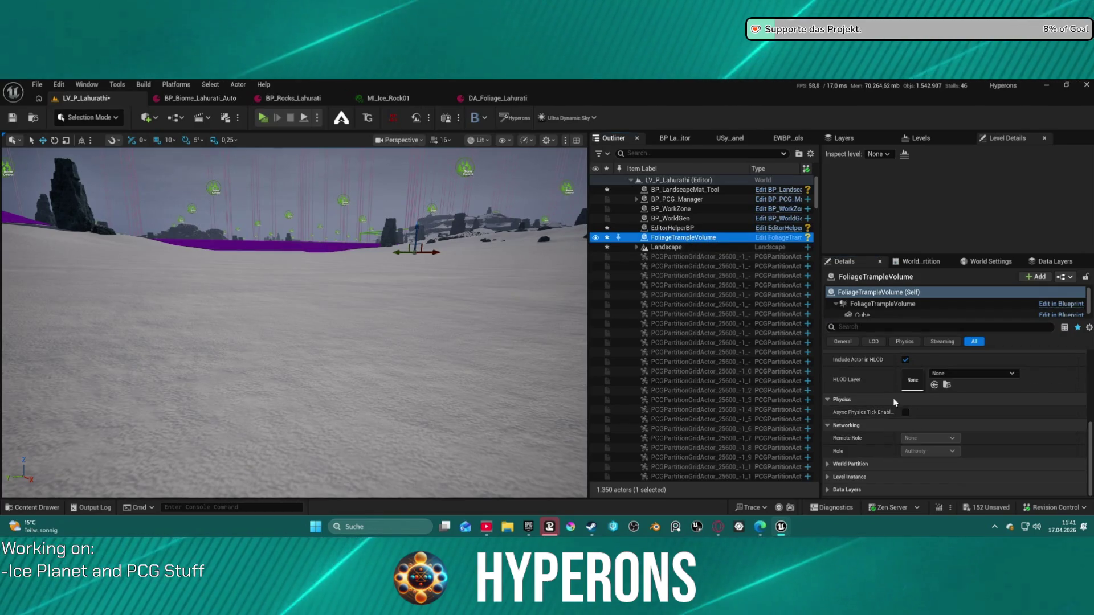
left_click(868, 326)
type("pat")
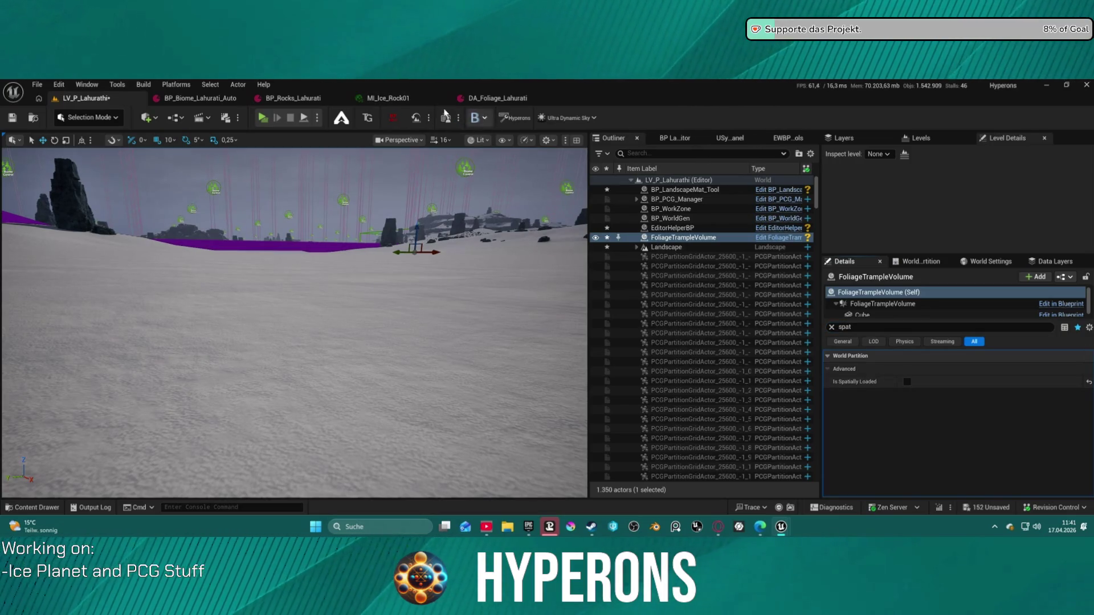
left_click(265, 119)
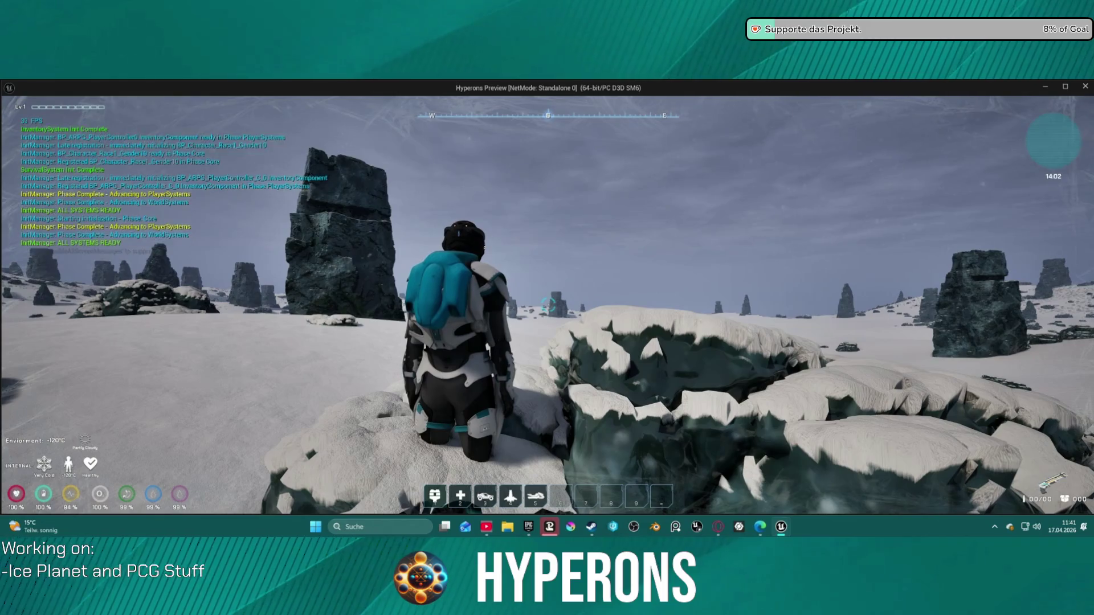
key("w")
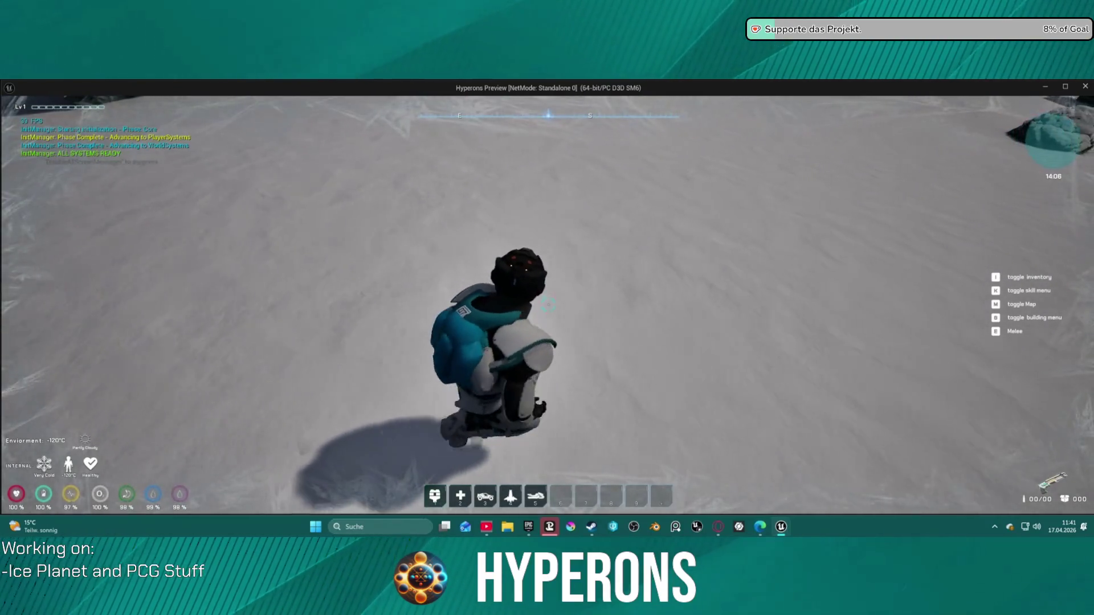
key("Escape")
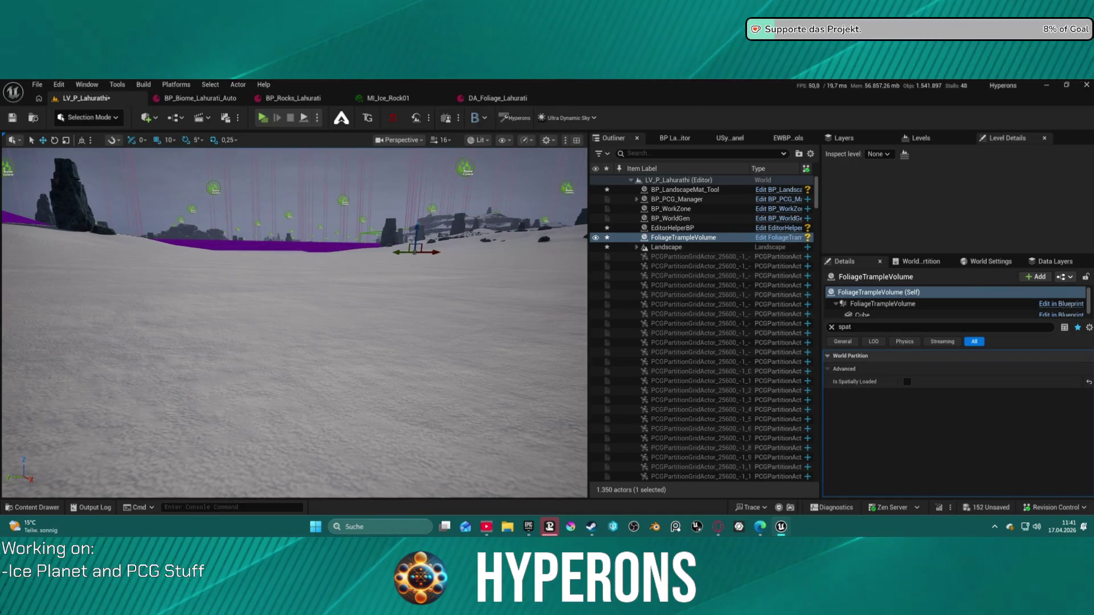
- Fly the viewport camera through the level toward the rocks
left_click_drag(265, 396, 297, 258)
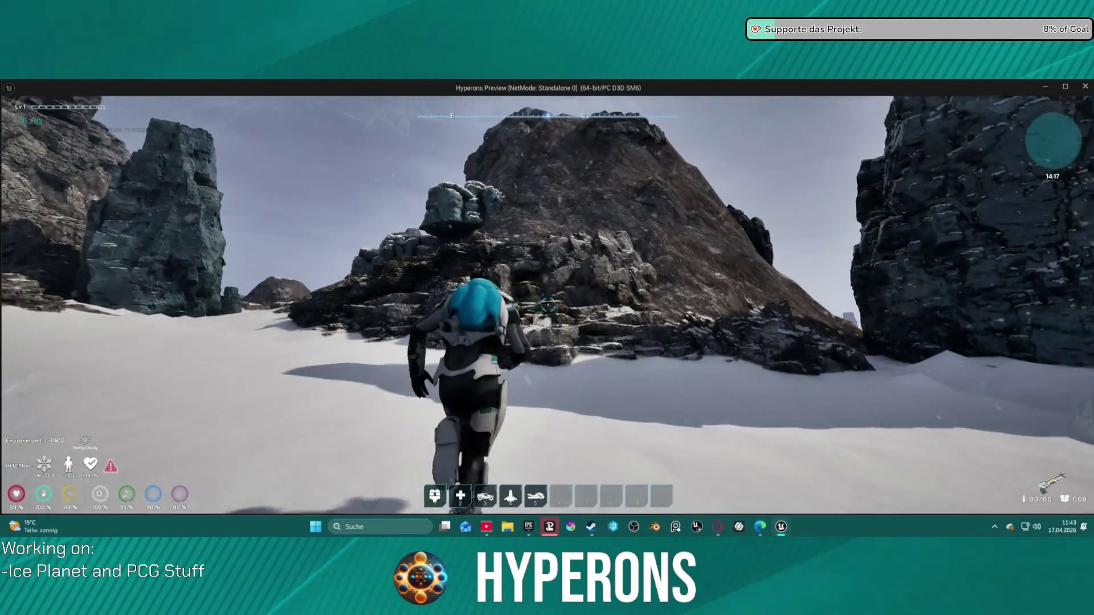
- Walk the character up the rocks, through the gap, to the parked bike
key("w")
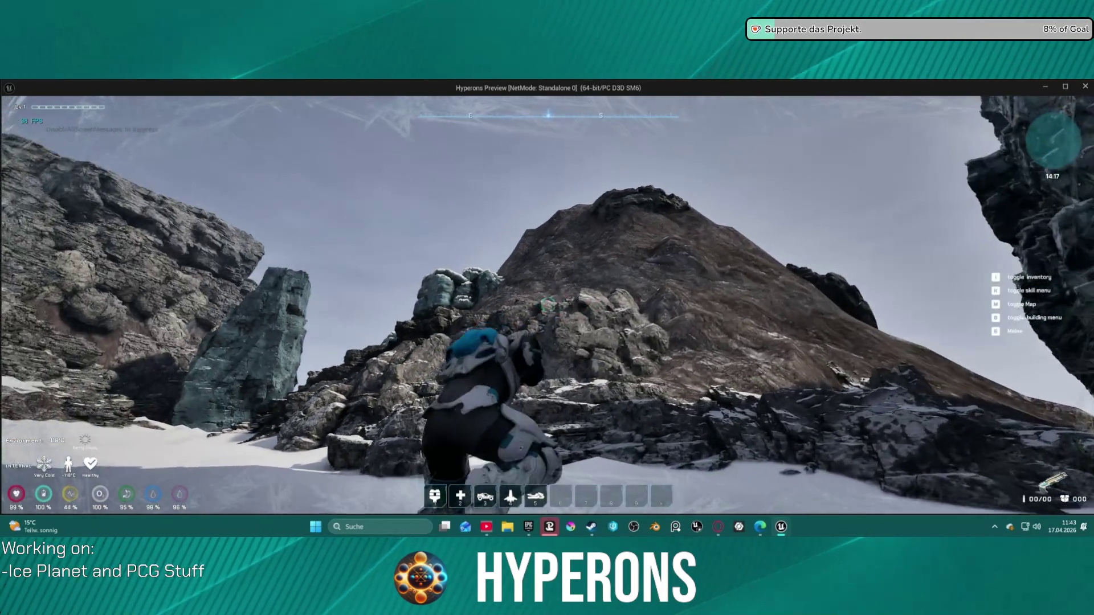
key("w")
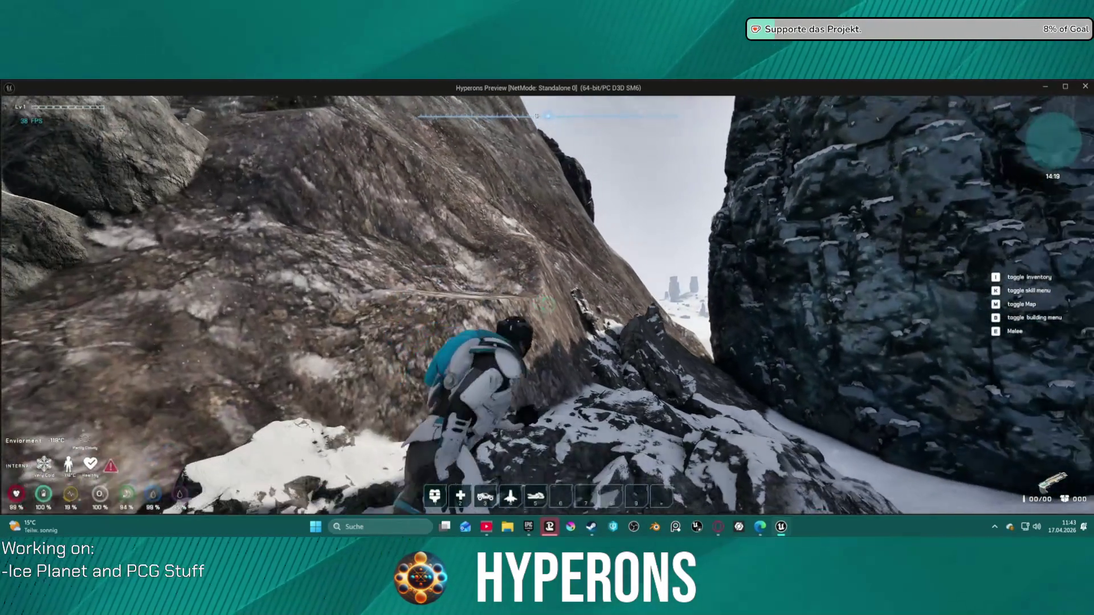
key("w")
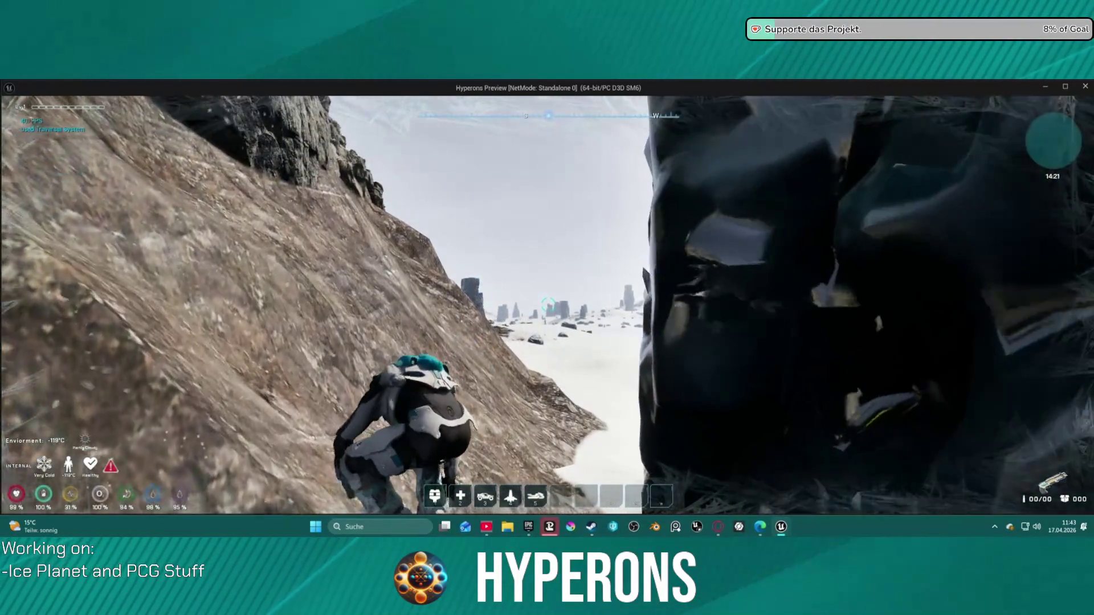
key("w")
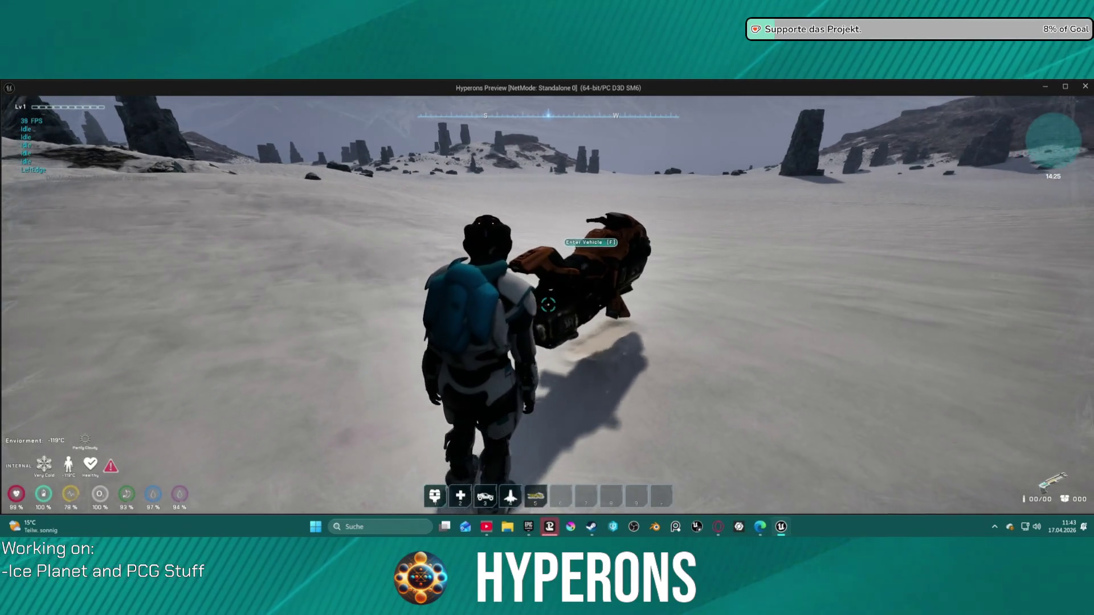
key("w")
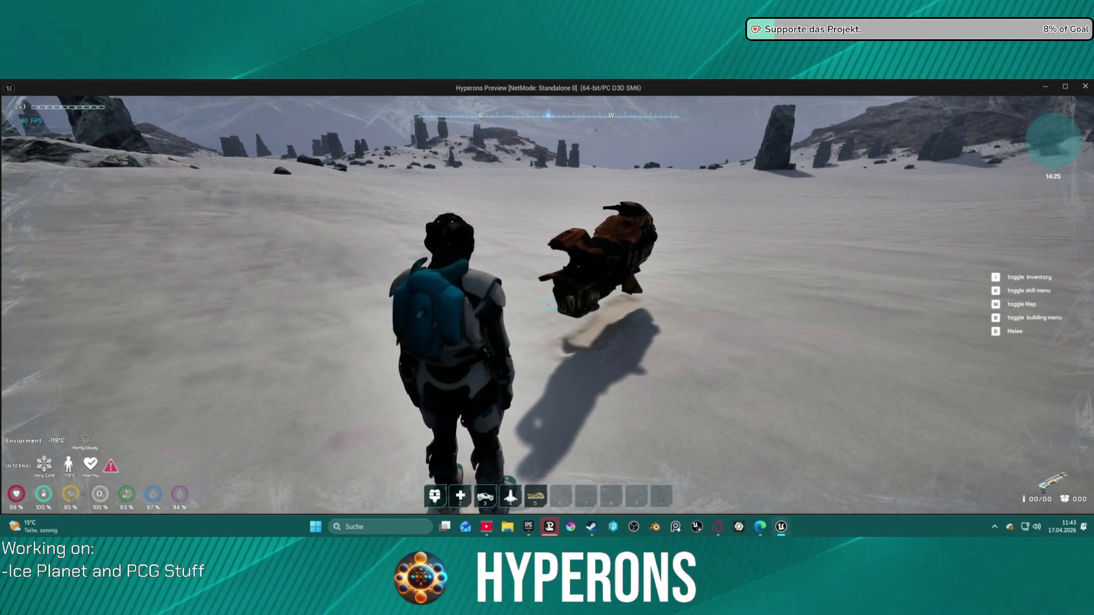
key("w")
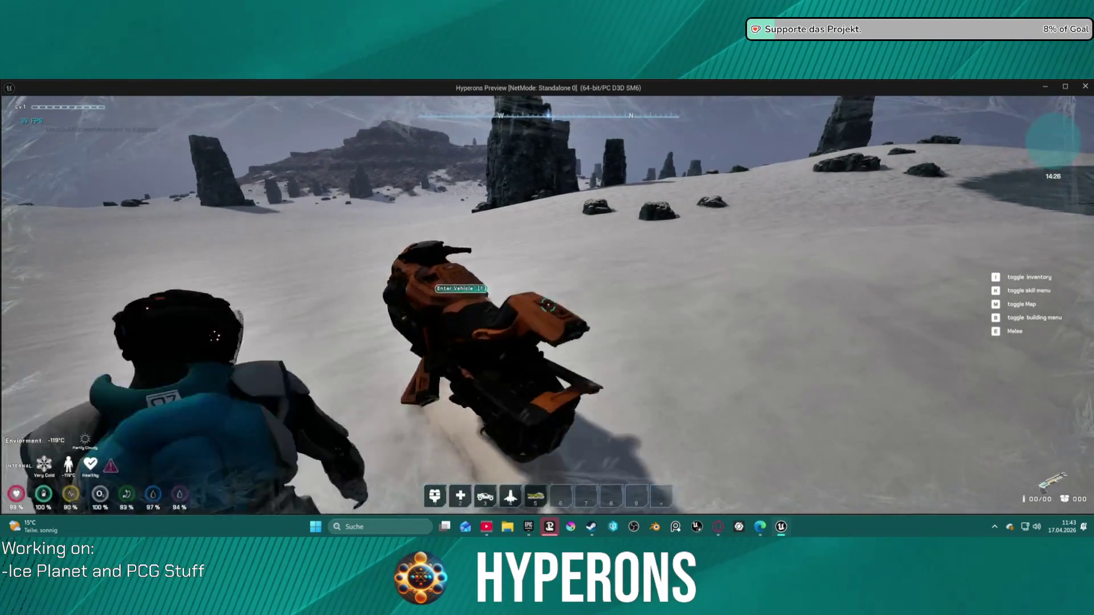
key("w")
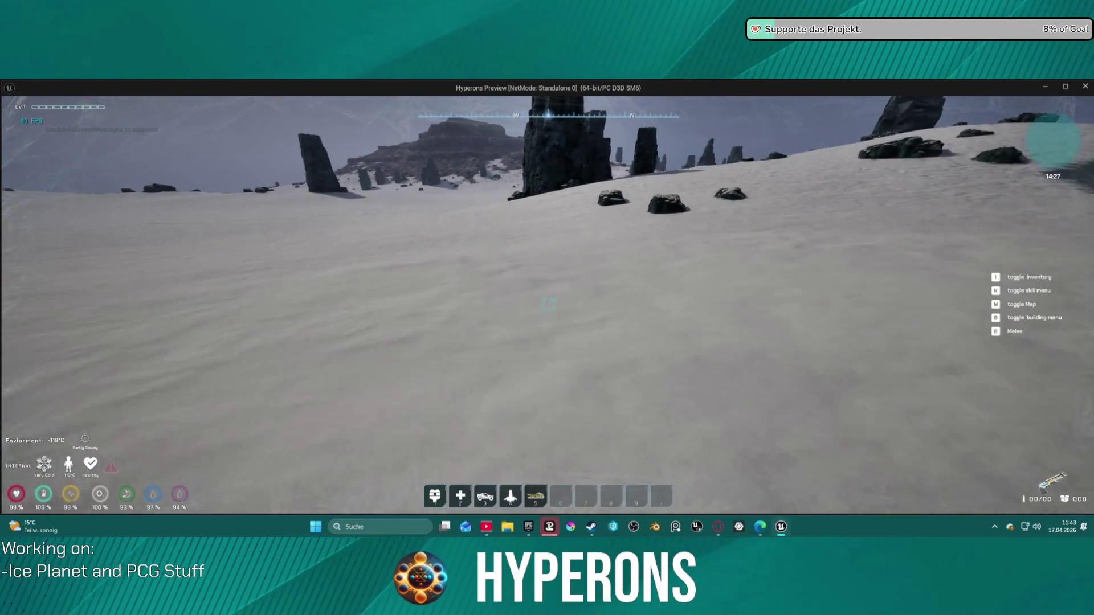
- Mount the bike and ride across the snow past the rock spires, steering right
key("f")
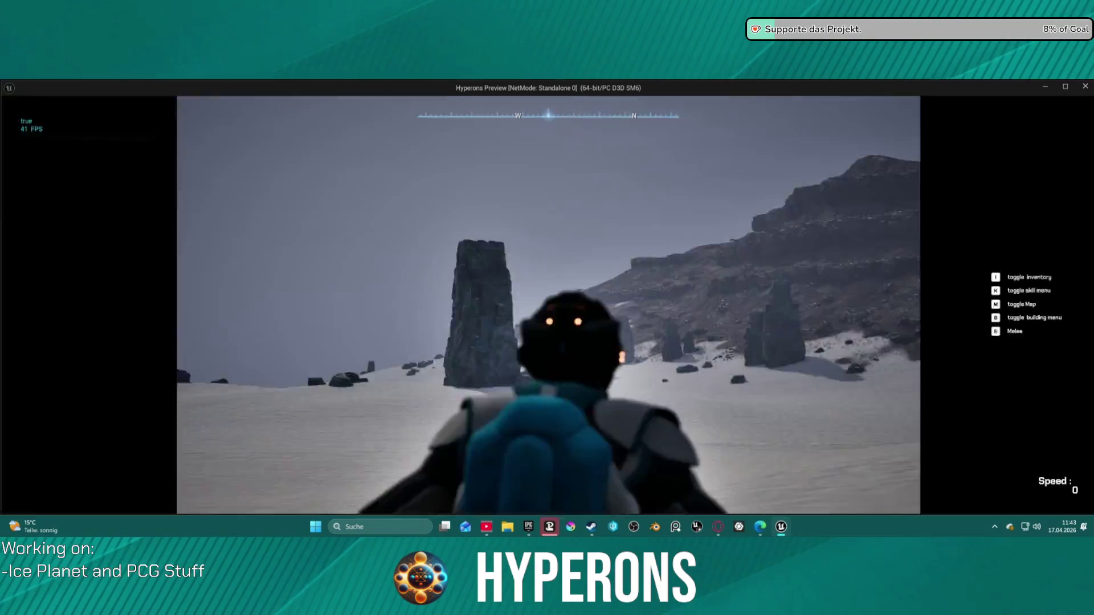
key("w")
key("w")
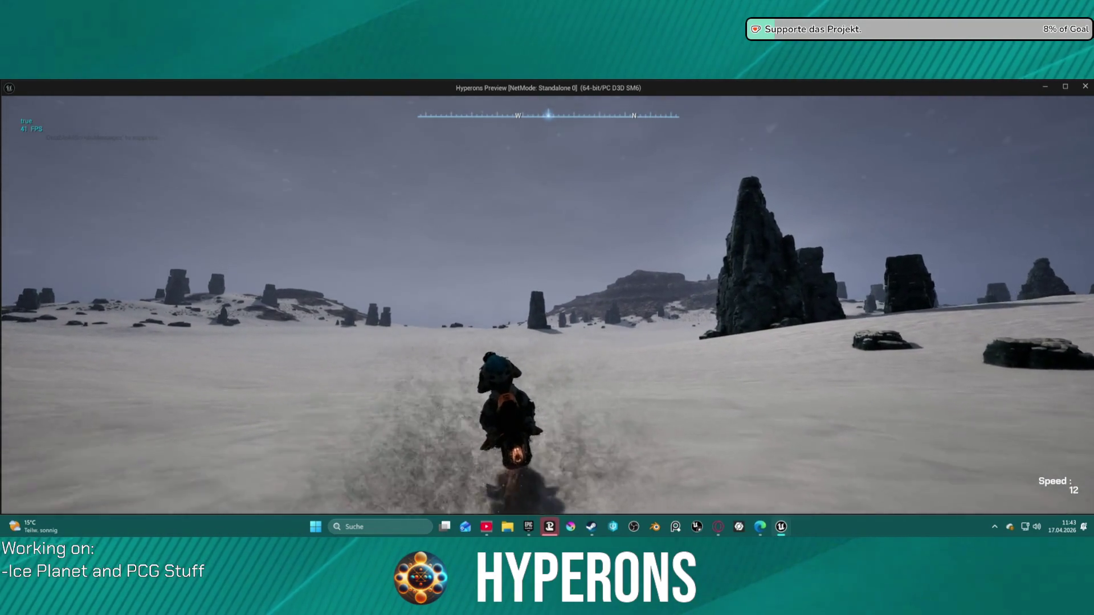
key("w")
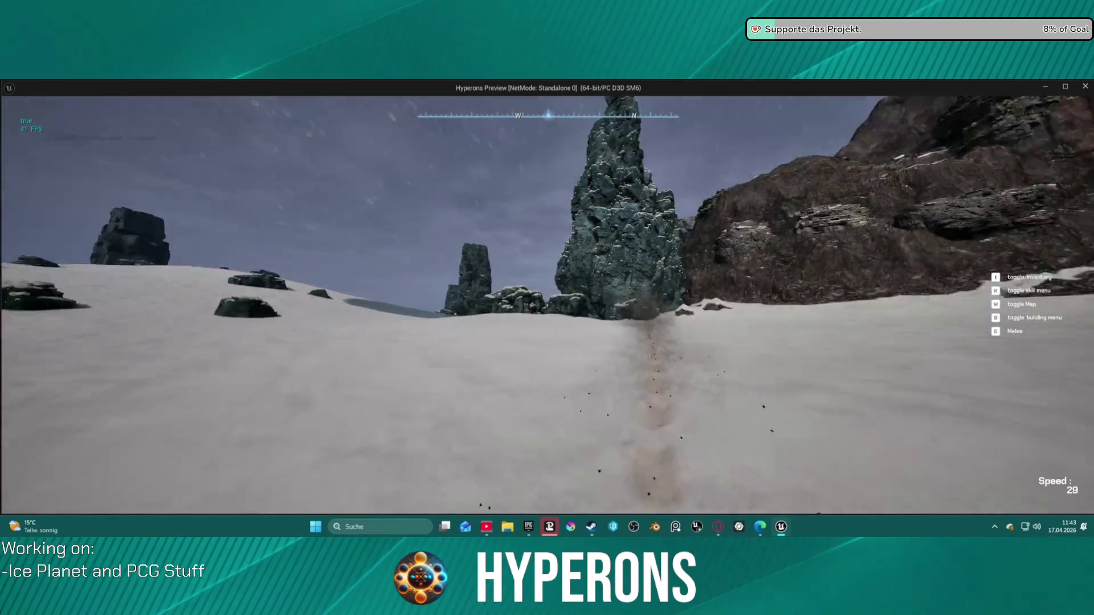
key("w")
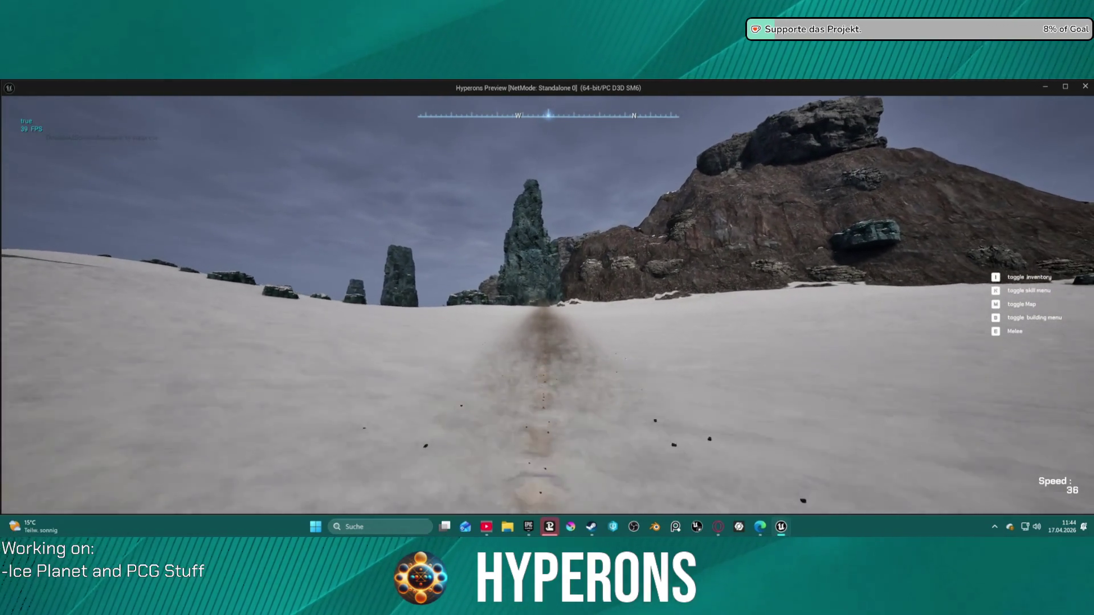
key("w")
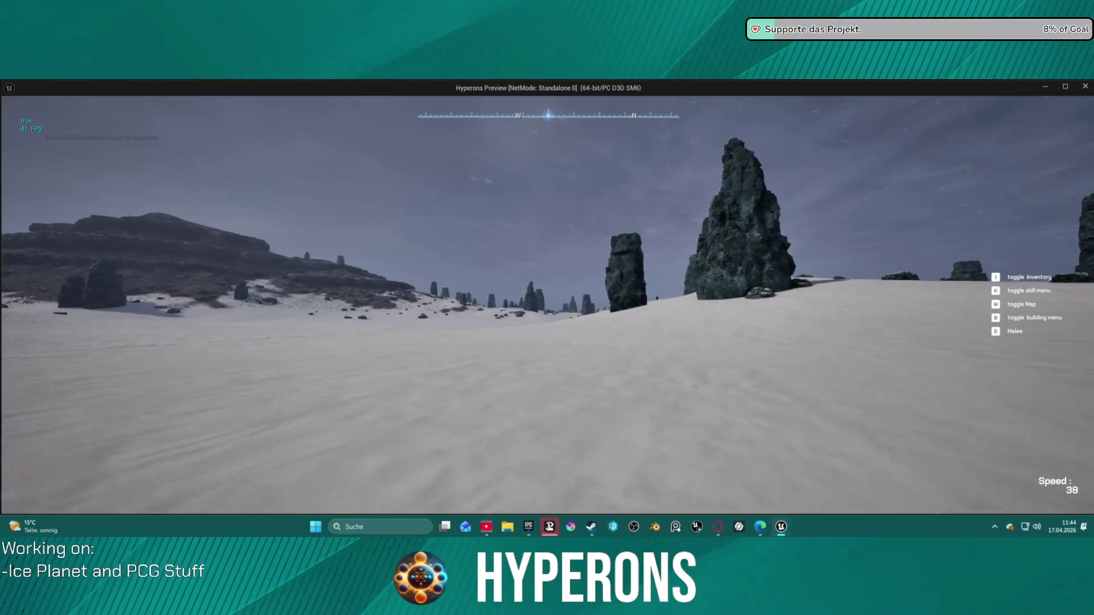
key("w")
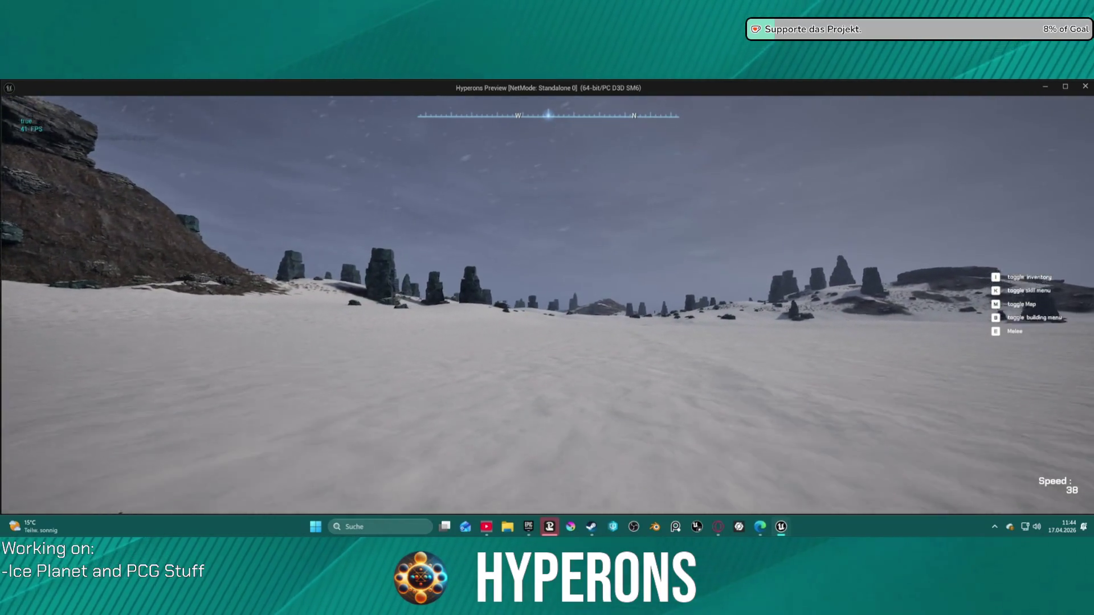
key("w")
key("d")
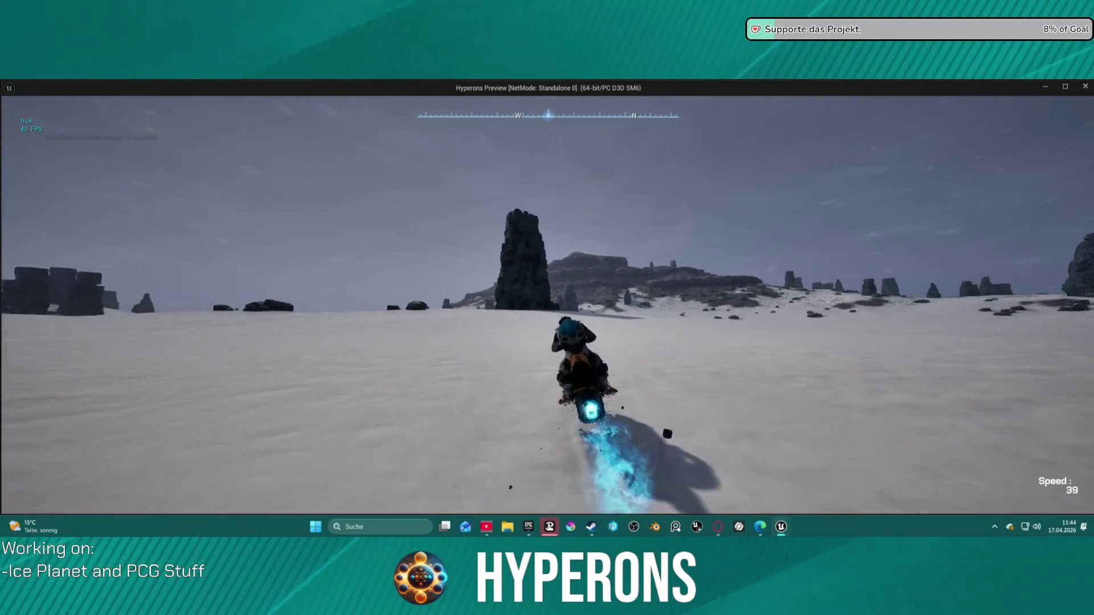
- Ride toward the rock ridge and climb the snowy, rocky slope
key("w")
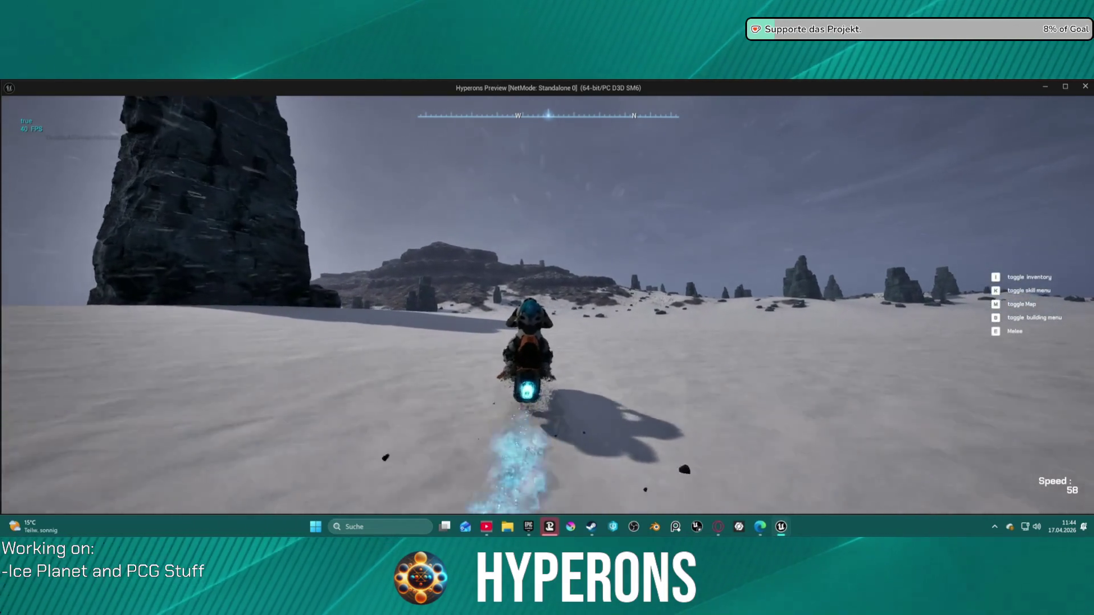
key("w")
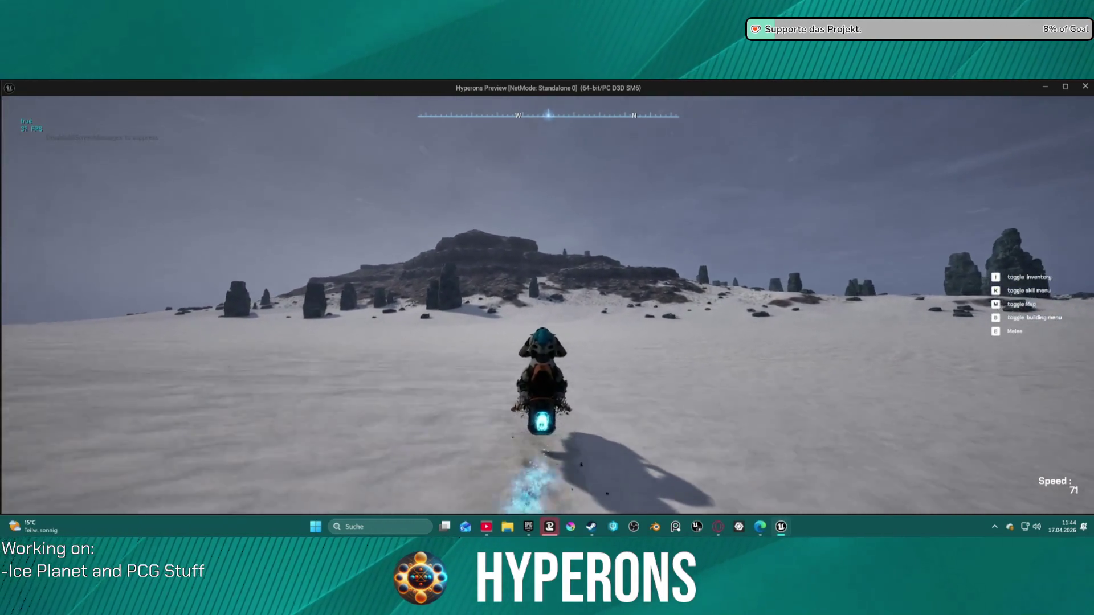
key("w")
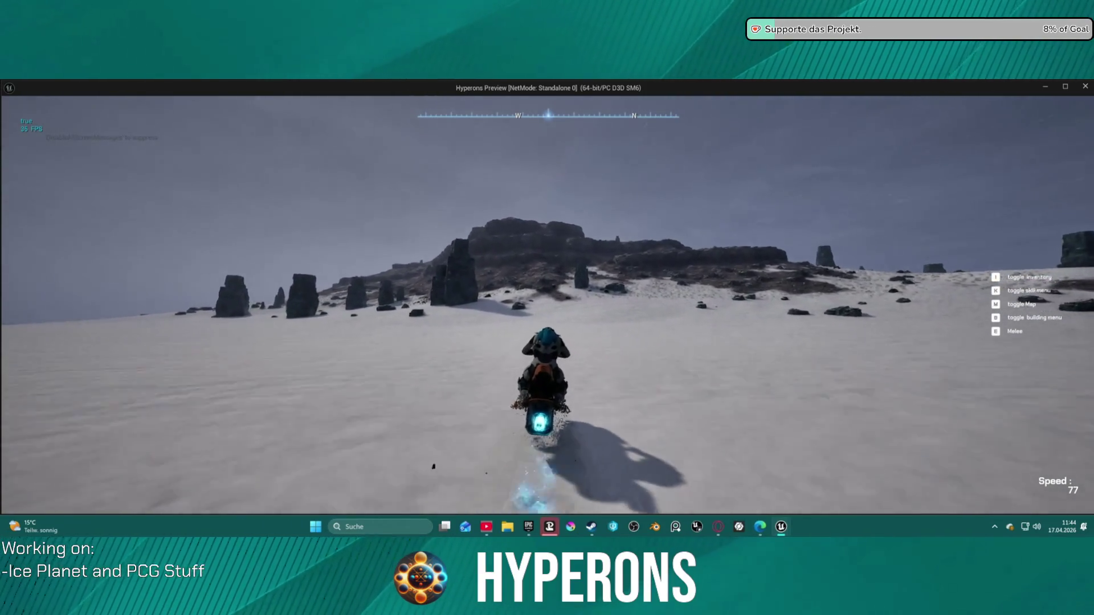
key("w")
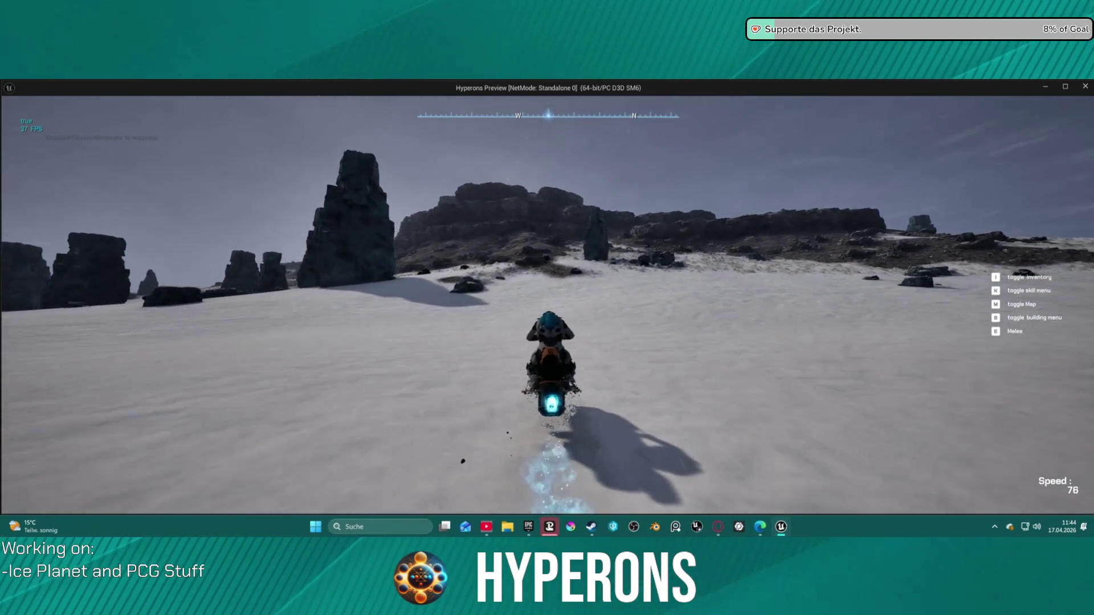
key("w")
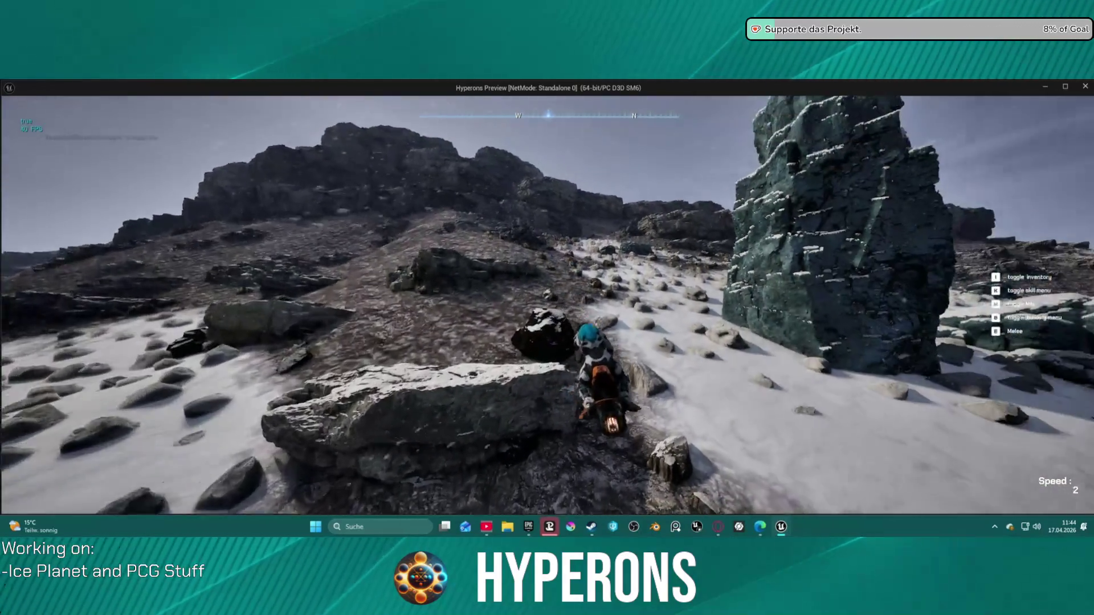
key("w")
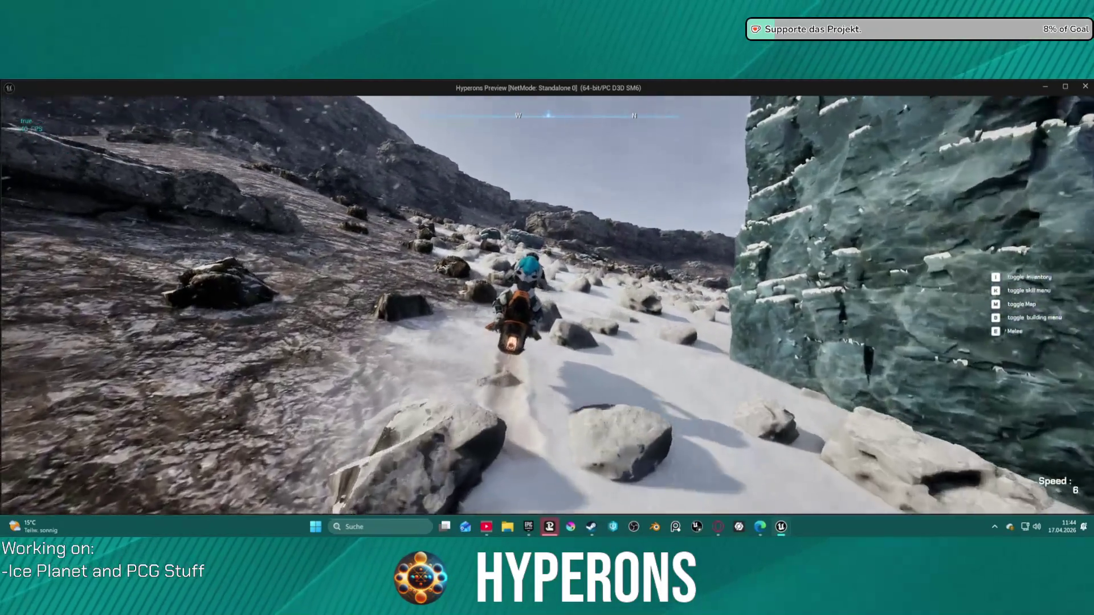
key("w")
key("w")
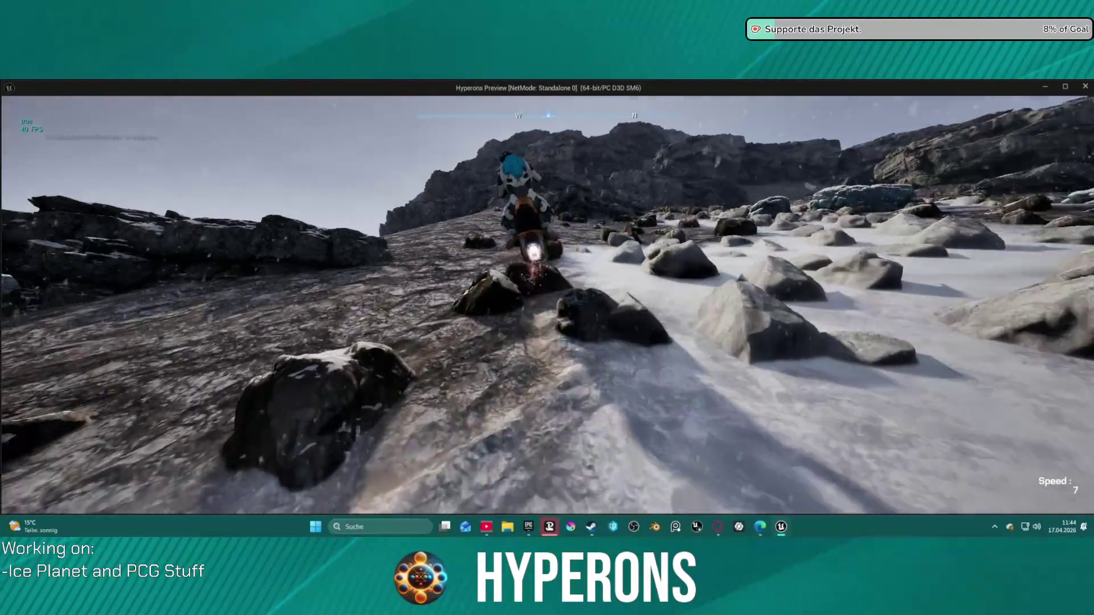
key("w")
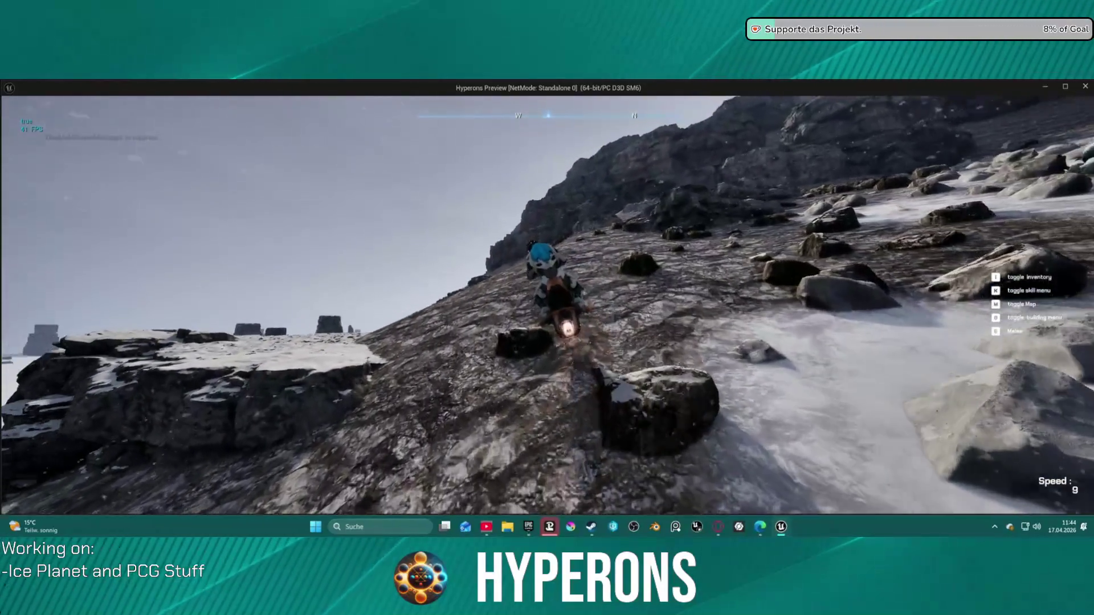
key("w")
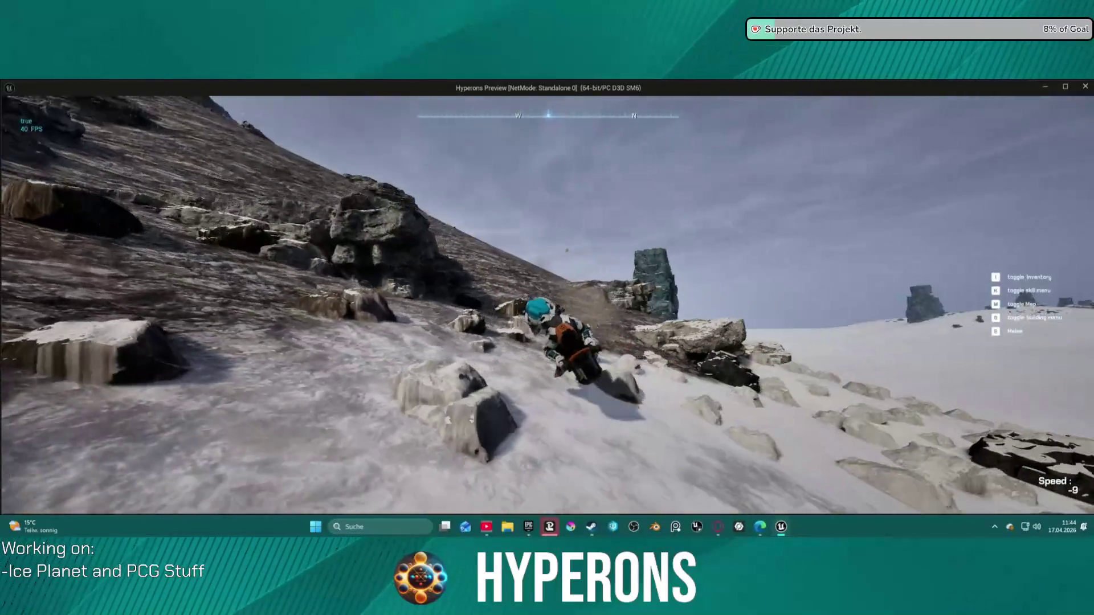
- Drive down across the snowfield, reverse off the rocks, and stop the play test
key("w")
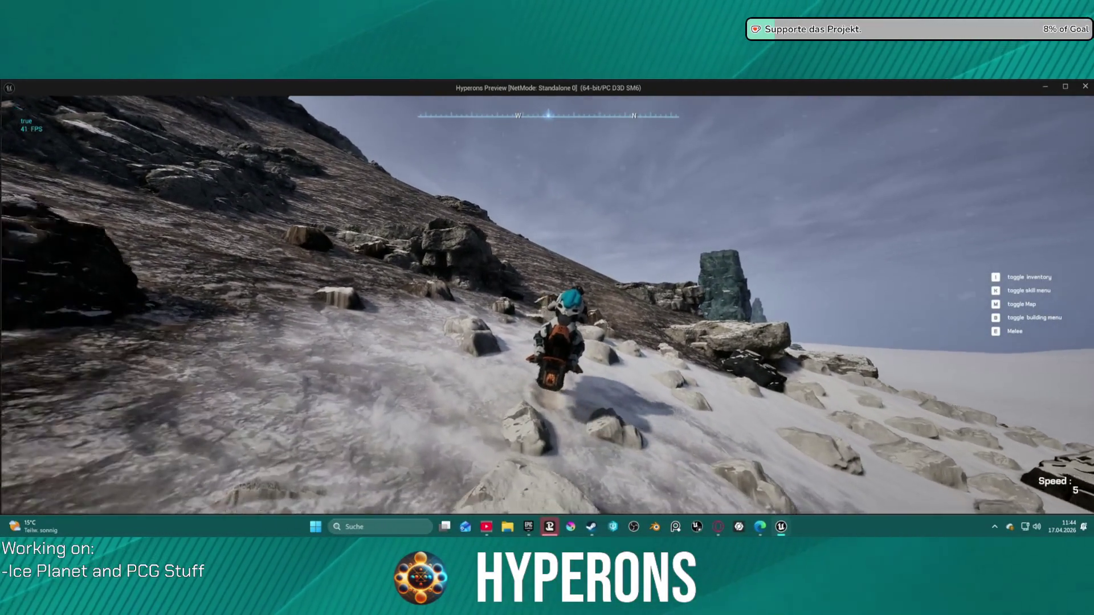
key("w")
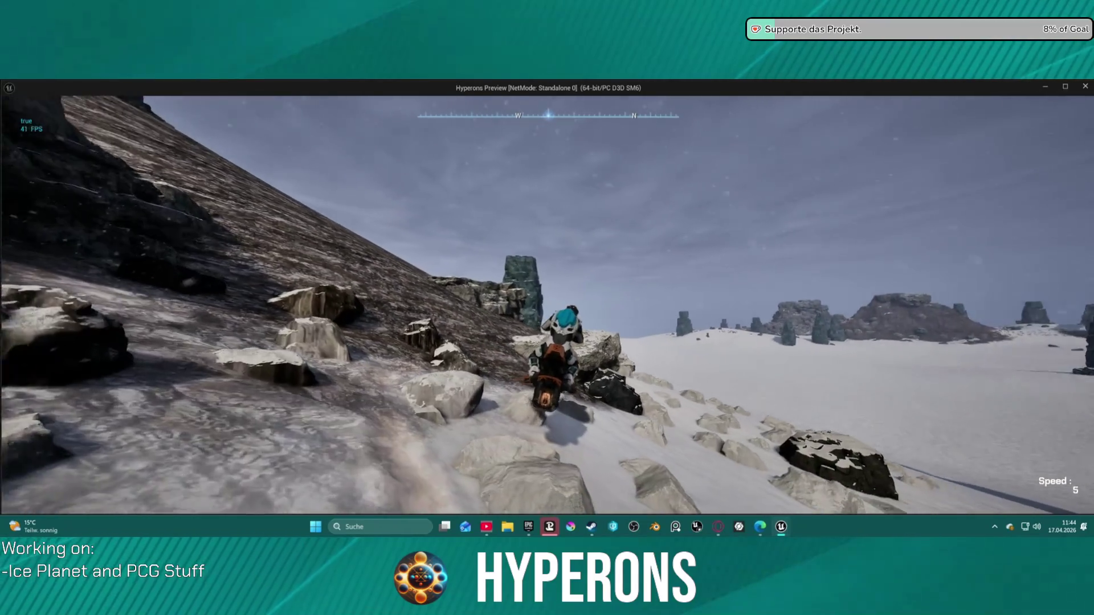
key("w")
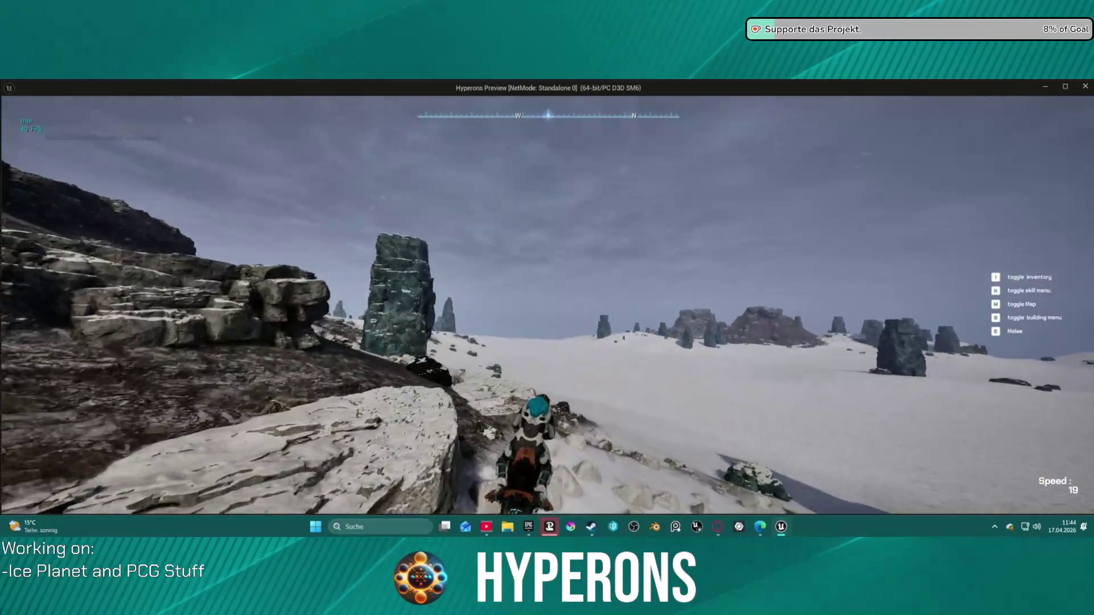
key("w")
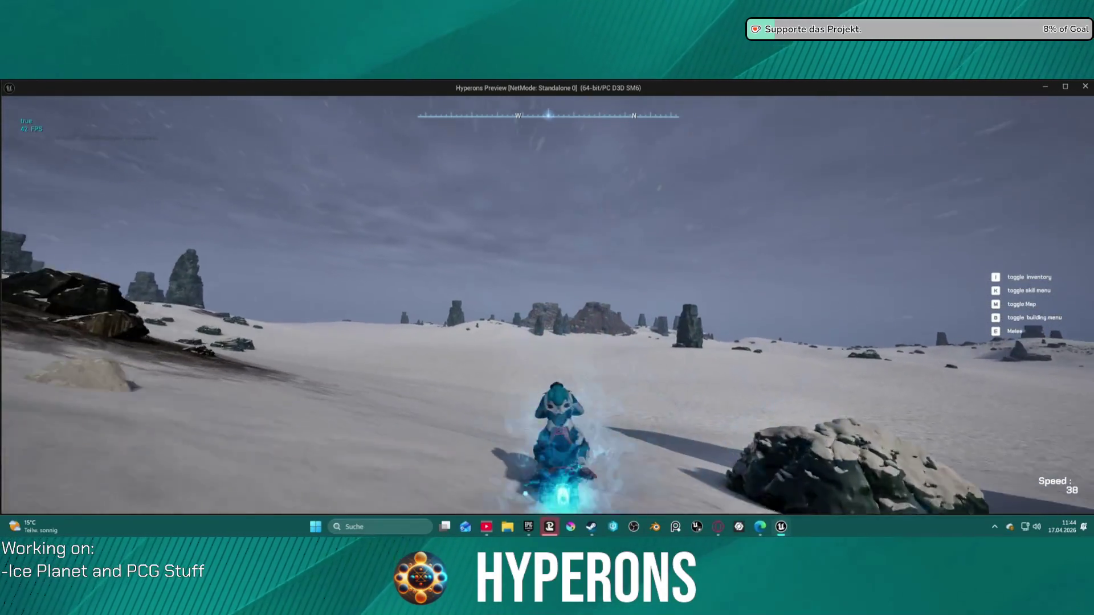
key("s")
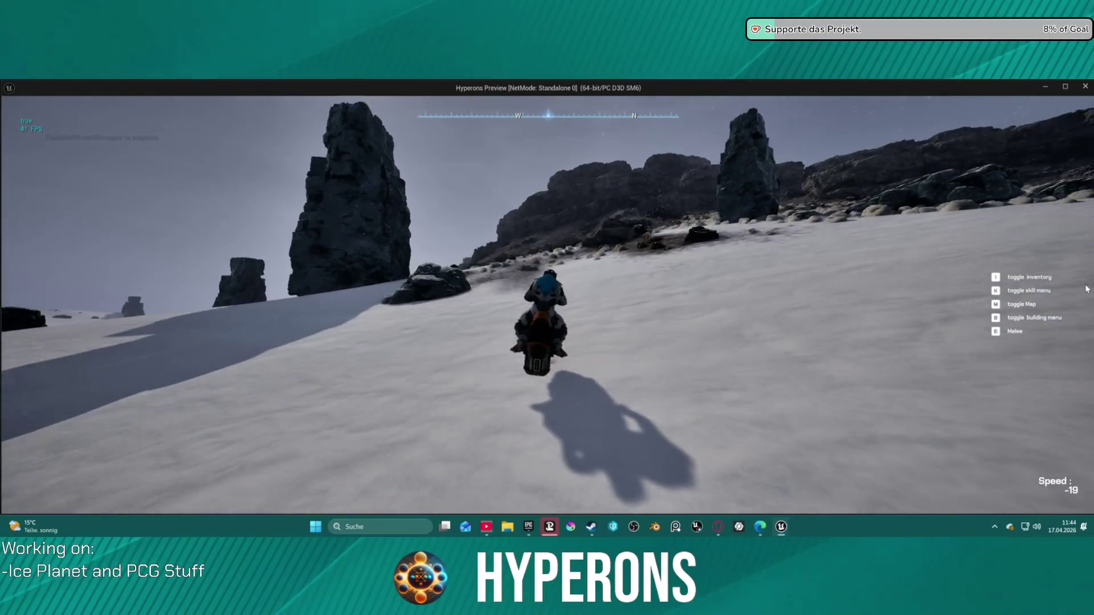
key("Escape")
- Fly over the rock field, check the DA_Foliage_Lahurati asset, and return to the level
mouse_move(474, 178)
left_mouse_down()
mouse_move(474, 297)
mouse_move(474, 245)
left_mouse_up()
key("w")
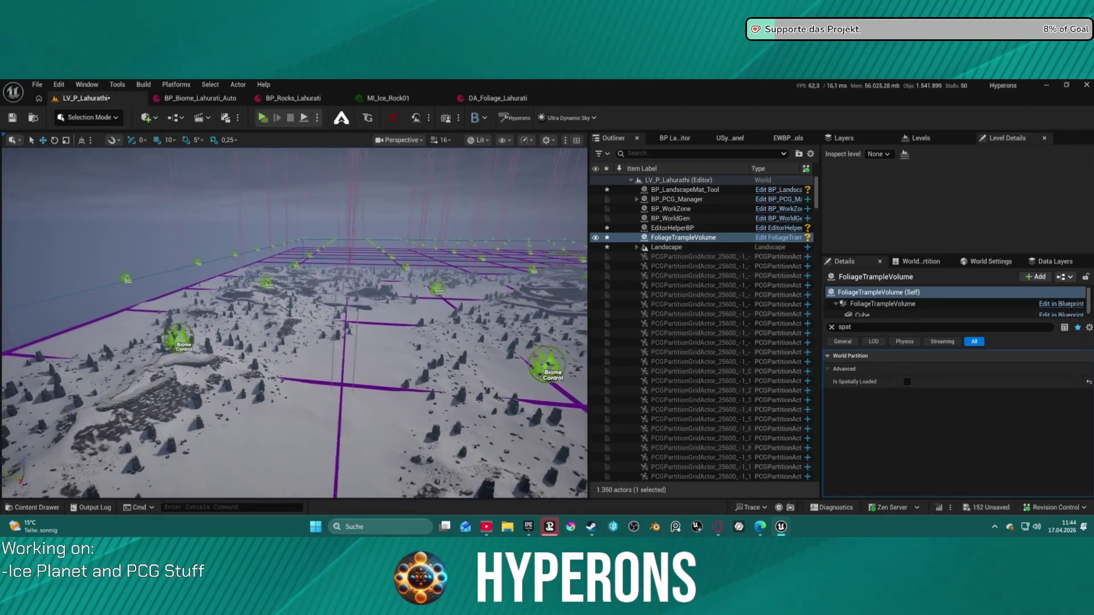
key("w")
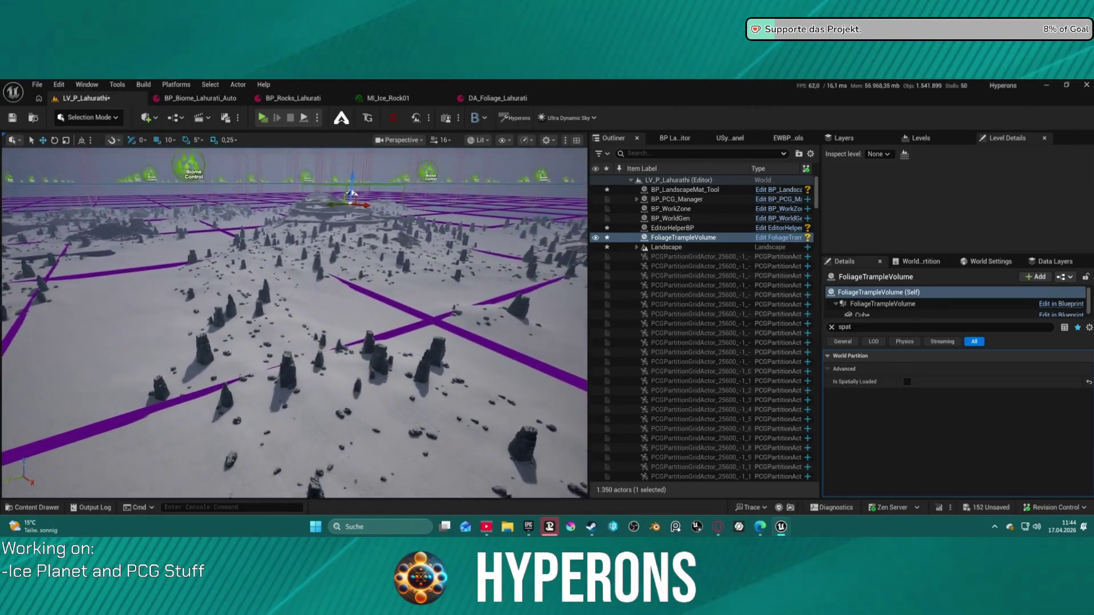
key("s")
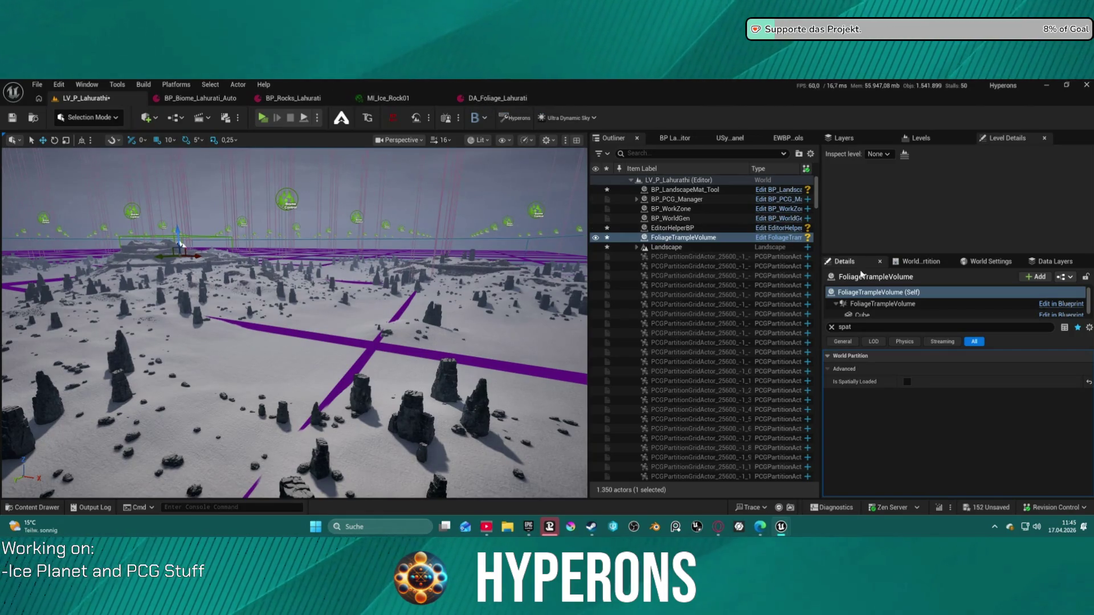
left_click(495, 98)
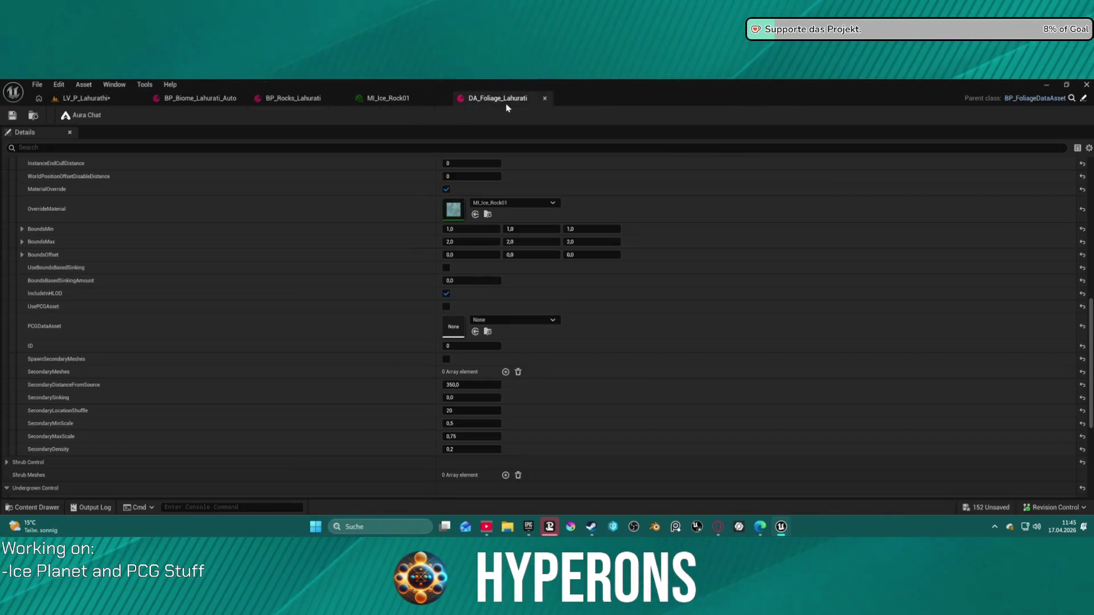
left_click(85, 98)
left_click(881, 304)
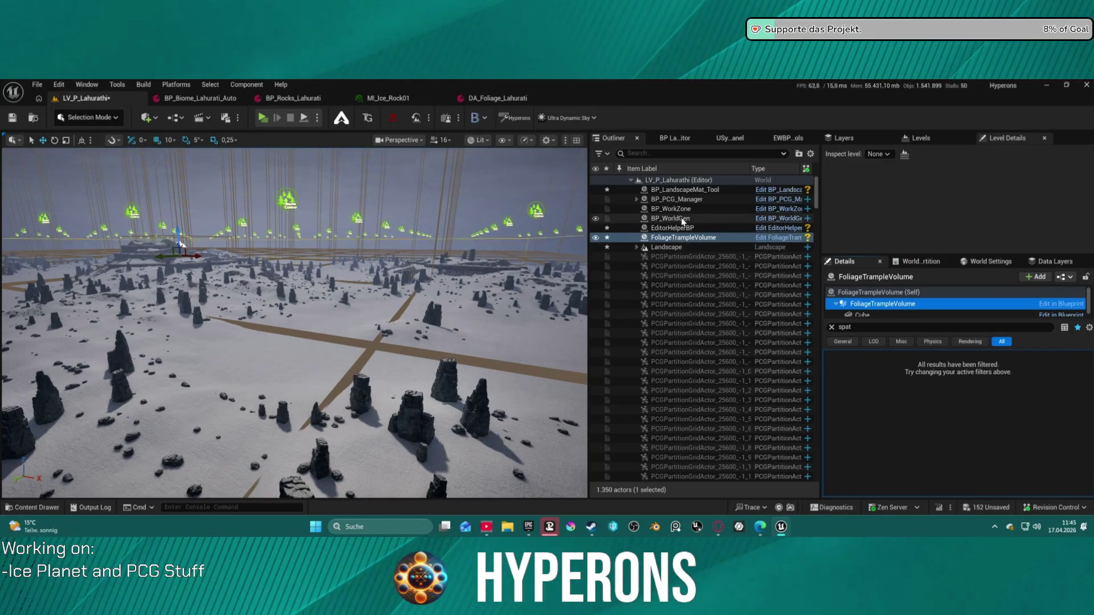
- Expand BP_PCG_Manager, select the first BP_PCG_Biome, and clear its Details filter
left_click(669, 201)
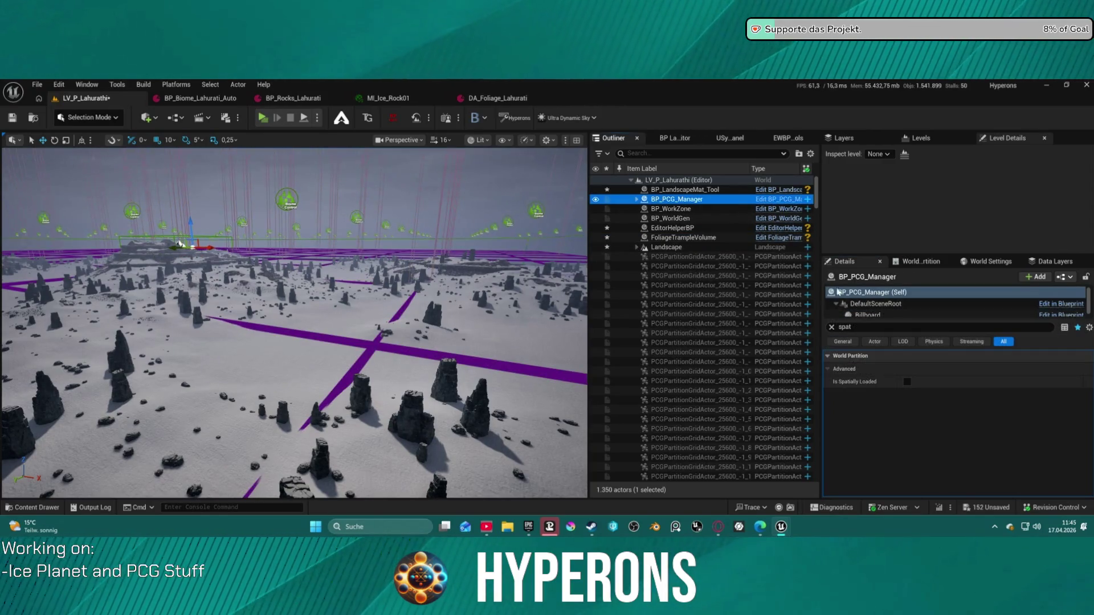
left_click(636, 199)
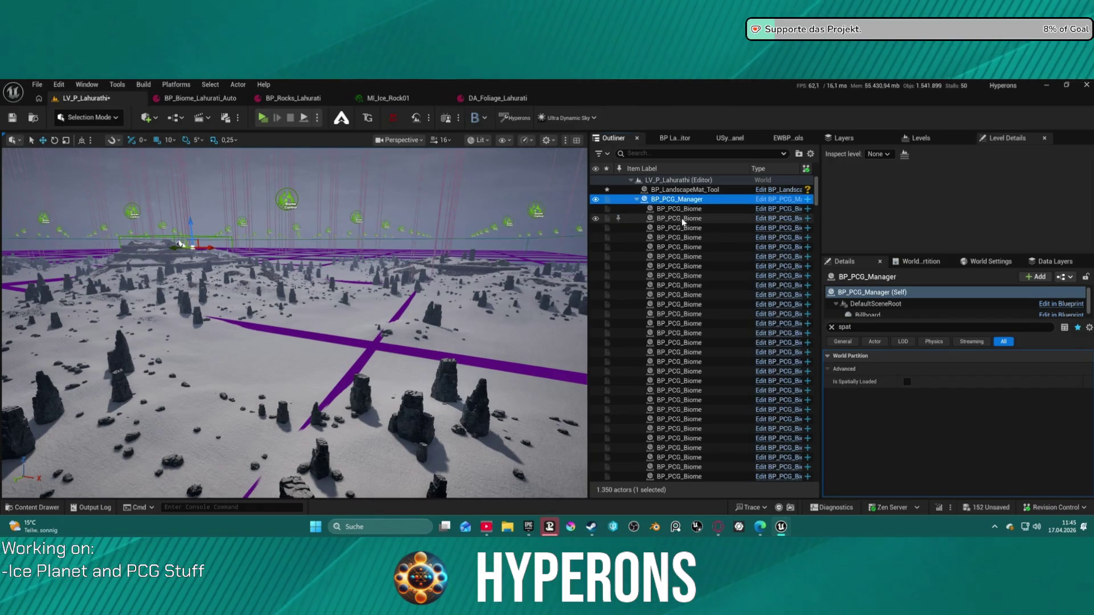
left_click(688, 211)
left_click(831, 327)
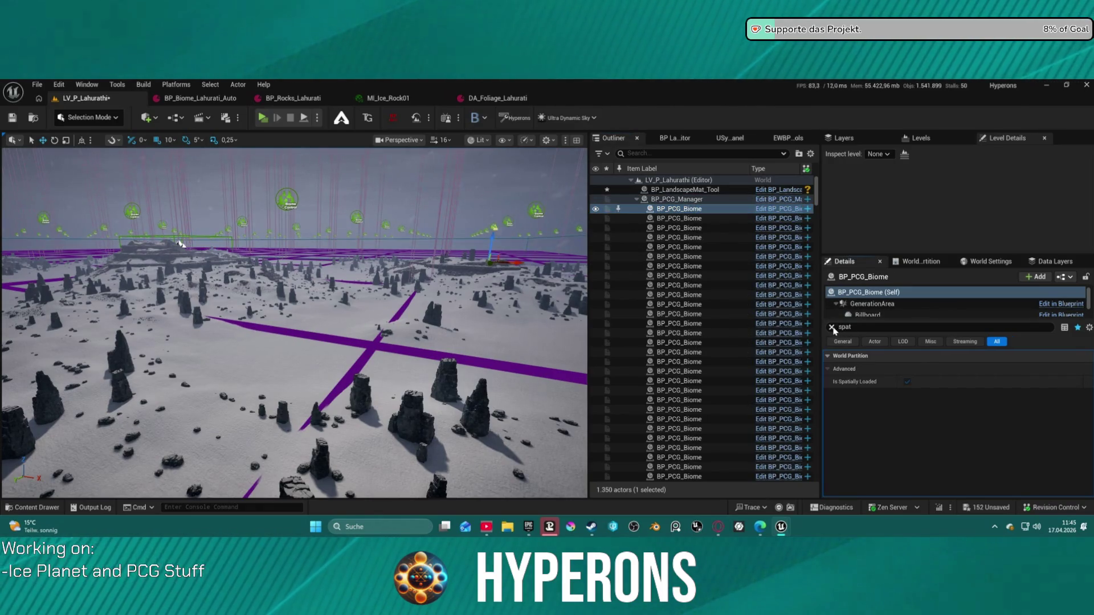
scroll(879, 312, "down", 2)
left_click(866, 310)
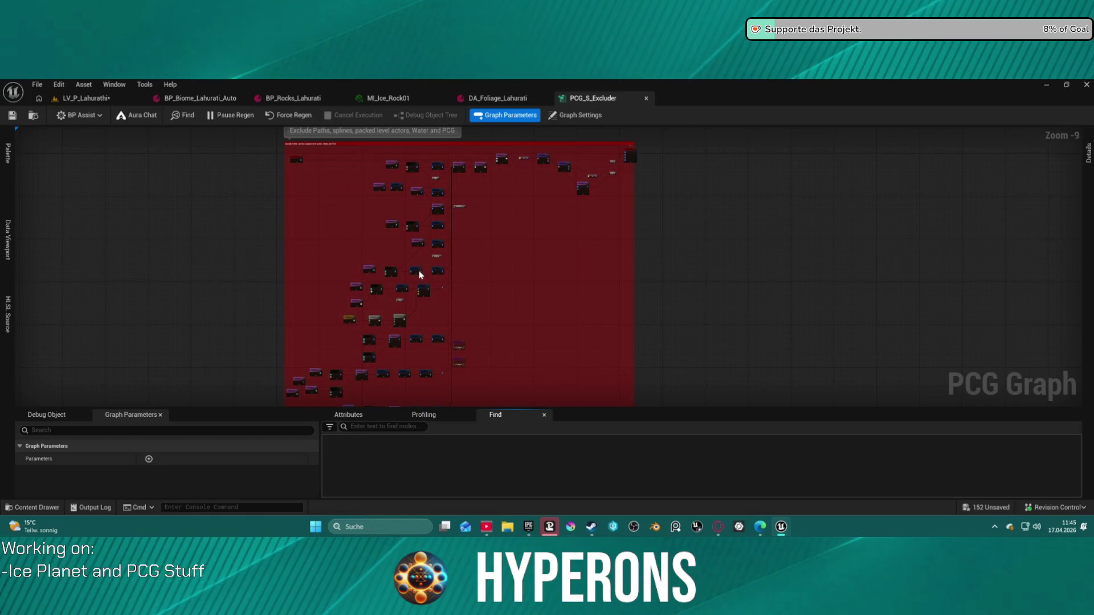
- Zoom and pan to the top of the PCG_S_Excluder graph and its Buildings node row
scroll(421, 274, "up", 5)
mouse_move(354, 317)
left_mouse_down()
mouse_move(347, 239)
mouse_move(442, 205)
mouse_move(373, 227)
mouse_move(418, 313)
mouse_move(419, 399)
left_mouse_up()
left_click_drag(466, 250, 466, 342)
left_click_drag(410, 228, 440, 322)
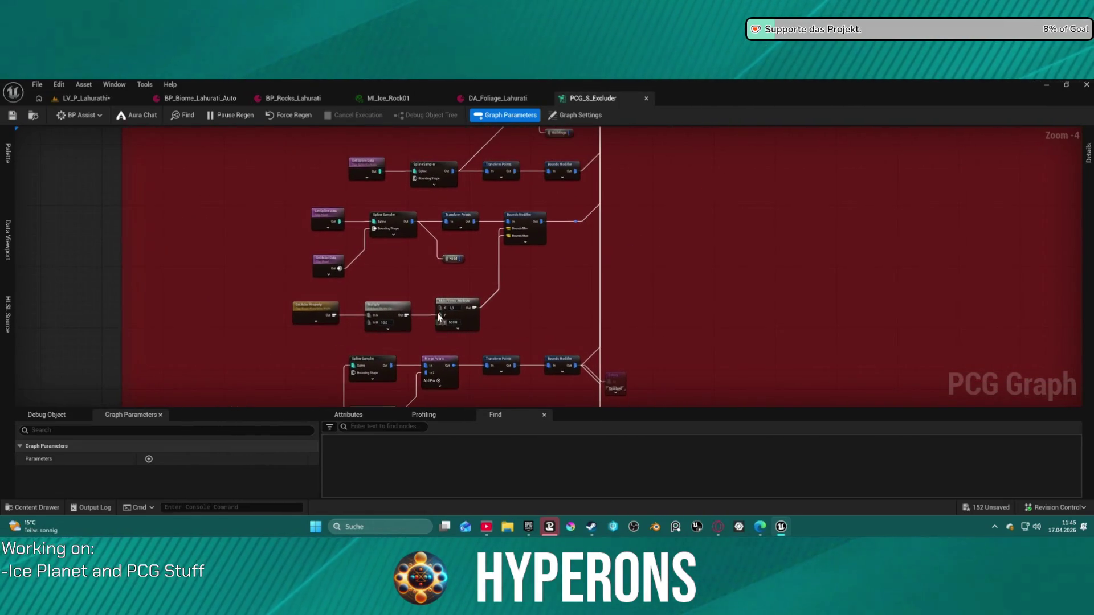
scroll(422, 268, "up", 5)
mouse_move(533, 265)
left_mouse_down()
mouse_move(435, 338)
mouse_move(467, 205)
mouse_move(414, 339)
left_mouse_up()
- Pan across the Get Actor Data, Path, Merge Points and PCXExclude nodes
mouse_move(499, 247)
left_mouse_down()
mouse_move(429, 335)
mouse_move(412, 402)
left_mouse_up()
mouse_move(485, 297)
left_mouse_down()
mouse_move(480, 339)
mouse_move(498, 319)
mouse_move(450, 388)
mouse_move(415, 408)
left_mouse_up()
mouse_move(413, 285)
left_mouse_down()
mouse_move(375, 470)
mouse_move(353, 483)
left_mouse_up()
mouse_move(481, 254)
left_mouse_down()
mouse_move(466, 215)
mouse_move(479, 176)
mouse_move(283, 350)
mouse_move(346, 160)
mouse_move(496, 142)
mouse_move(558, 103)
mouse_move(576, 62)
left_mouse_up()
left_click_drag(627, 262, 675, 261)
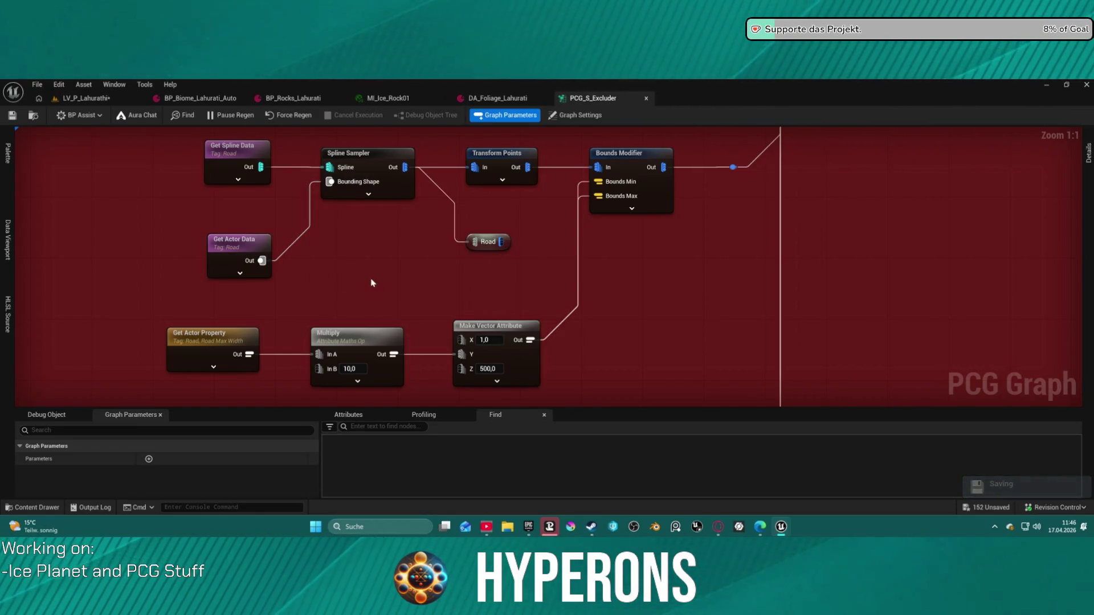
scroll(371, 282, "down", 6)
scroll(393, 234, "up", 4)
scroll(393, 199, "up", 1)
- Pan past the Union and Difference nodes to the PCGExcluder Get Actor Data node
mouse_move(393, 199)
left_mouse_down()
mouse_move(325, 234)
mouse_move(347, 208)
mouse_move(360, 155)
mouse_move(349, 41)
left_mouse_up()
mouse_move(547, 251)
left_mouse_down()
mouse_move(212, 308)
mouse_move(342, 330)
mouse_move(344, 343)
mouse_move(365, 231)
mouse_move(376, 223)
left_mouse_up()
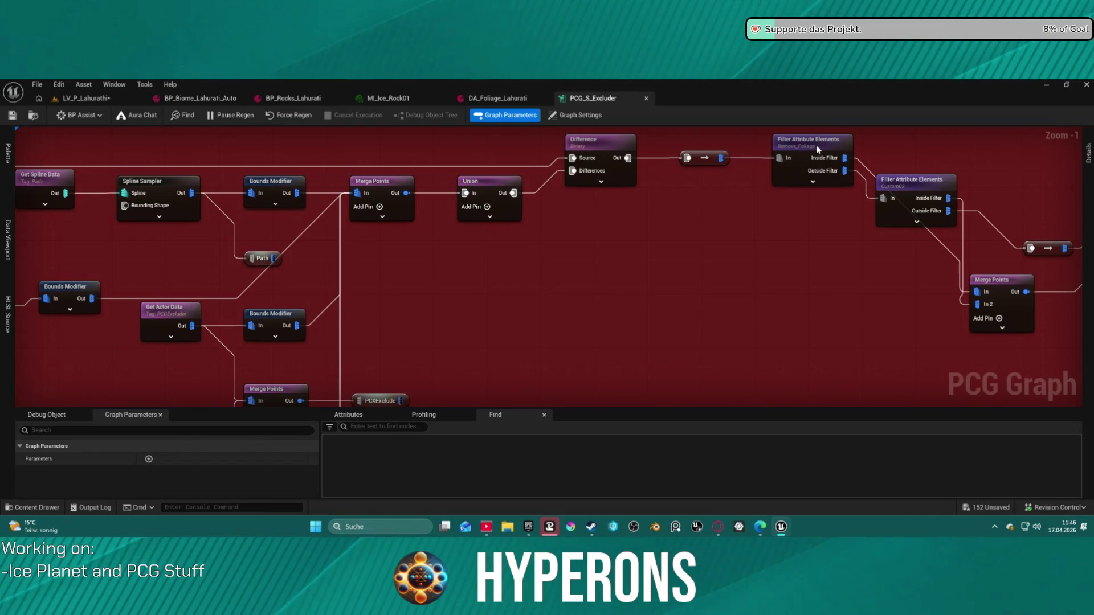
mouse_move(516, 285)
left_mouse_down()
mouse_move(694, 176)
mouse_move(853, 159)
left_mouse_up()
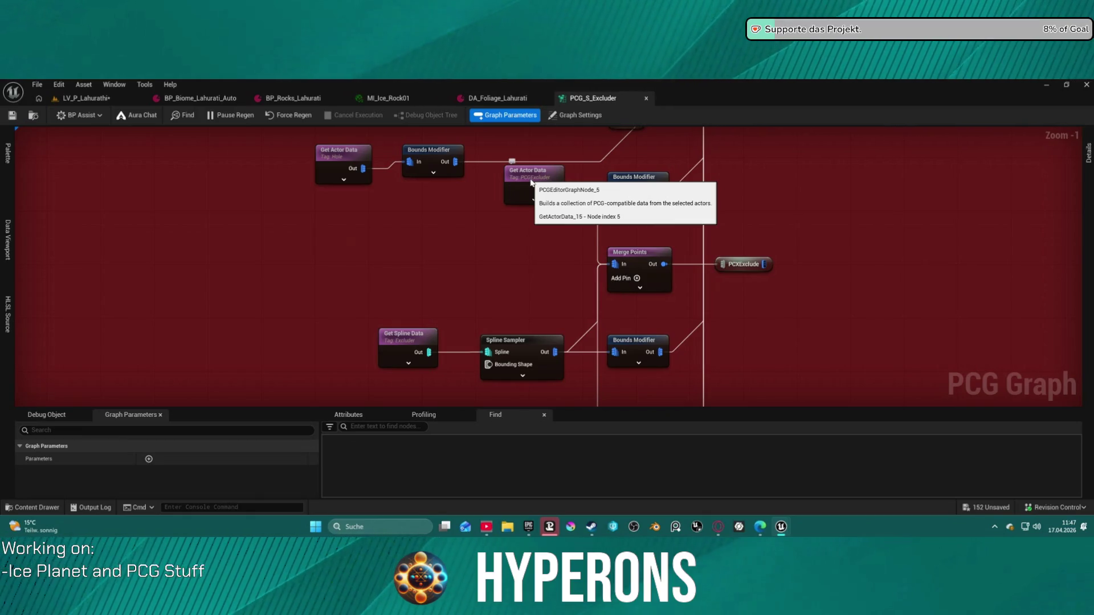
- Confirm the node's Actor Selection Tag is PCGExcluder, then switch back to the LV_P_Lahurati level
left_click(531, 182)
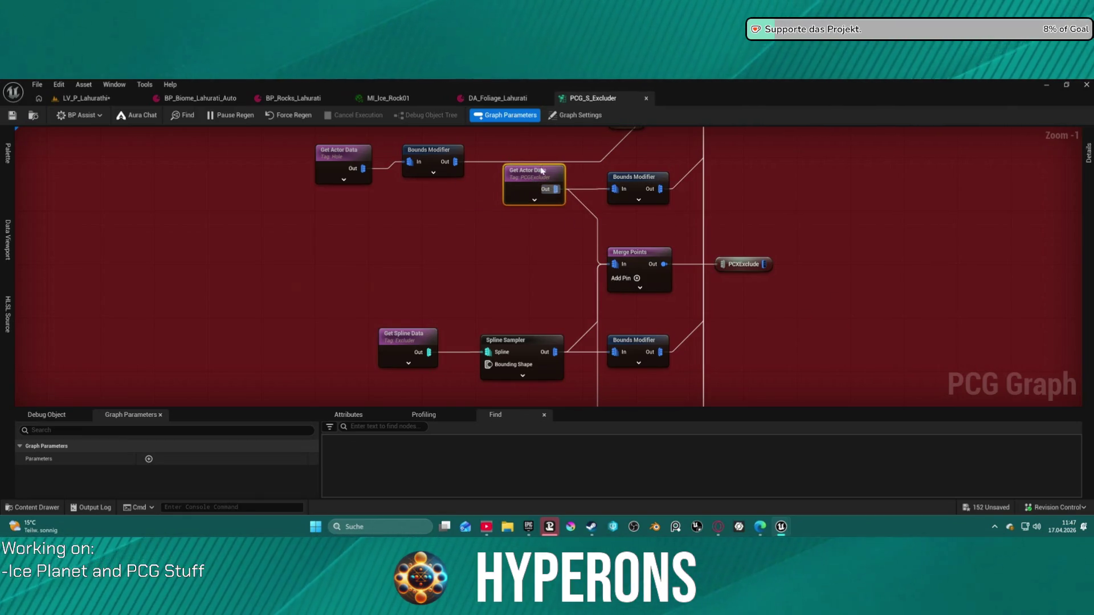
left_click(1088, 157)
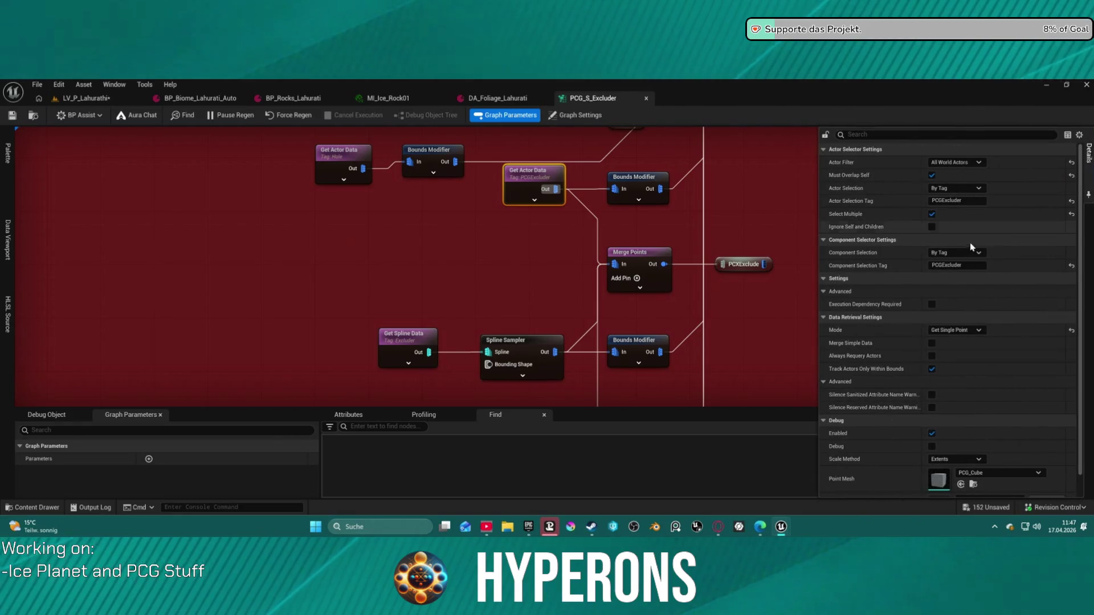
left_click(963, 201)
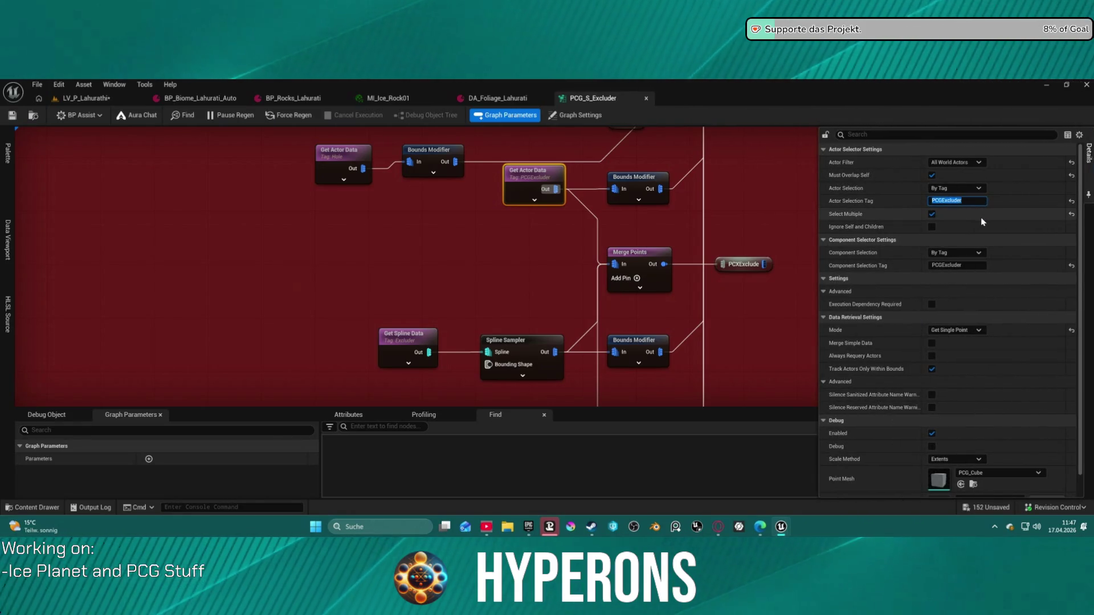
left_click(324, 296)
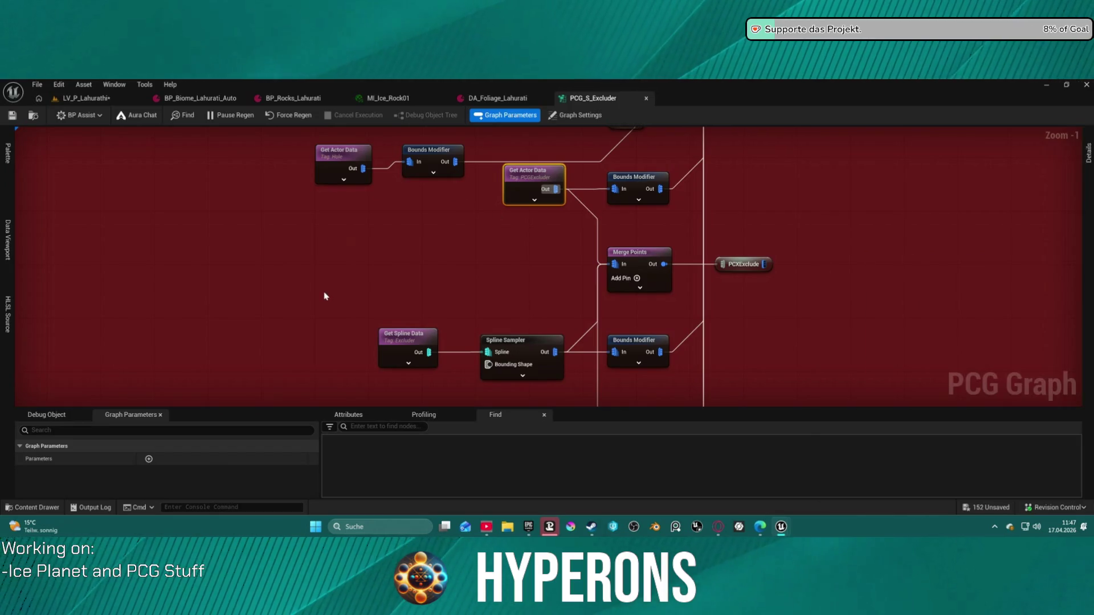
left_click(59, 84)
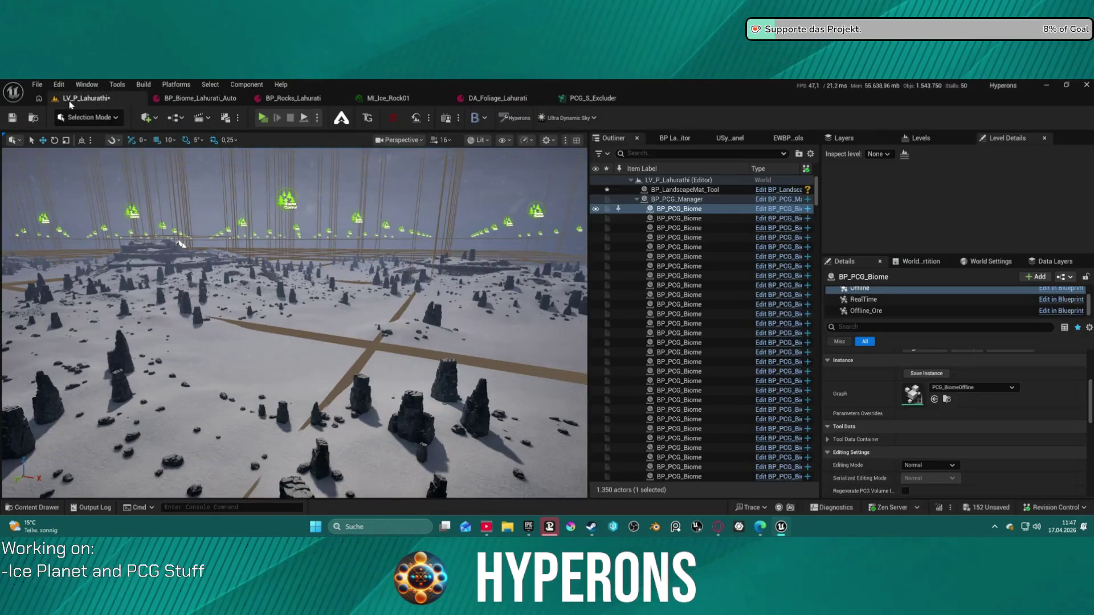
left_click(91, 98)
- Swap a trial SM_Rock_Mesa_Sharp_2 for an SM_Cave_Spike3 rock near Biome Control, scaled 10.5
key("w")
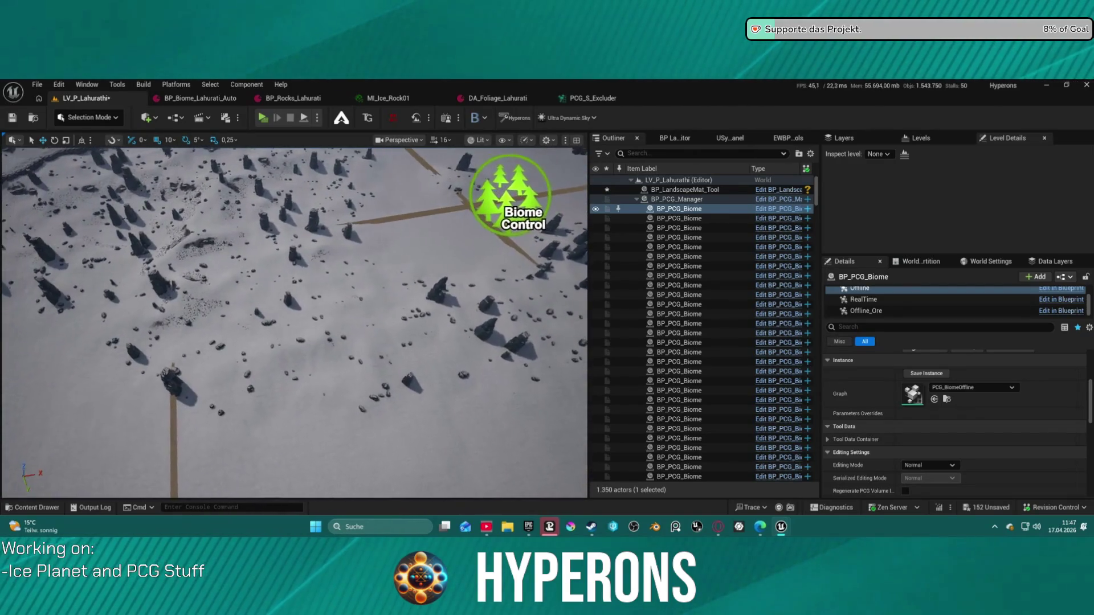
key("ctrl+space")
key("ctrl+space")
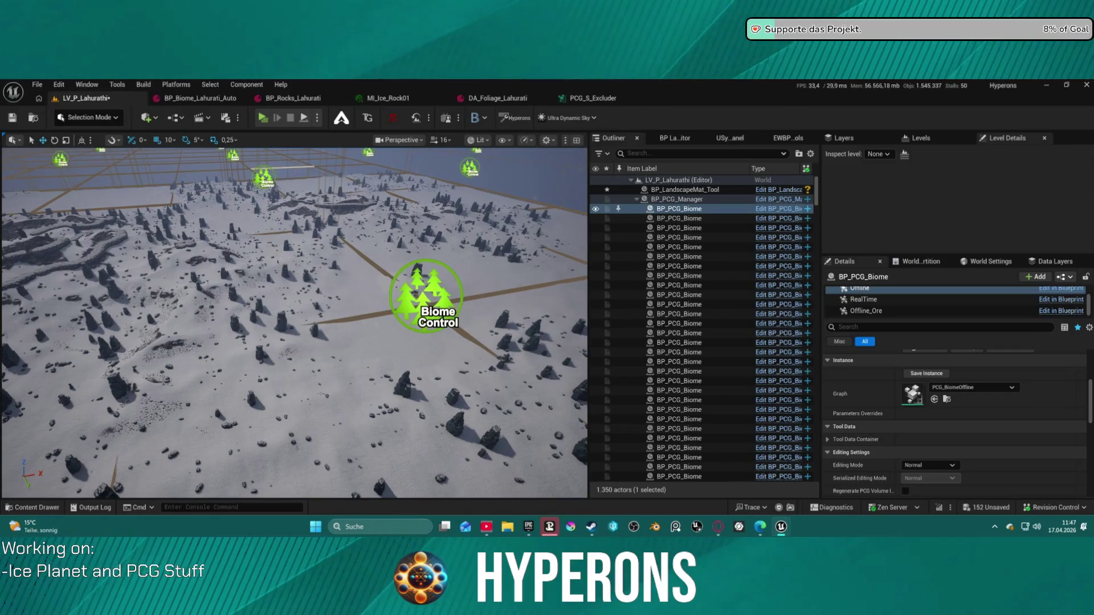
mouse_move(483, 343)
left_mouse_down()
mouse_move(390, 436)
mouse_move(345, 433)
mouse_move(347, 399)
mouse_move(346, 415)
left_mouse_up()
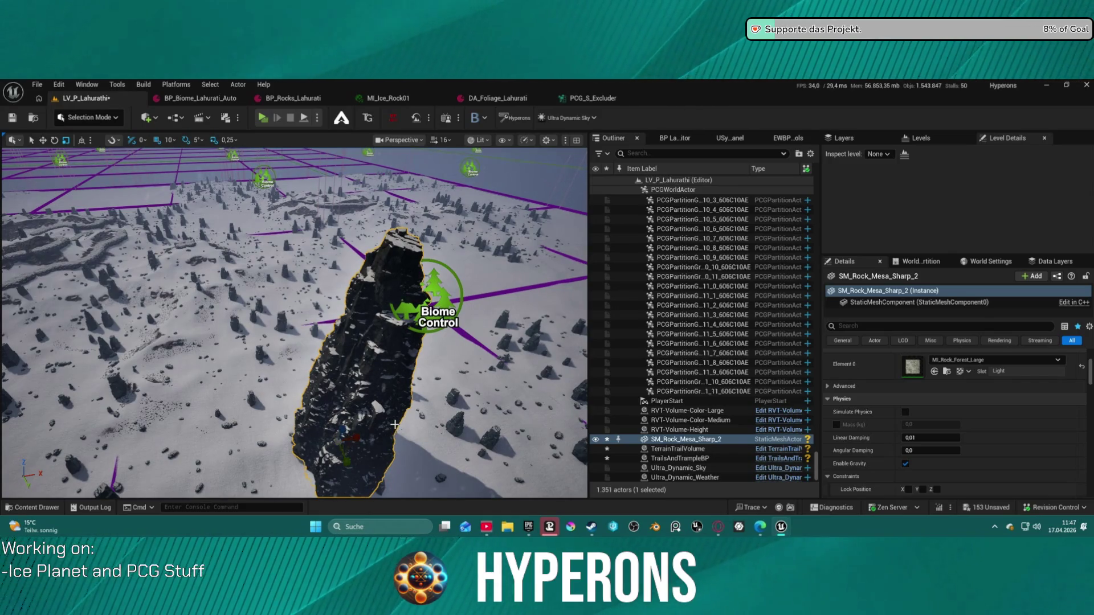
key("Delete")
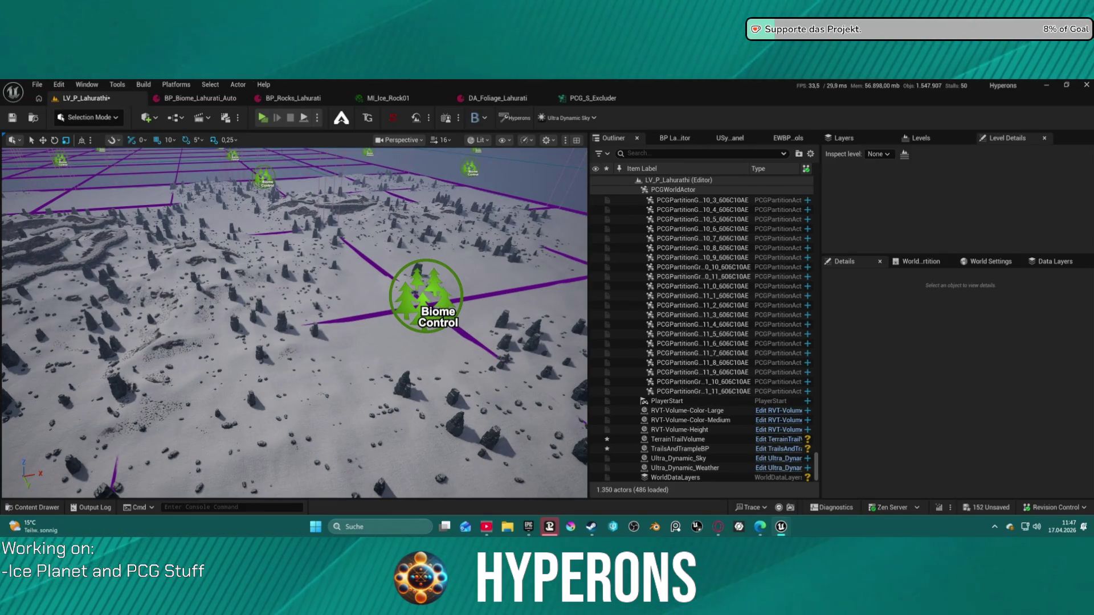
left_click(352, 432)
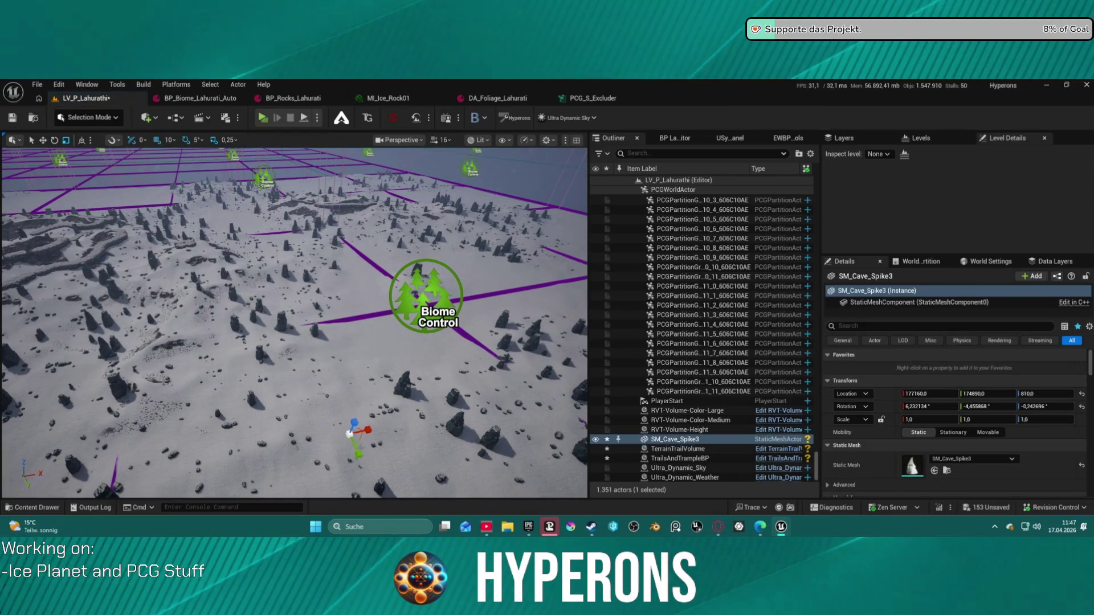